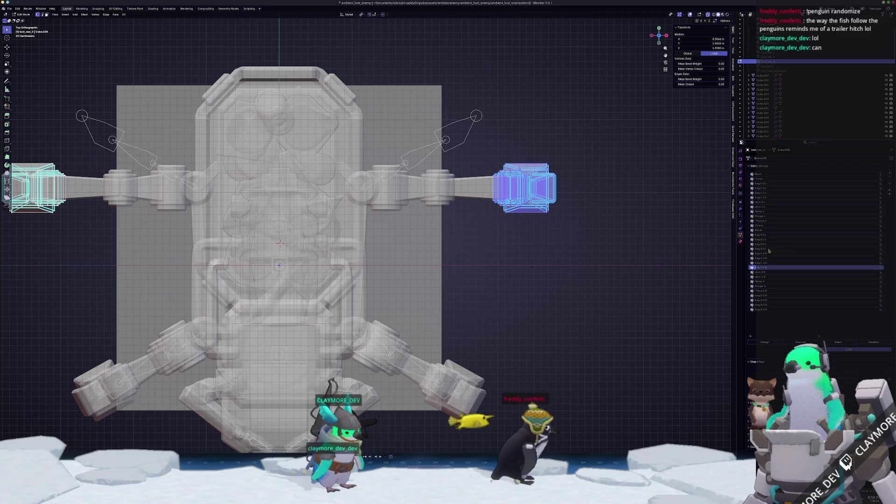
Step: Finish the first arm piece's group, then assign the right arm piece to a leg vertex group
left_click(769, 249)
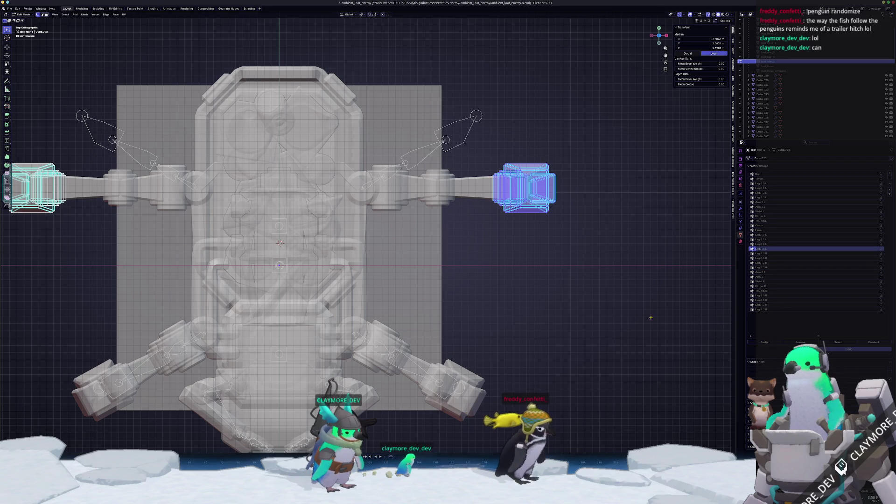
key("Tab")
left_click(478, 196)
key("Tab")
left_click_drag(563, 262, 406, 142)
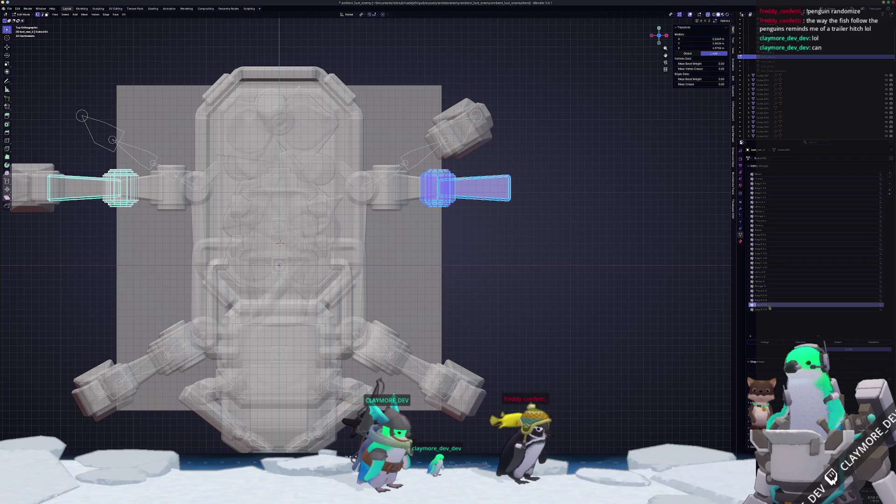
left_click(772, 263)
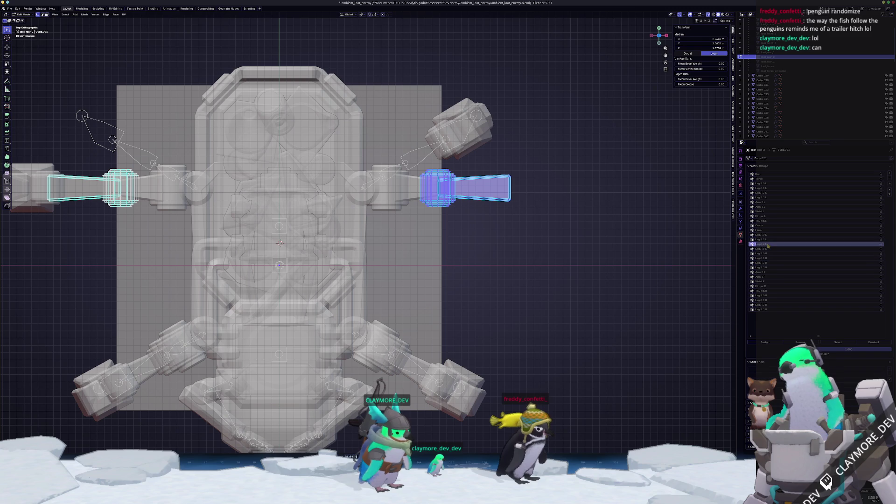
left_click(770, 244)
key("l")
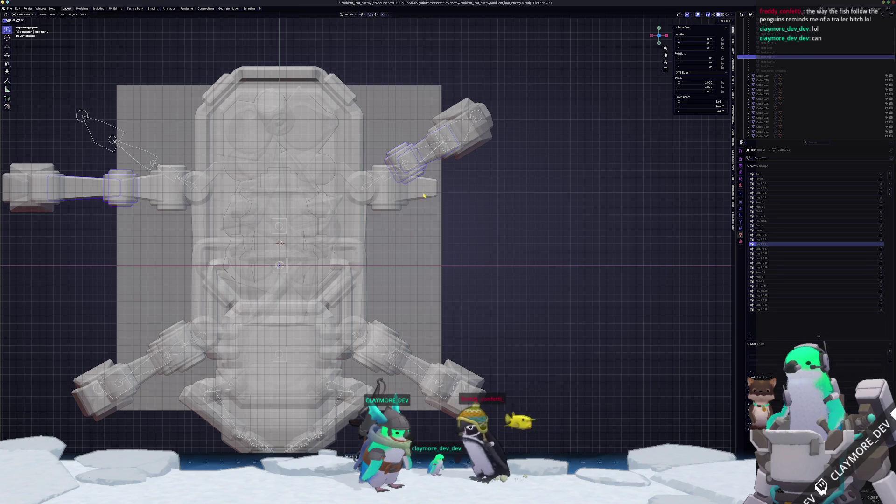
key("l")
key("Tab")
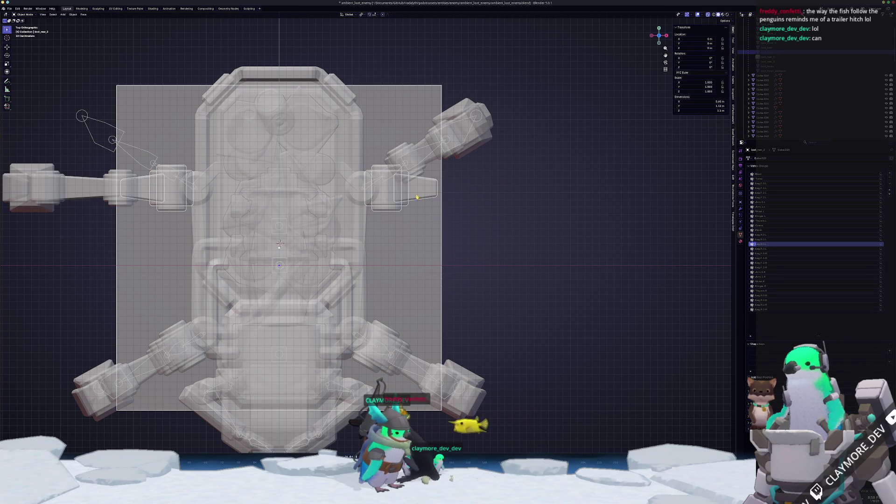
Step: Put the left arm piece in its matching leg vertex group and check the deformation
left_click(416, 197)
key("Tab")
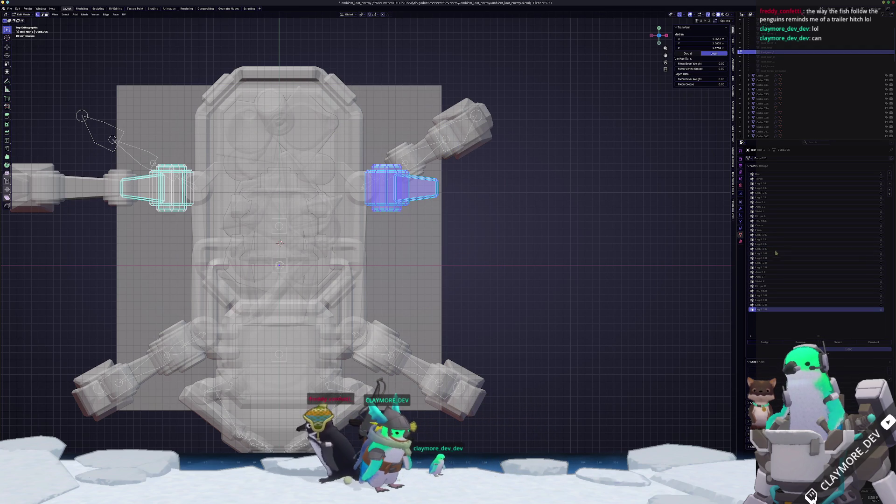
left_click(766, 240)
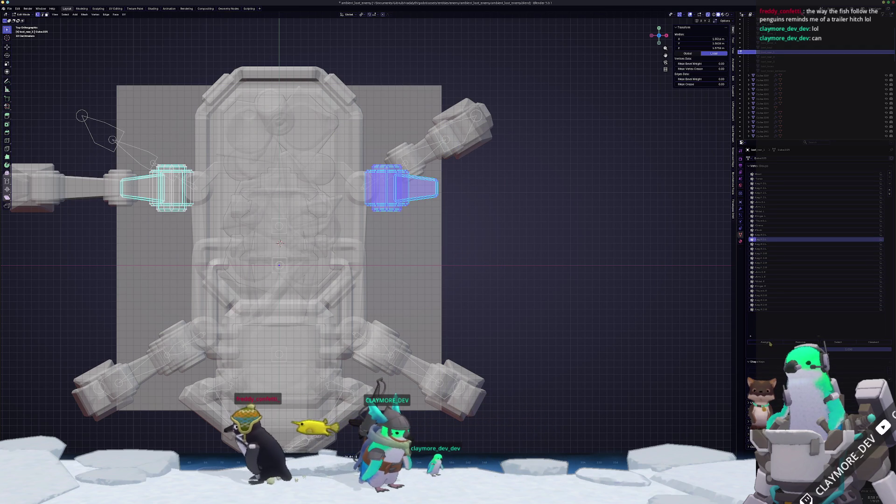
key("Tab")
scroll(398, 220, "down", 3)
middle_click_drag(210, 220, 398, 221, "shift")
scroll(398, 221, "up", 4)
Step: Assign the arm end piece to the last leg vertex group, then select the next piece's geometry
left_click(398, 221)
key("Tab")
left_click(764, 310)
left_click(765, 342)
key("Tab")
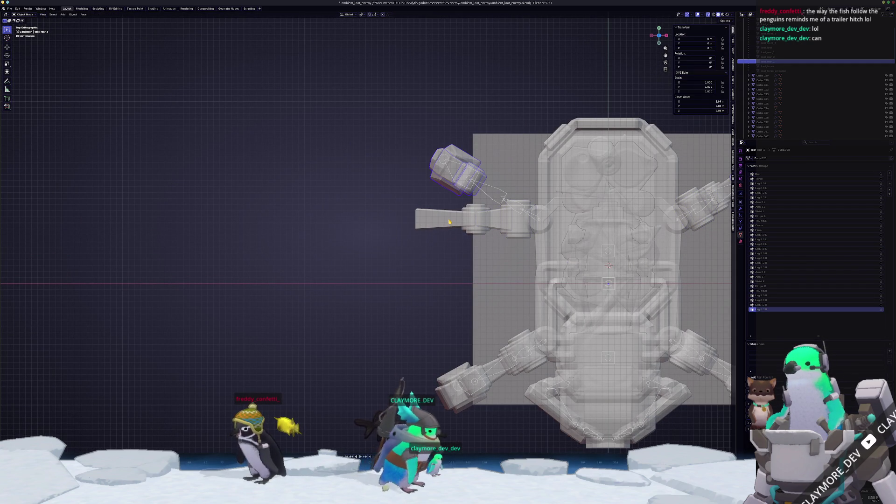
left_click(450, 222)
key("Tab")
left_click_drag(477, 285, 355, 160)
Step: Assign the current arm piece and its mirrored counterpart to their matching leg vertex groups
scroll(688, 305, "down", 2)
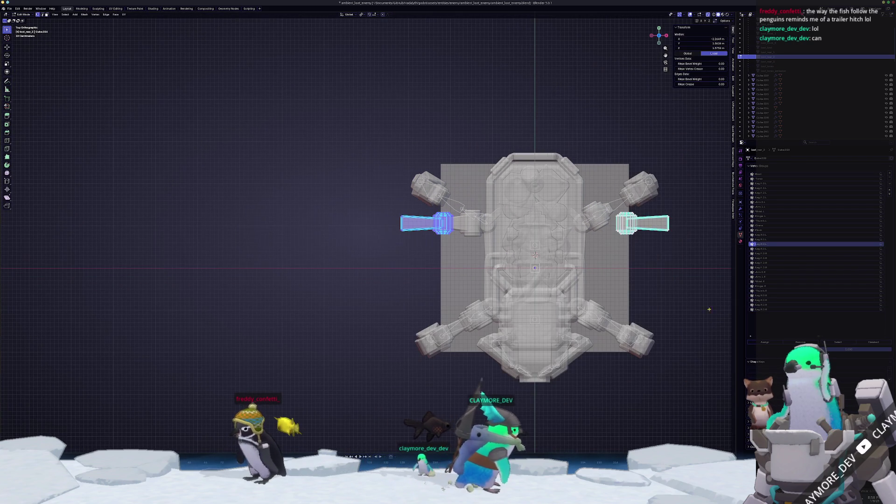
left_click(769, 239)
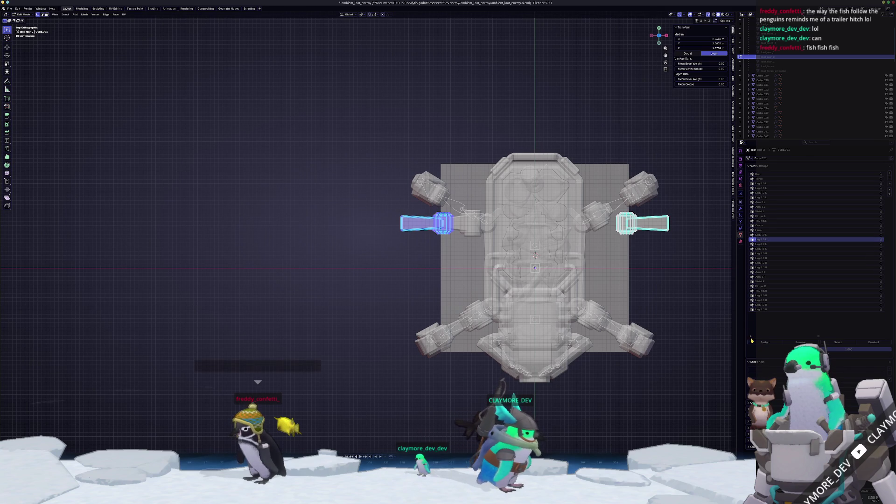
left_click(765, 343)
key("Tab")
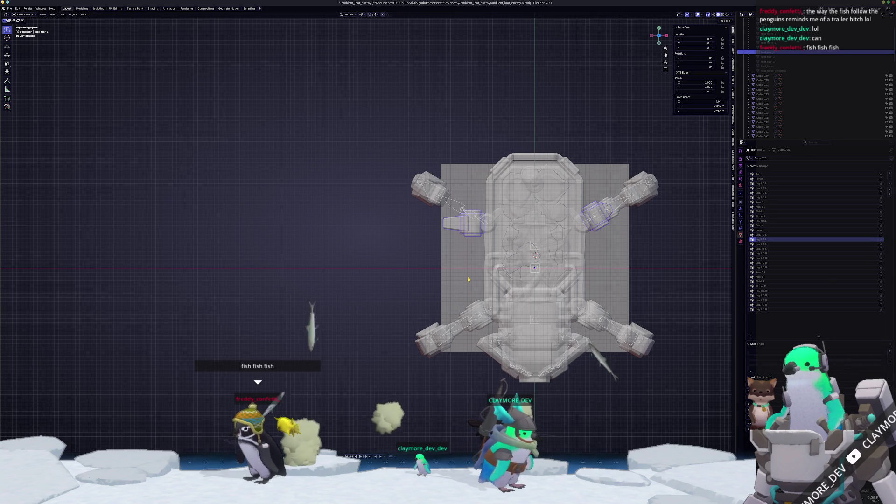
left_click(465, 223)
key("Tab")
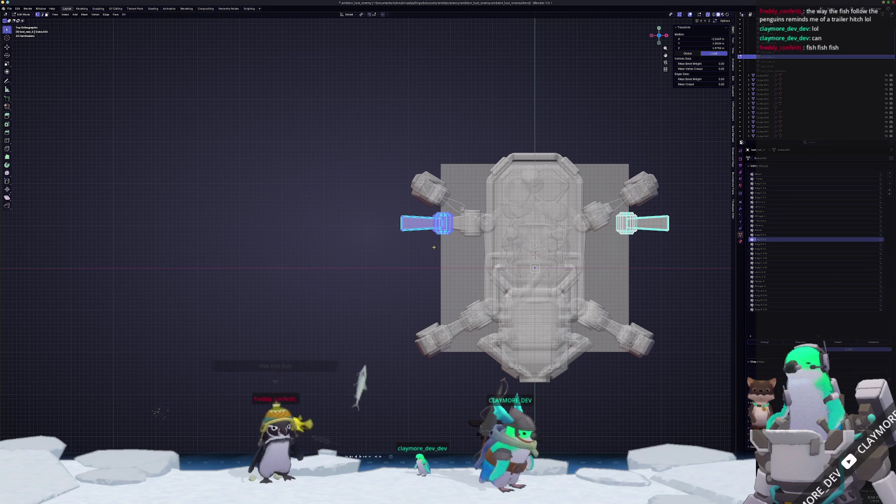
left_click(768, 244)
left_click(771, 342)
key("Tab")
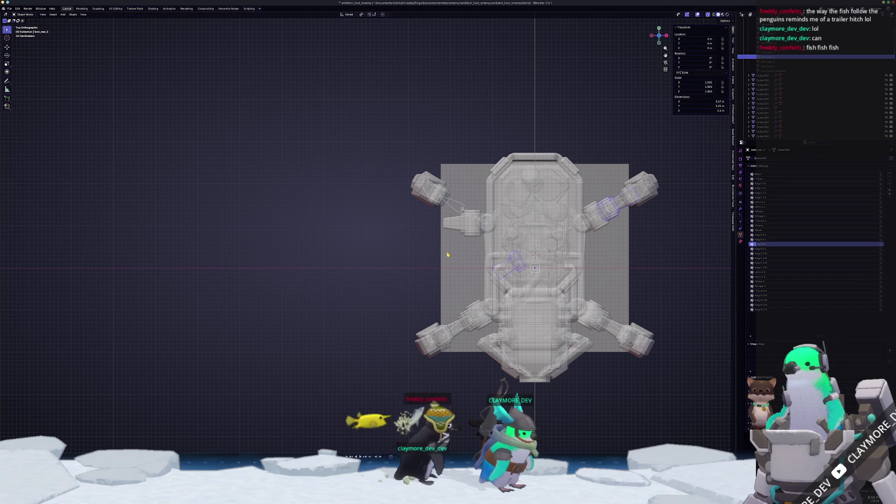
Step: Select the left arm piece's geometry and give it the Leg.R.2.R vertex group
key("Tab")
left_click_drag(333, 161, 469, 282)
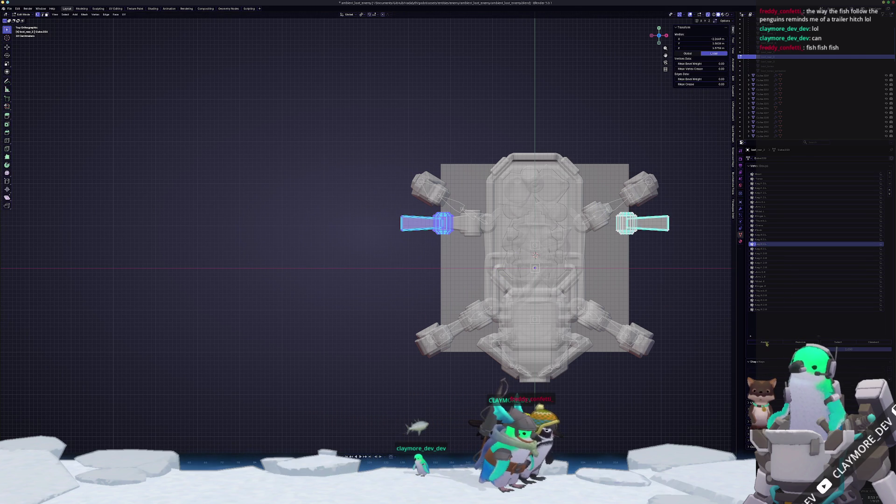
key("Tab")
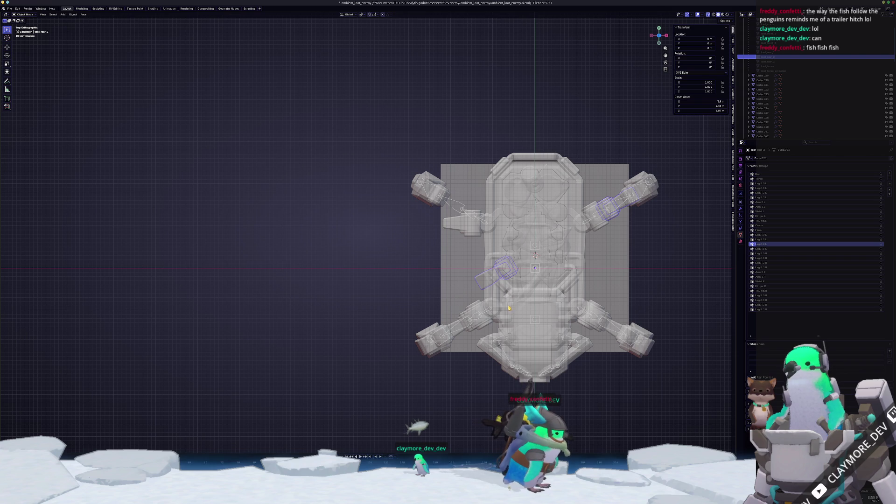
key("Tab")
mouse_move(486, 310)
left_mouse_down()
mouse_move(393, 234)
mouse_move(339, 152)
left_mouse_up()
scroll(402, 237, "up", 2)
middle_click_drag(402, 238, 381, 279, "shift")
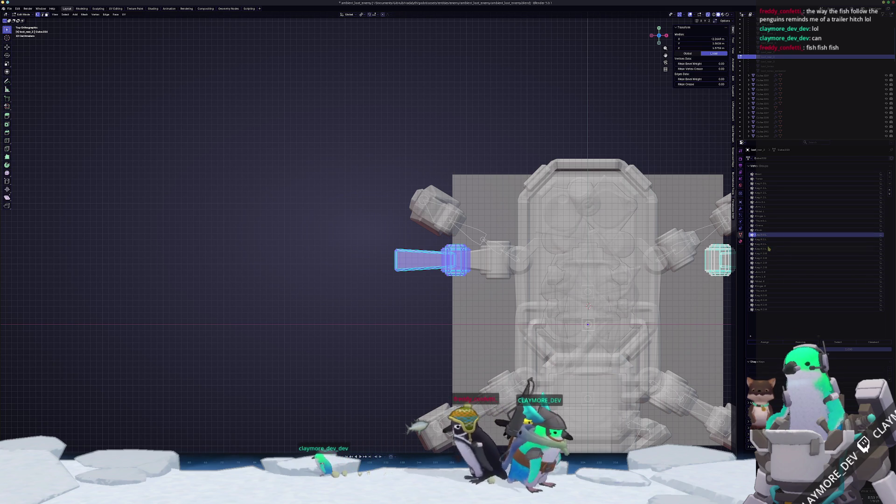
left_click(762, 305)
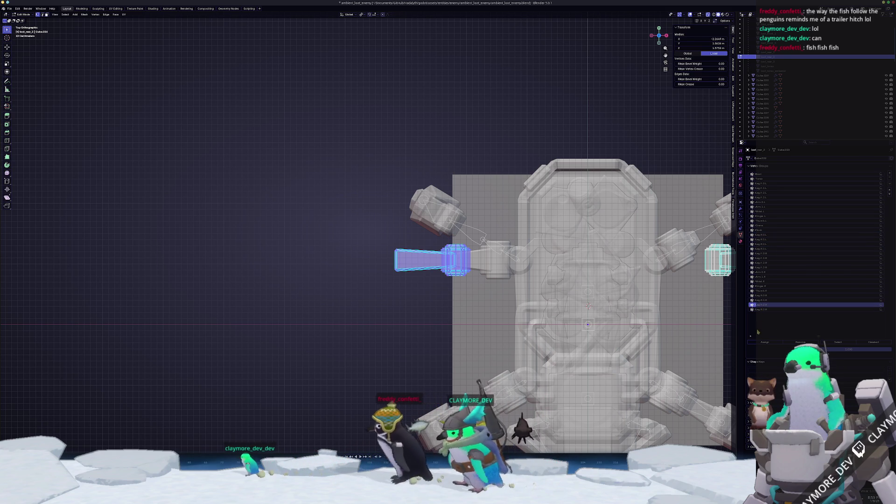
key("Tab")
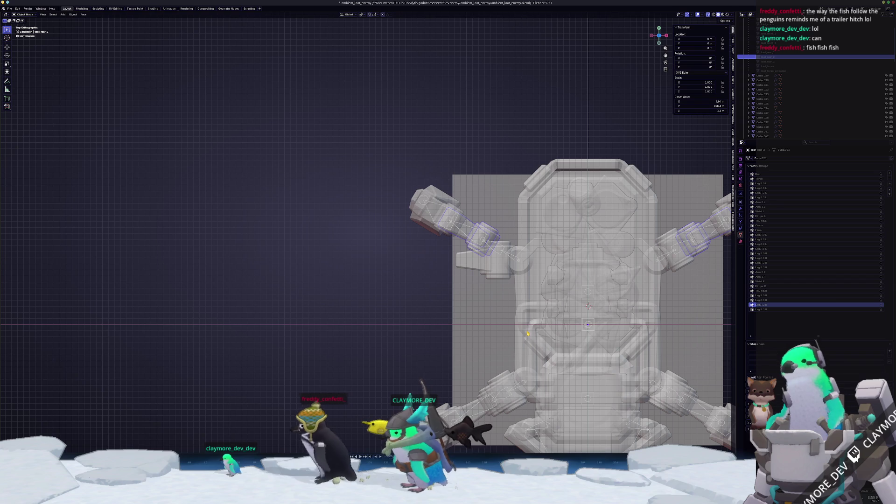
Step: Assign the other arm piece's vertices to its leg vertex group and return to Object Mode
left_click(528, 333)
key("Tab")
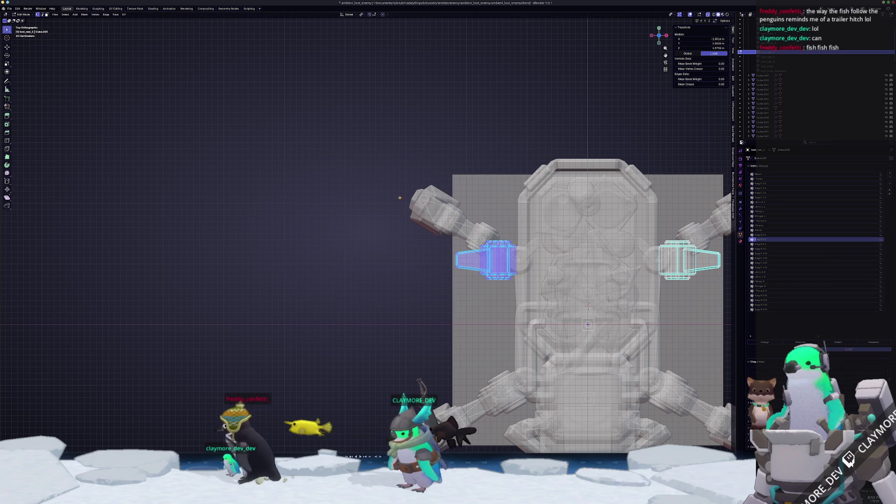
left_click(761, 300)
left_click(764, 342)
key("alt+a")
key("Tab")
middle_click_drag(625, 334, 654, 75)
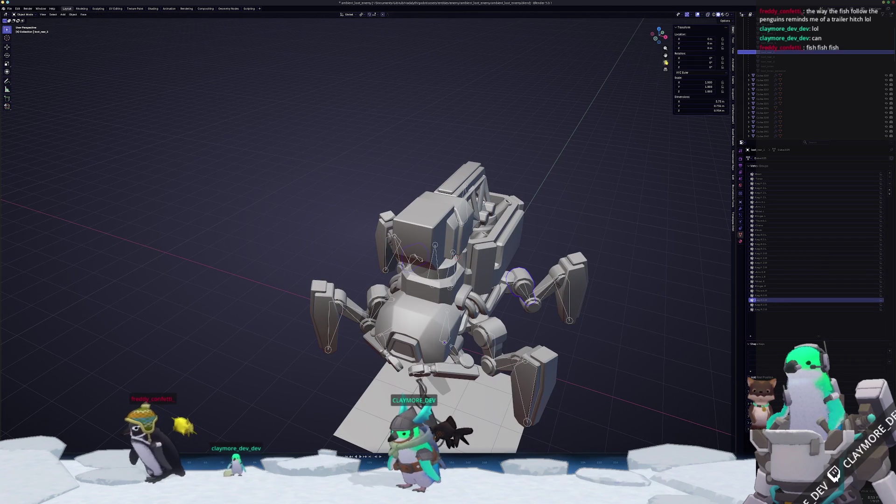
key("ctrl+Tab")
left_click(580, 174)
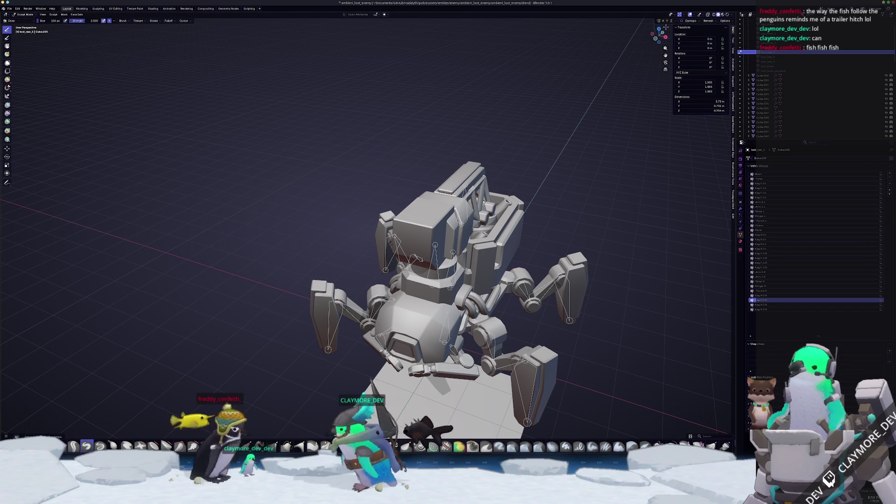
key("ctrl+Tab")
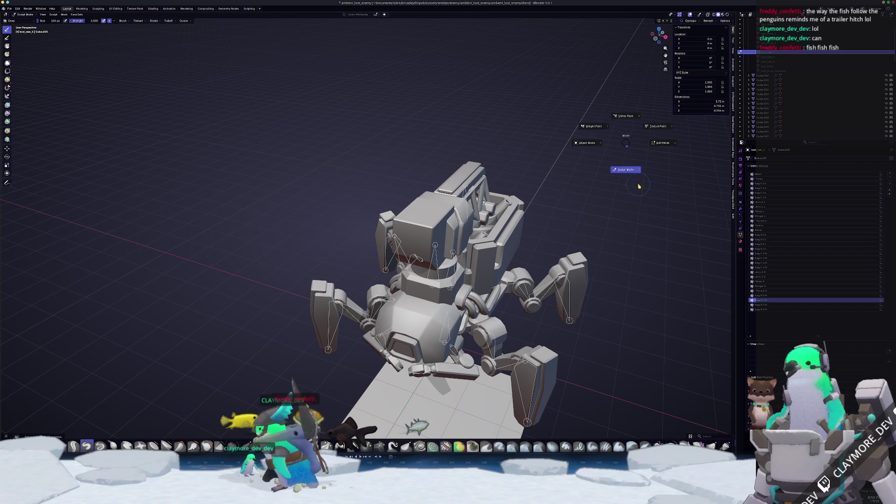
key("ctrl+Tab")
left_click(525, 296)
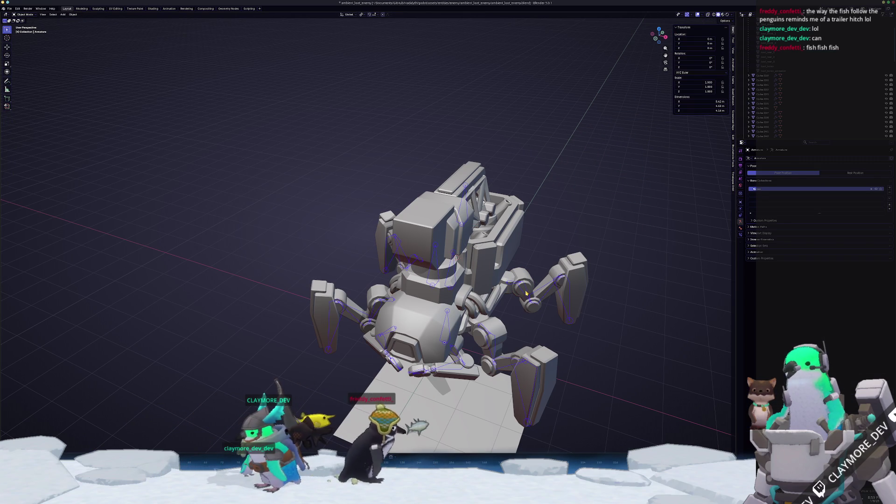
key("Tab")
key("ctrl+Tab")
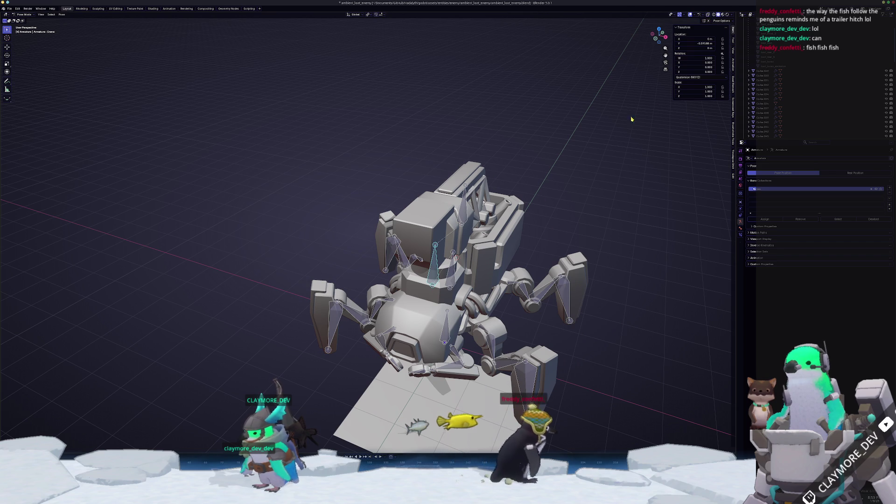
middle_click_drag(535, 286, 589, 267)
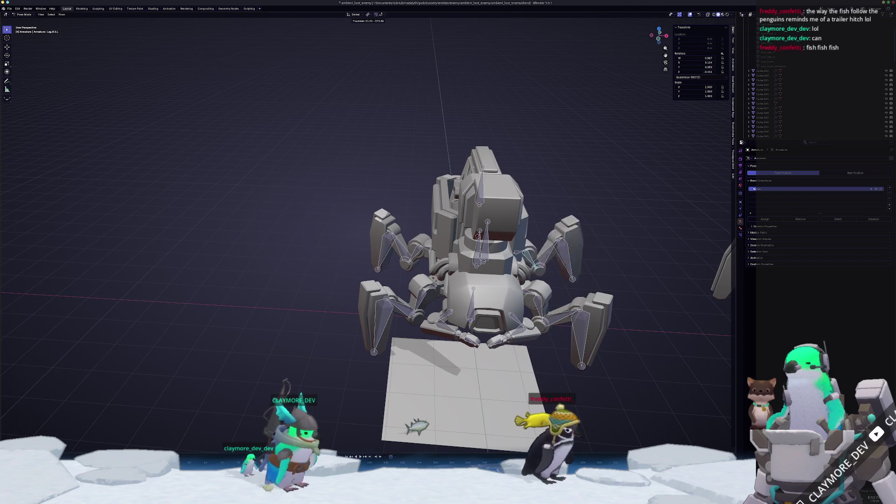
left_click(414, 255)
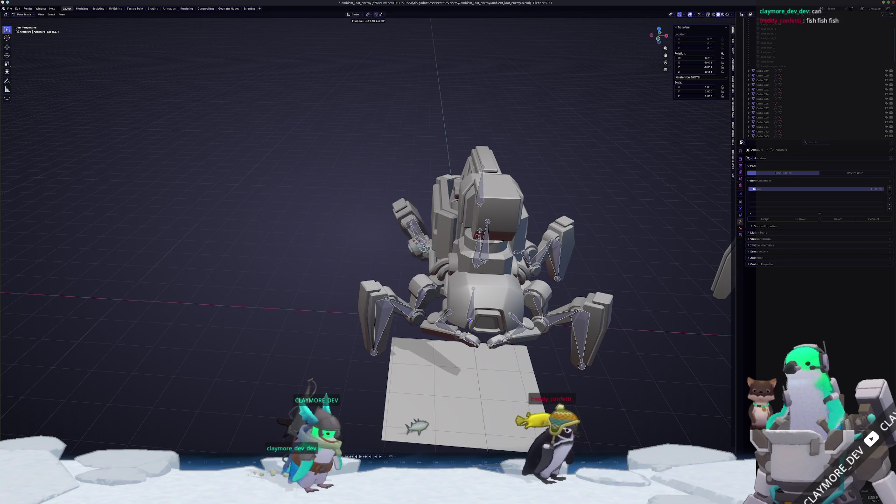
left_click(442, 316)
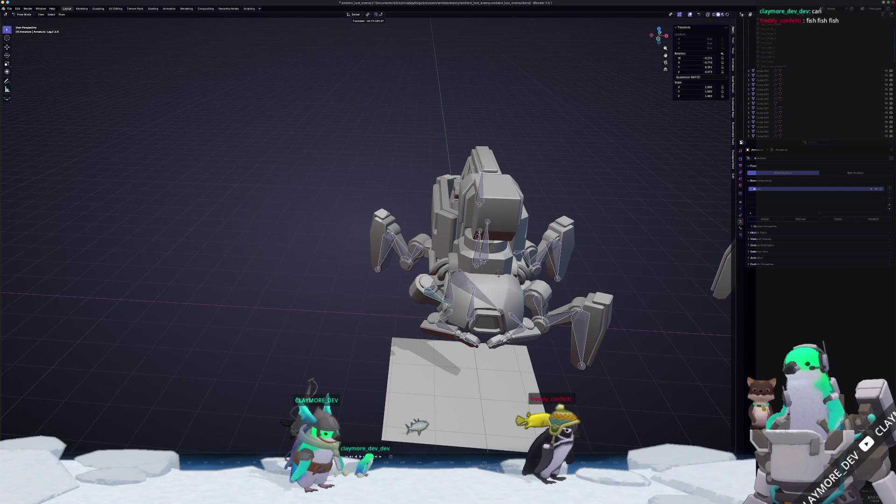
left_click(449, 316)
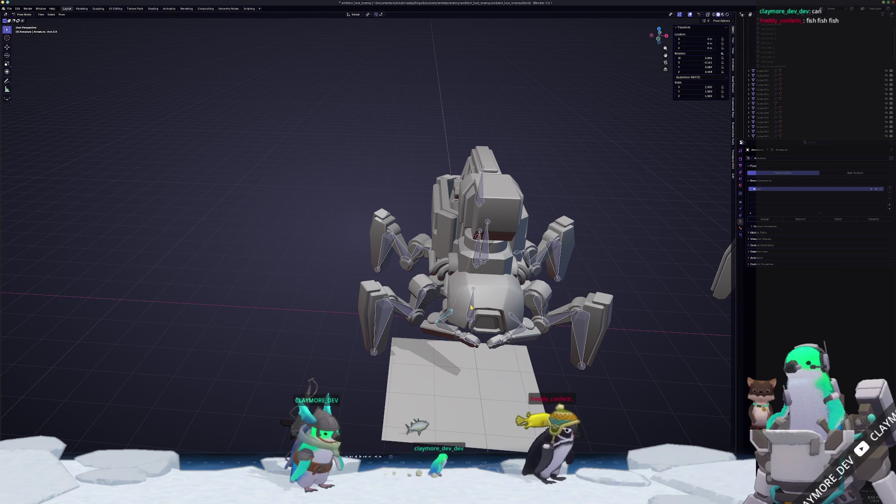
key("r")
key("z")
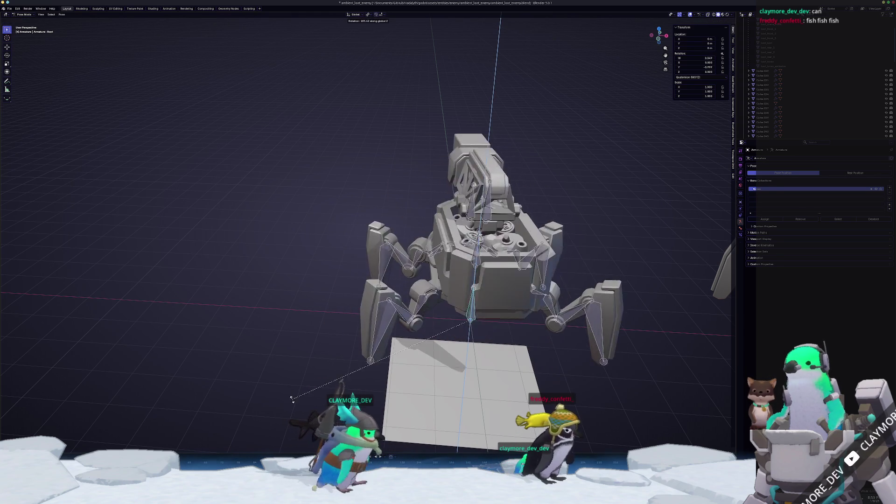
key("Escape")
left_click(491, 246)
key("r")
key("Escape")
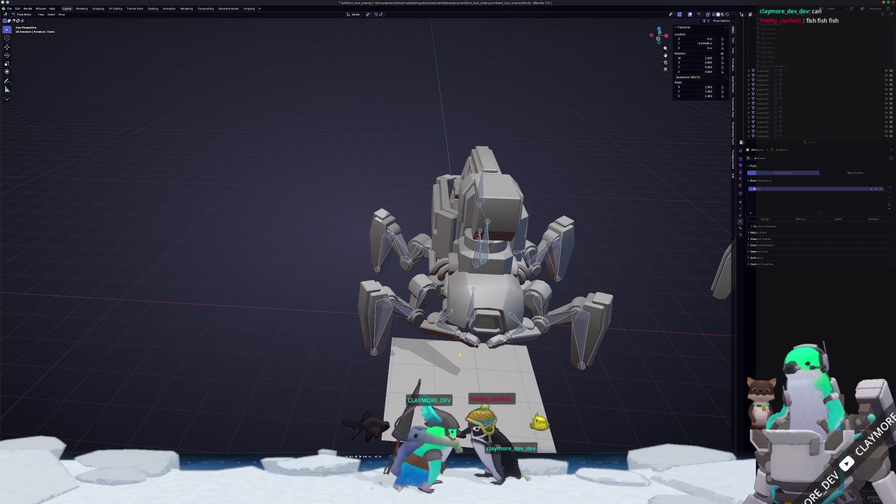
key("r")
key("Escape")
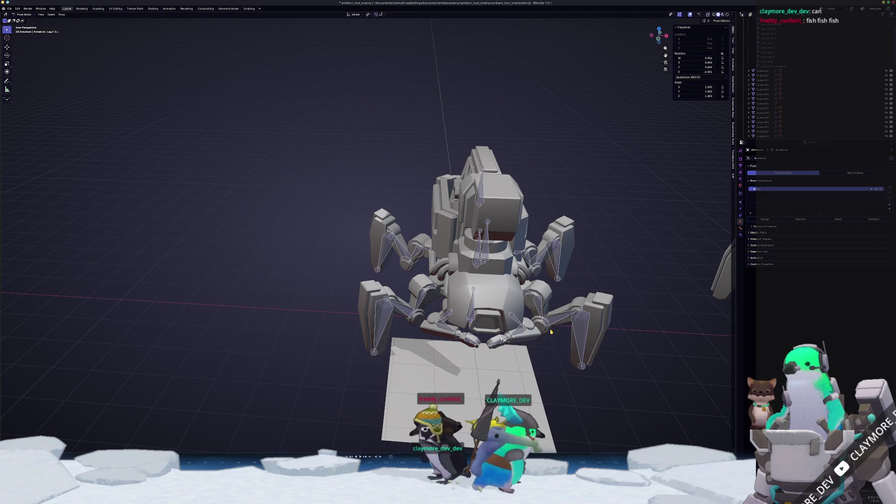
key("r")
key("Escape")
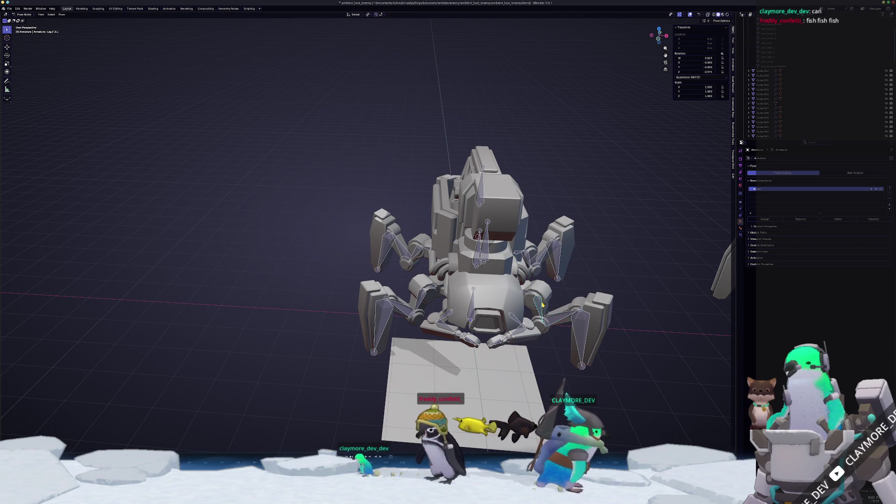
key("r")
key("Escape")
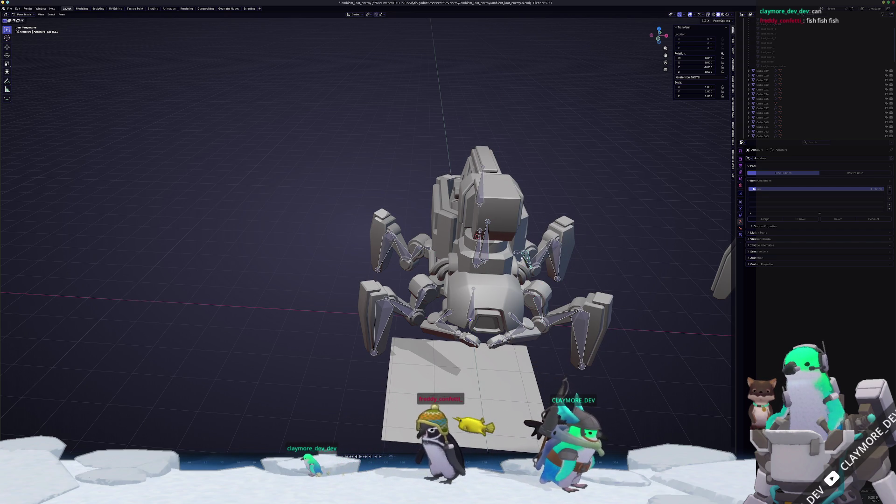
key("ctrl+Tab")
middle_click_drag(524, 257, 474, 318)
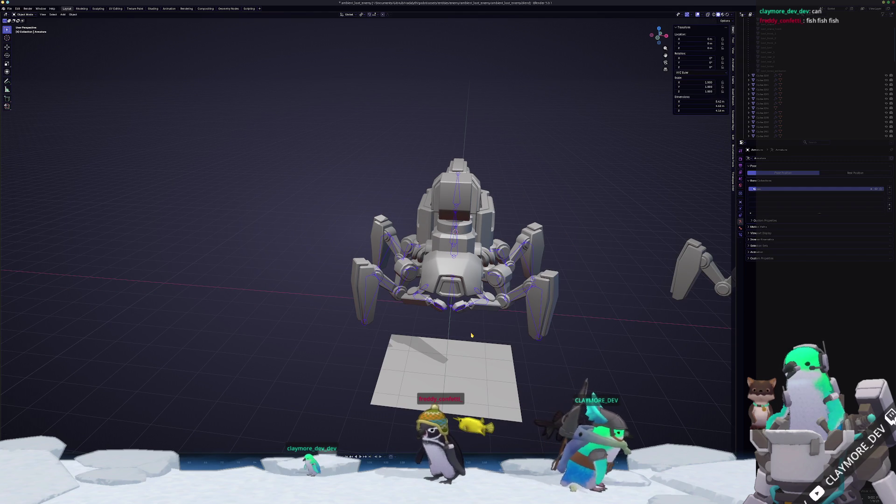
Step: Enter bone editing and inspect leg bones like Leg.F.3.R, ending in top view
key("Tab")
scroll(472, 278, "up", 8)
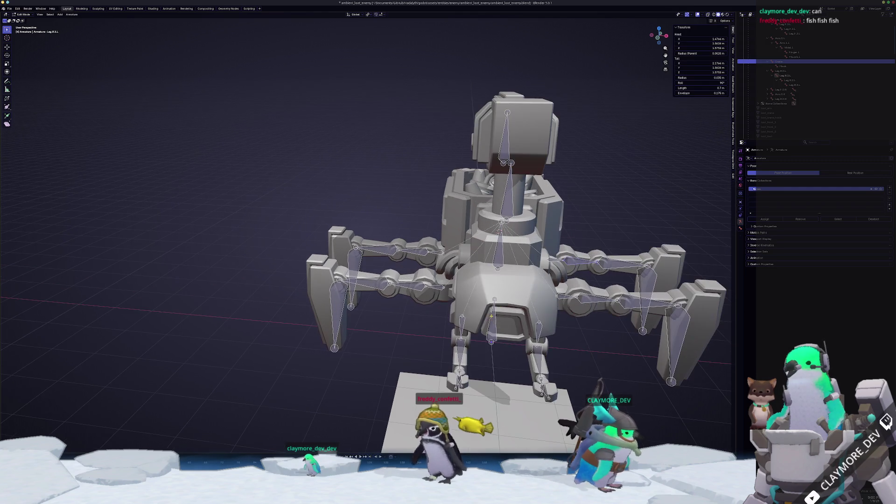
left_click(539, 285)
mouse_move(539, 286)
middle_mouse_down()
mouse_move(480, 288)
mouse_move(401, 244)
middle_mouse_up()
left_click(473, 294)
scroll(473, 294, "down", 5)
left_click(402, 244)
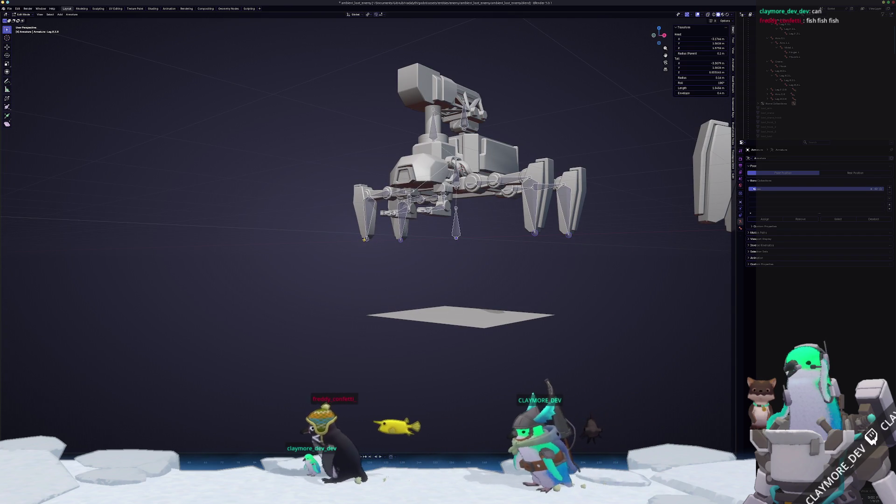
key("KP_7")
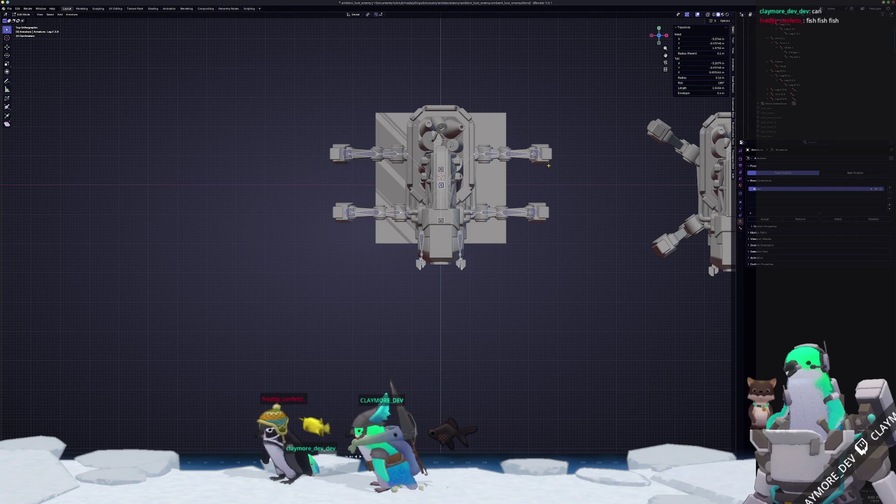
scroll(369, 233, "up", 2)
Step: Select the mirrored Leg.F.3.L bone, then all bones, then only Leg.R.3.L
key("ctrl+shift+m")
key("a")
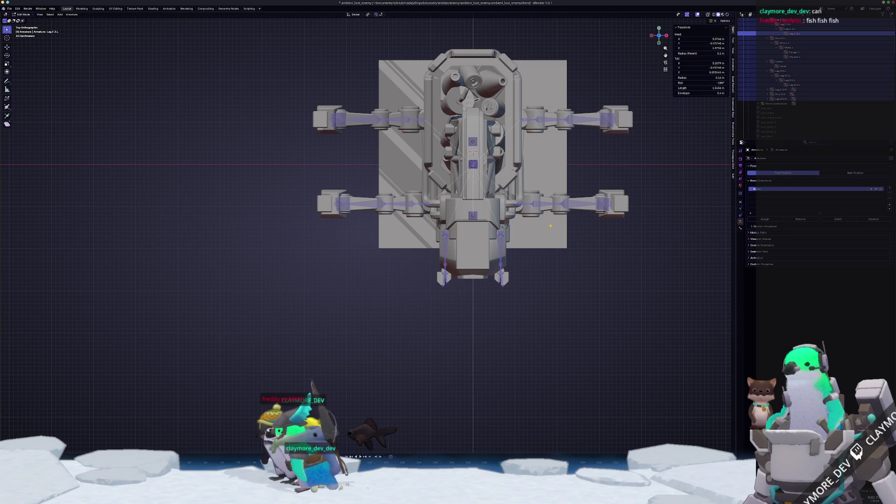
middle_click_drag(579, 134, 444, 185, "shift")
left_click(472, 175)
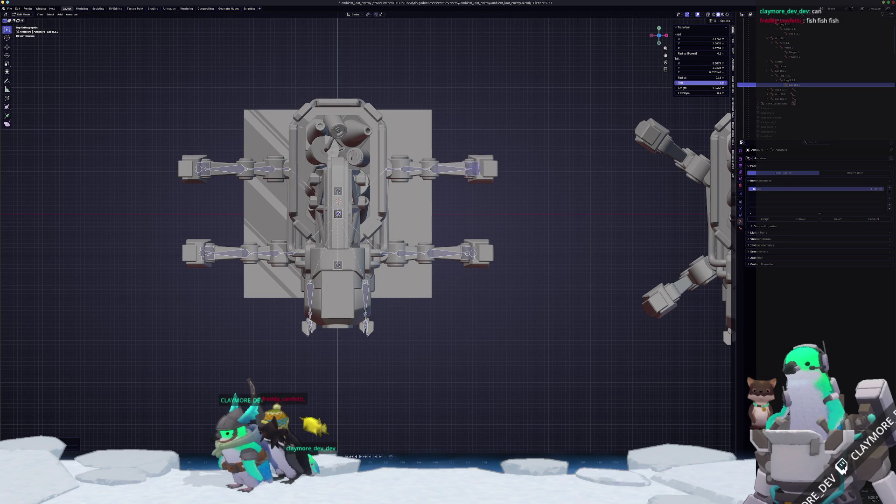
middle_click_drag(440, 201, 391, 128)
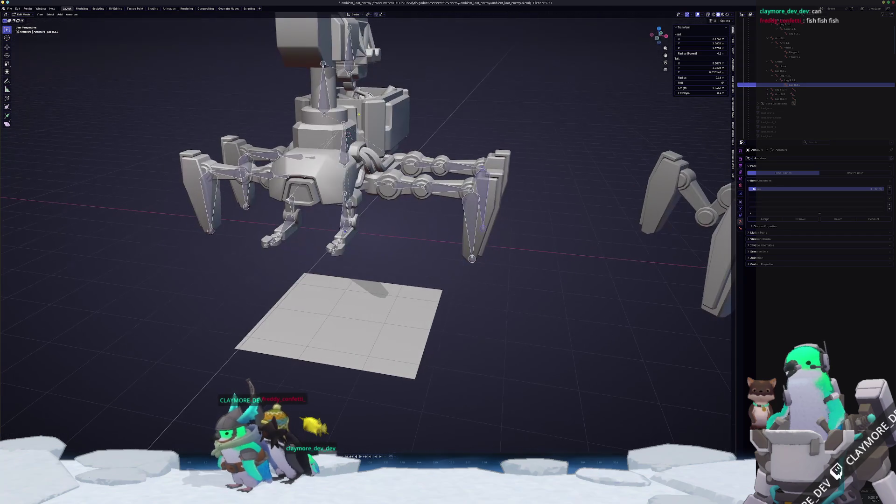
Step: Preview the leg poses in Object and Pose Mode, undo, and return to bone editing
key("Tab")
key("space")
key("ctrl+Tab")
key("ctrl+z")
key("ctrl+z")
key("ctrl+z")
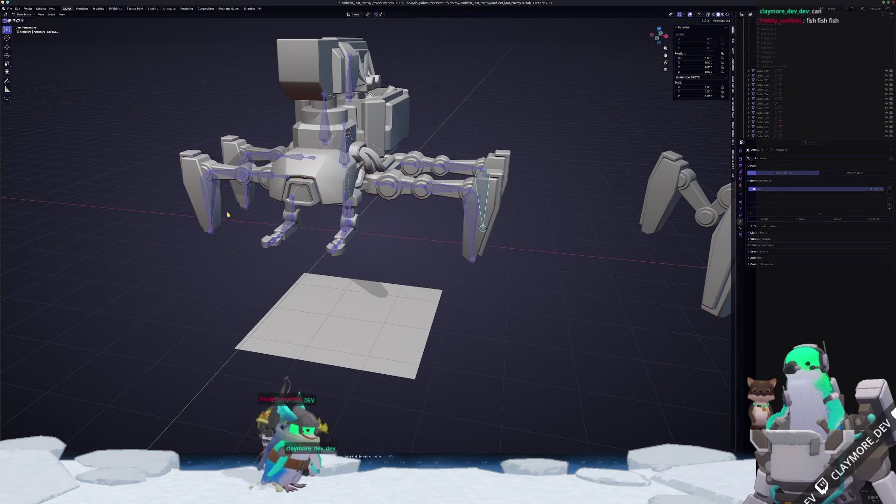
key("Tab")
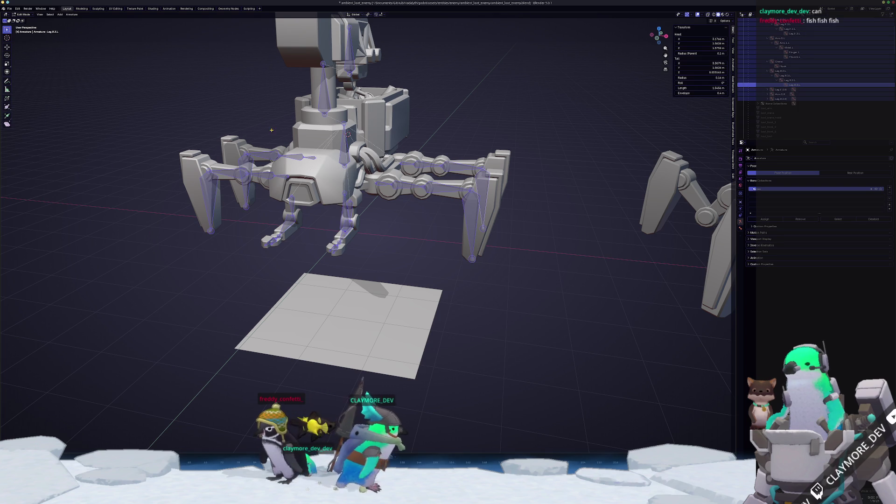
left_click(71, 14)
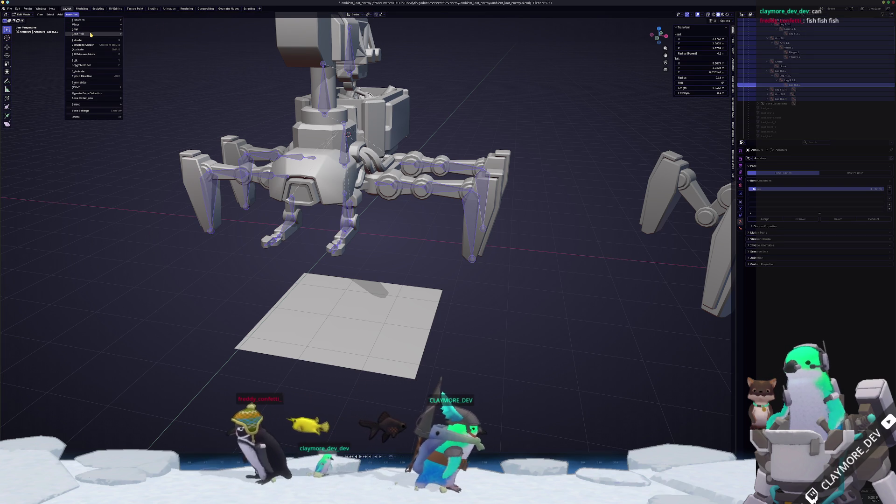
Step: Recalculate bone roll to Global -X Axis, then cycle through Object, Edit and Pose Mode
mouse_move(108, 34)
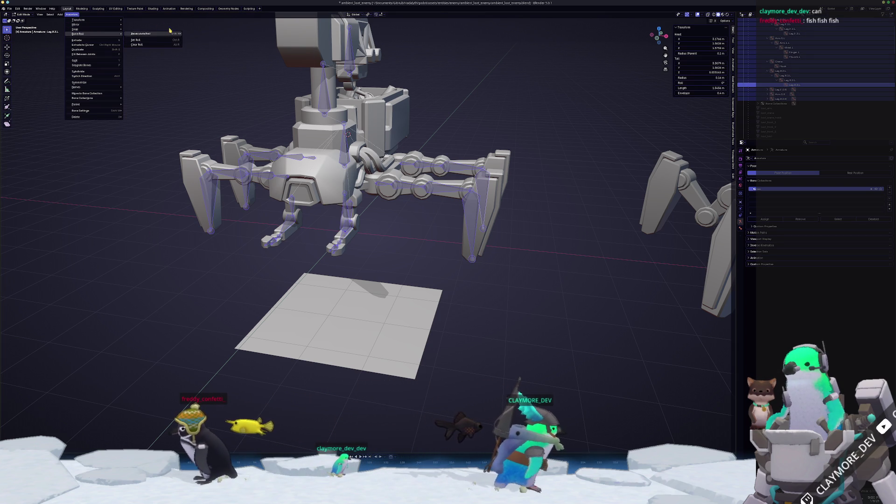
mouse_move(173, 33)
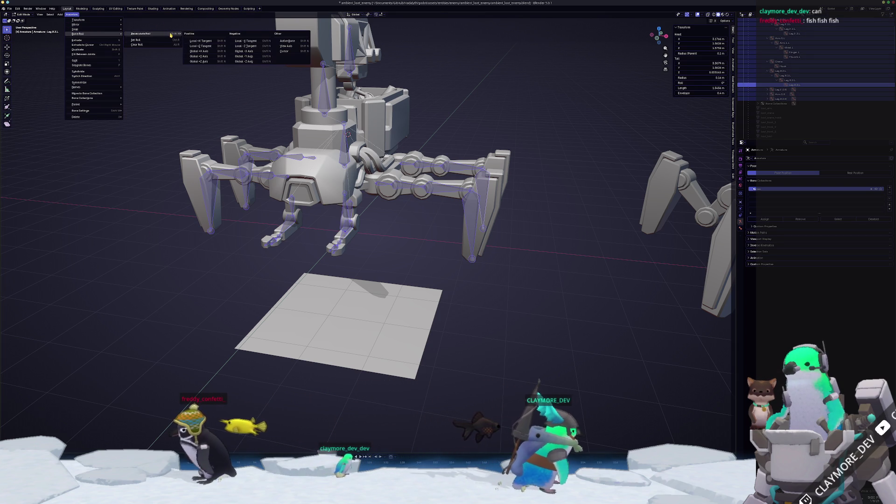
left_click(257, 58)
key("Tab")
mouse_move(415, 257)
middle_mouse_down()
mouse_move(375, 281)
mouse_move(424, 257)
middle_mouse_up()
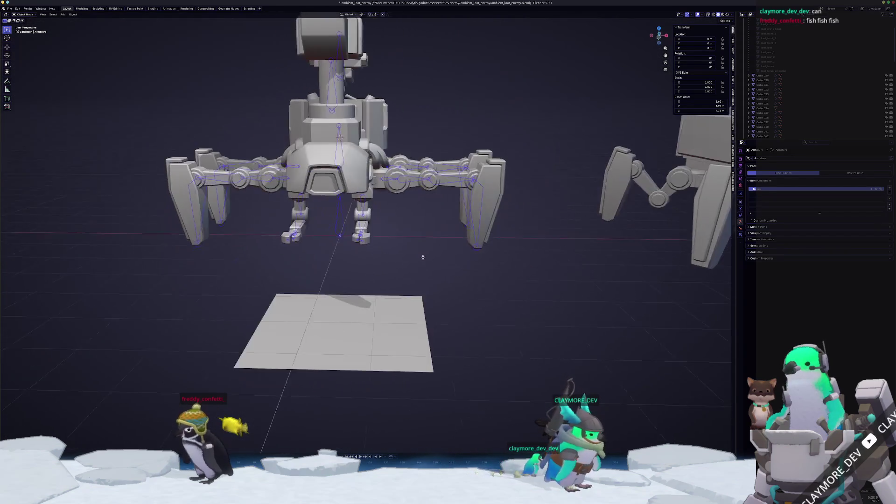
scroll(401, 254, "up", 4)
key("Tab")
key("ctrl+Tab")
left_click(357, 182)
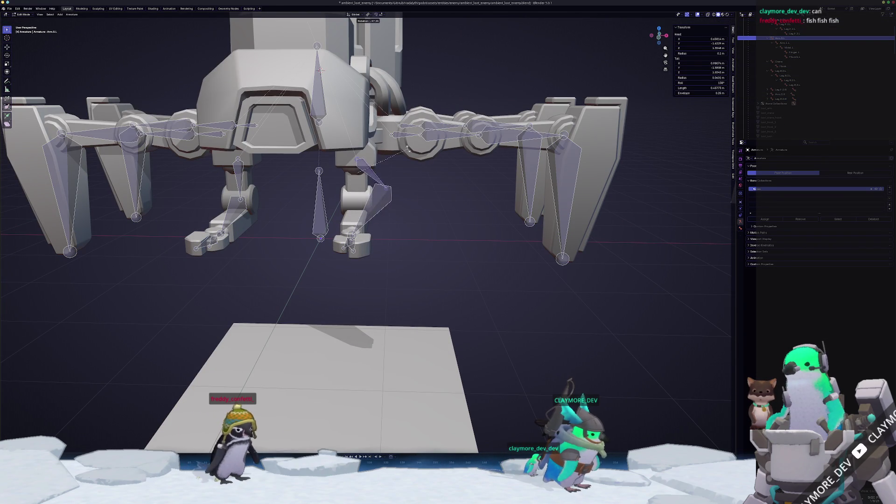
key("r")
key("Escape")
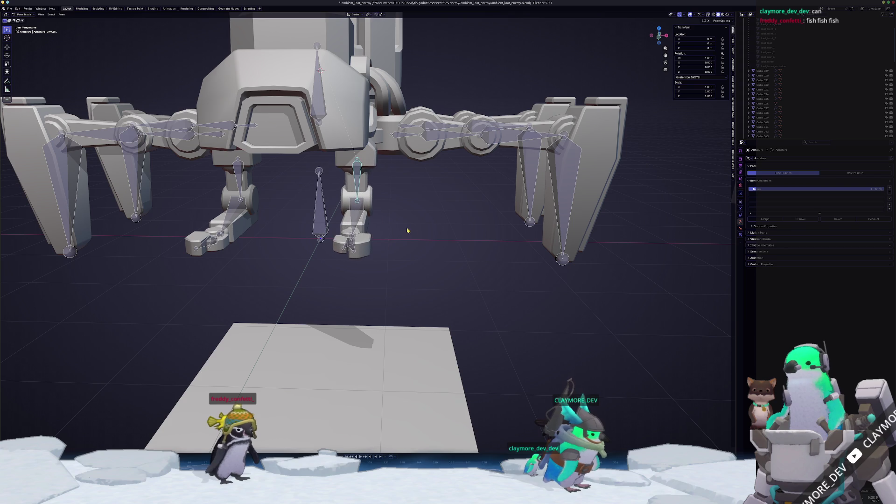
left_click(356, 219)
key("r")
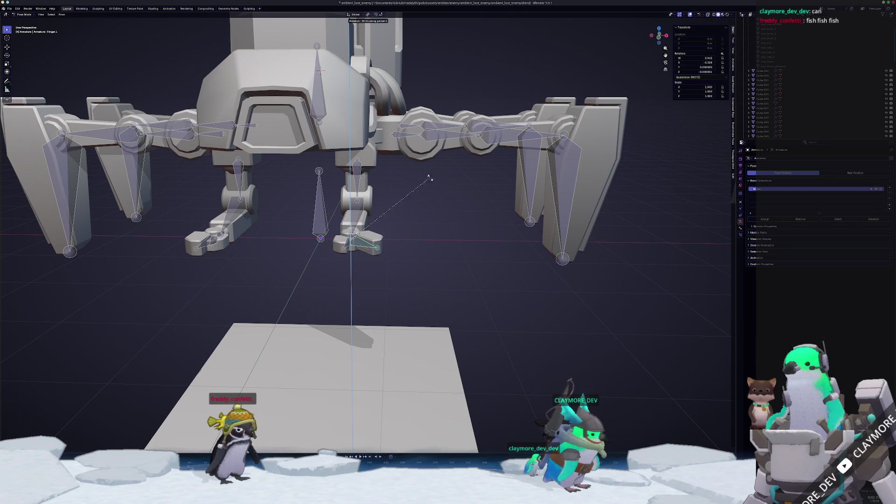
key("r")
key("z")
key("z")
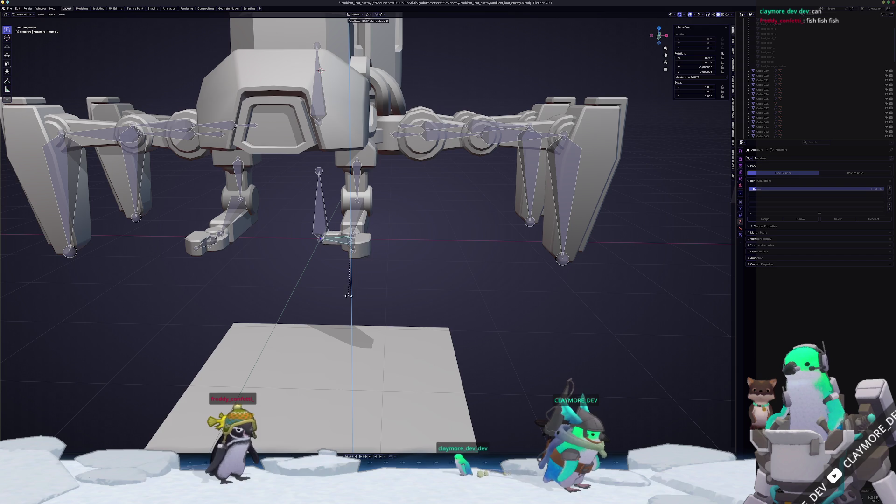
key("x")
key("x")
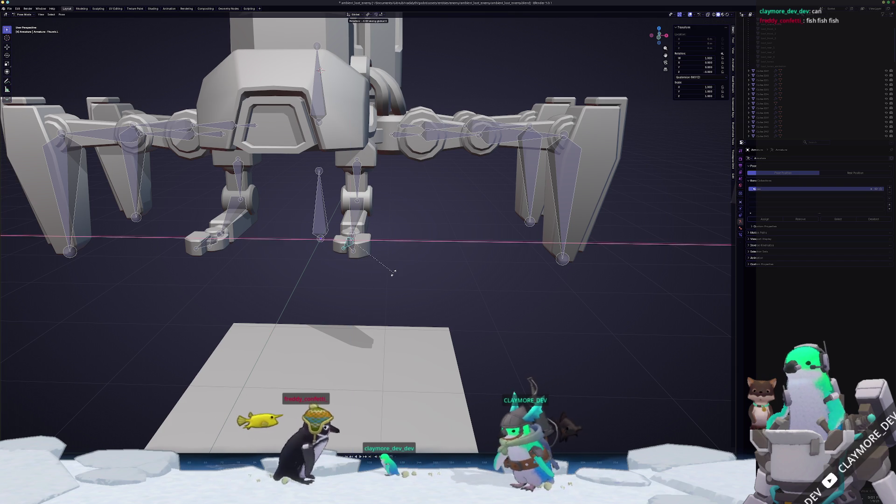
key("Escape")
mouse_move(379, 280)
middle_mouse_down()
mouse_move(339, 273)
mouse_move(355, 261)
middle_mouse_up()
scroll(338, 273, "down", 5)
key("Tab")
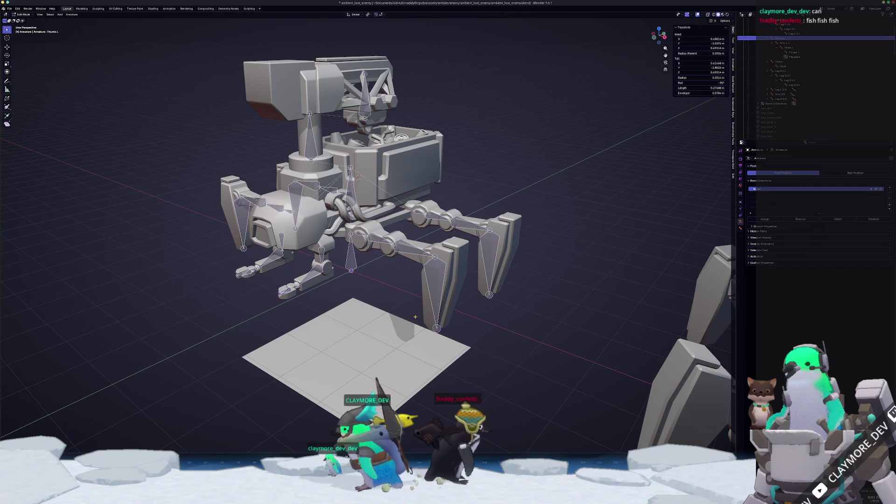
Step: Select the Leg.R.3.L bone and view the robot from the top
left_click(438, 329)
middle_click_drag(437, 328, 276, 298)
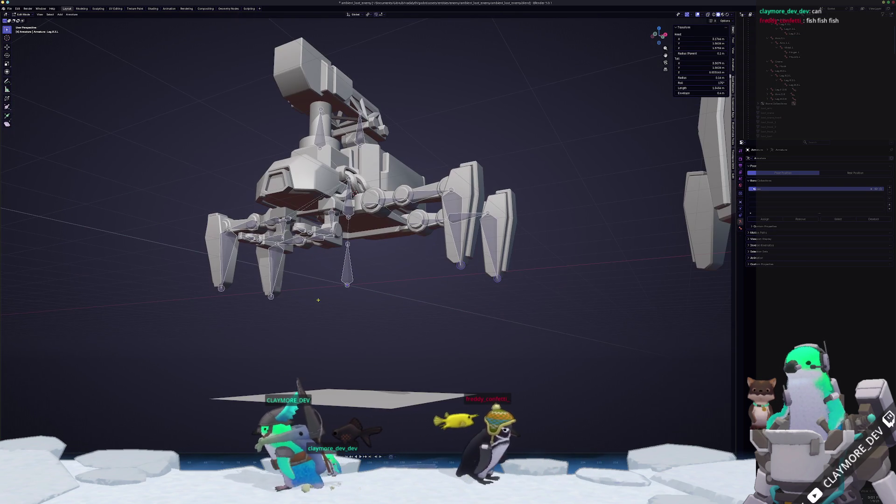
middle_click_drag(220, 288, 280, 303)
key("KP_7")
scroll(284, 305, "down", 2)
Step: Extrude zero-length tip bones from the legs and move them −1 m along global Y
key("e")
key("Escape")
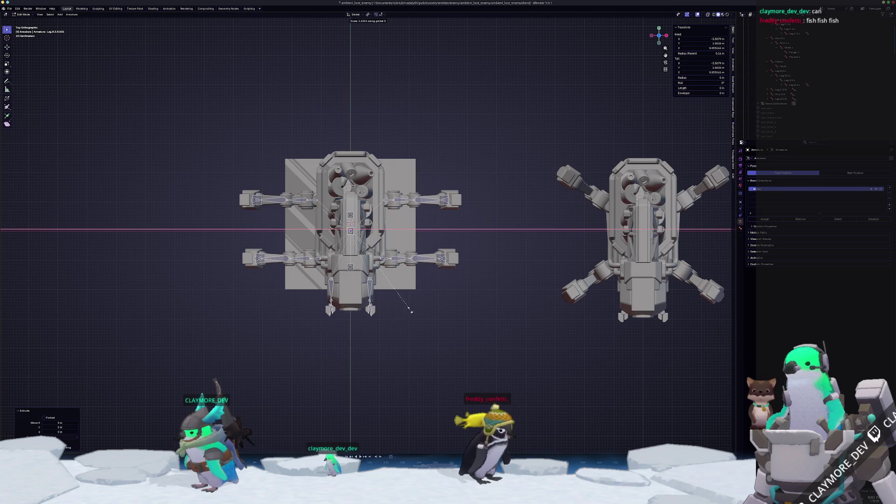
key("Escape")
left_click(368, 14)
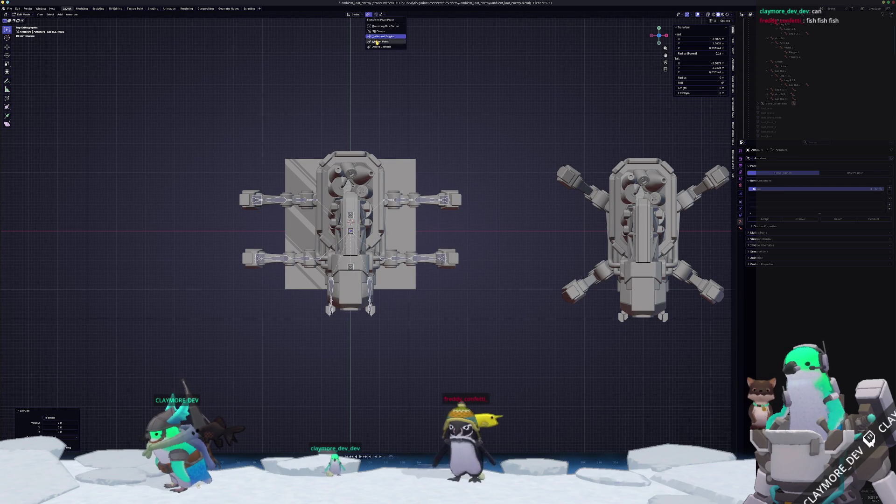
left_click(374, 42)
key("s")
key("x")
key("g")
key("y")
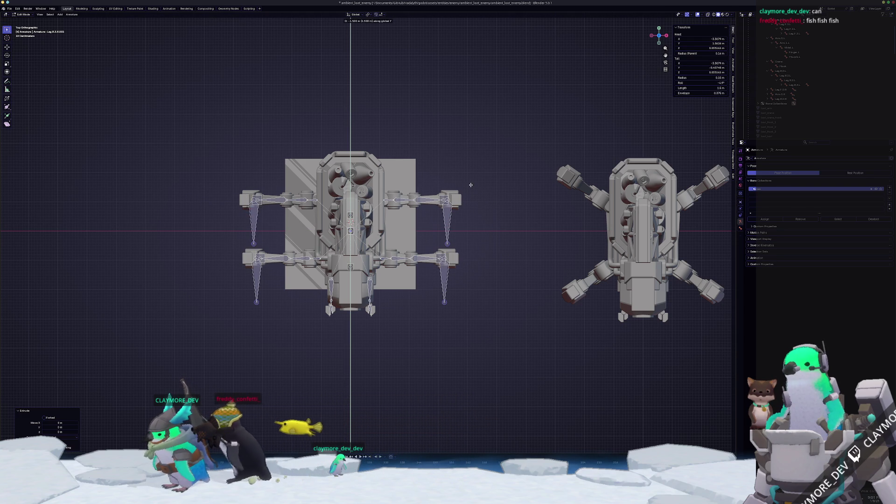
left_click(468, 170)
Step: Clear the parent of the selected leg tip bones and show the bone properties
left_click(449, 222)
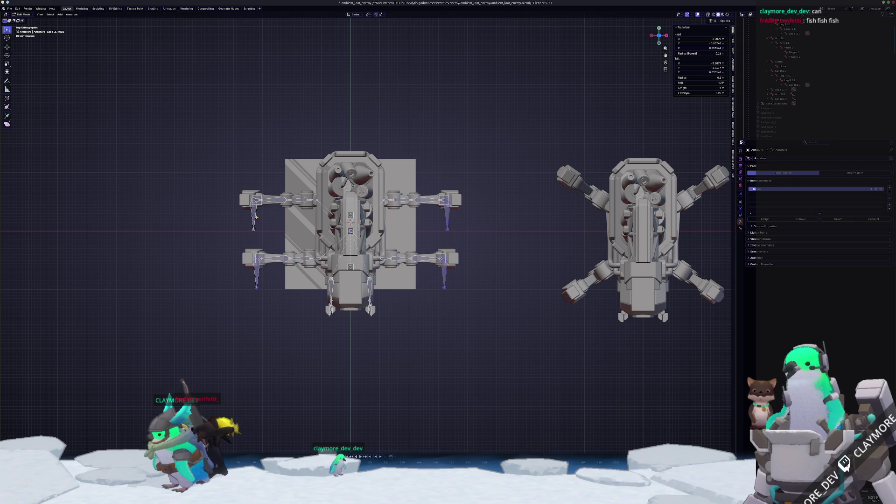
right_click(207, 245)
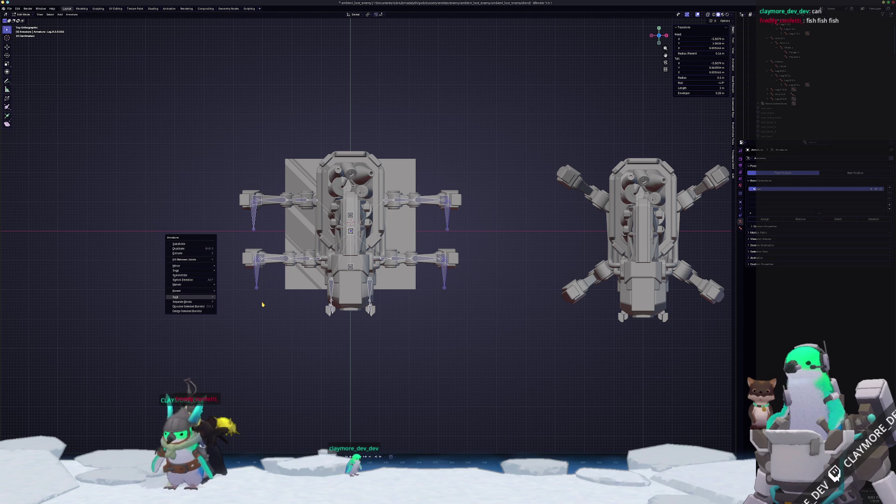
key("Escape")
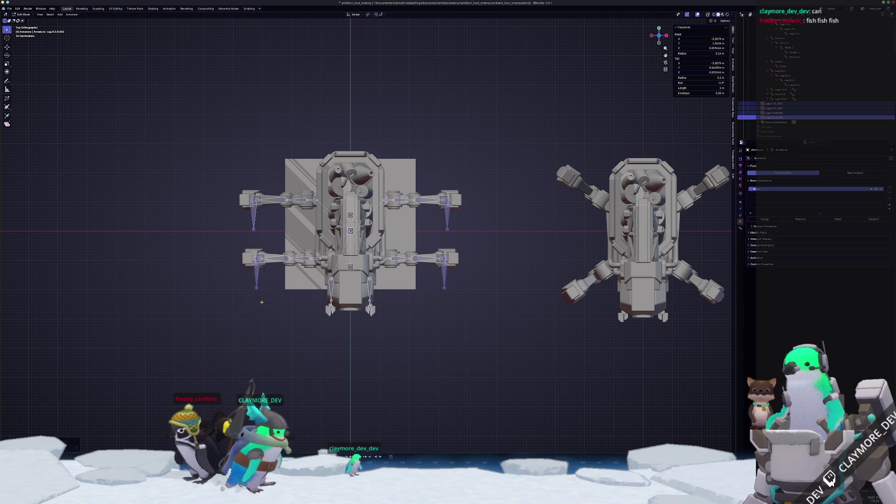
left_click(262, 304)
scroll(411, 283, "up", 2)
left_click(741, 228)
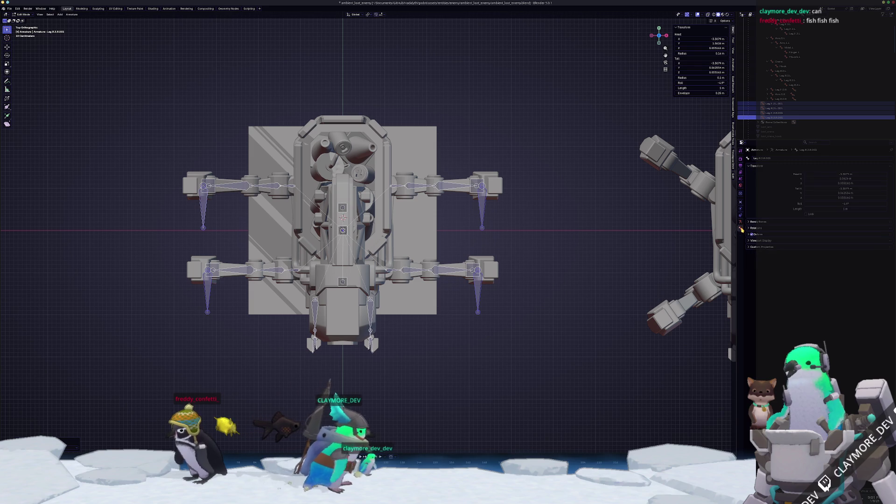
Step: Select the Leg.R.1.L.001, Leg.F.3.L.001 and mirrored Leg.F.3.R.001 bones in perspective
left_click(486, 207)
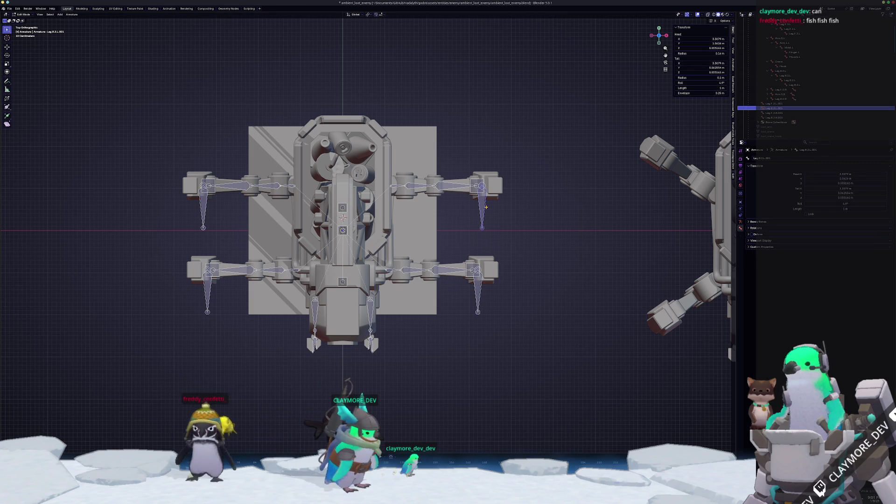
left_click(481, 296)
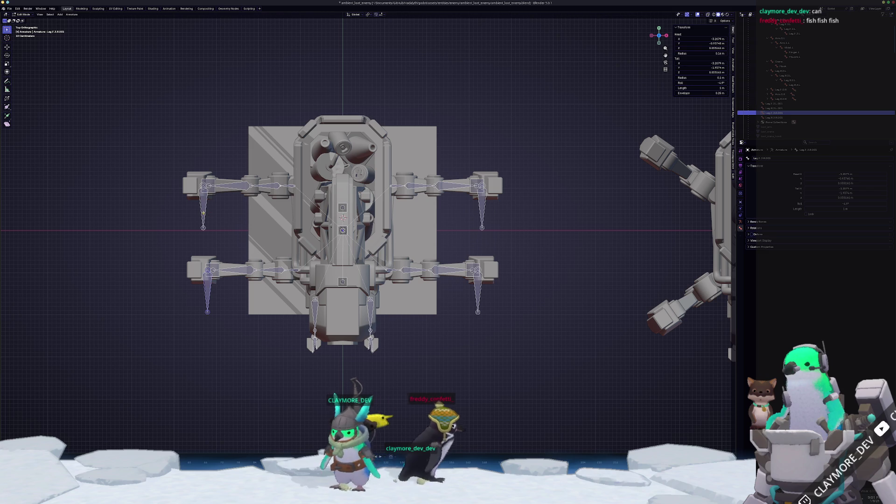
mouse_move(275, 248)
middle_mouse_down()
mouse_move(479, 297)
mouse_move(381, 308)
middle_mouse_up()
key("ctrl+shift+m")
left_click(343, 238)
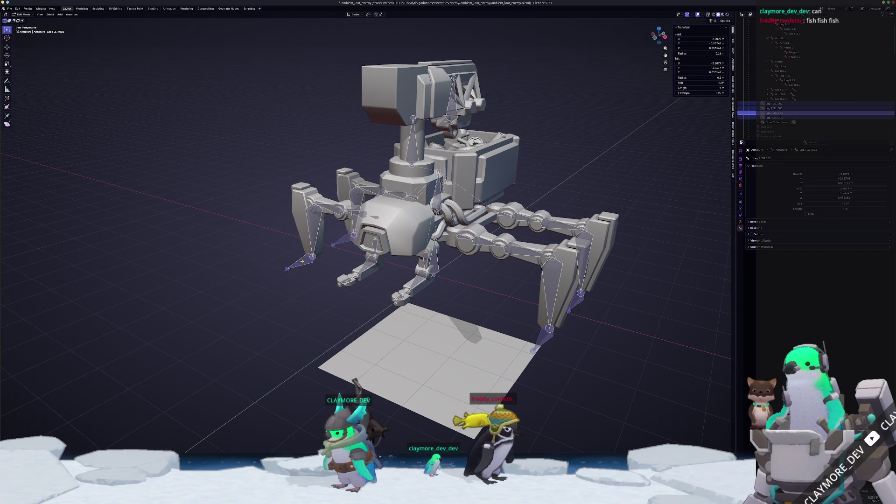
Step: Clear the selected leg bone's roll to zero
left_click(71, 14)
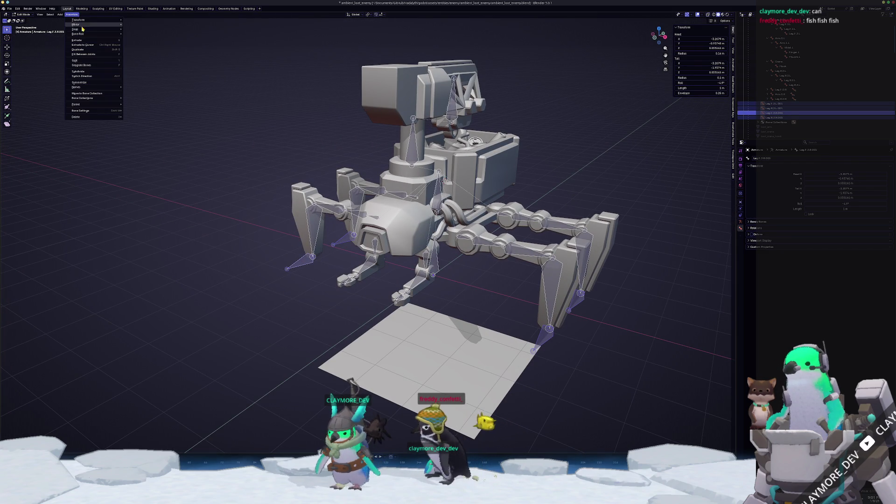
mouse_move(94, 34)
left_click(136, 45)
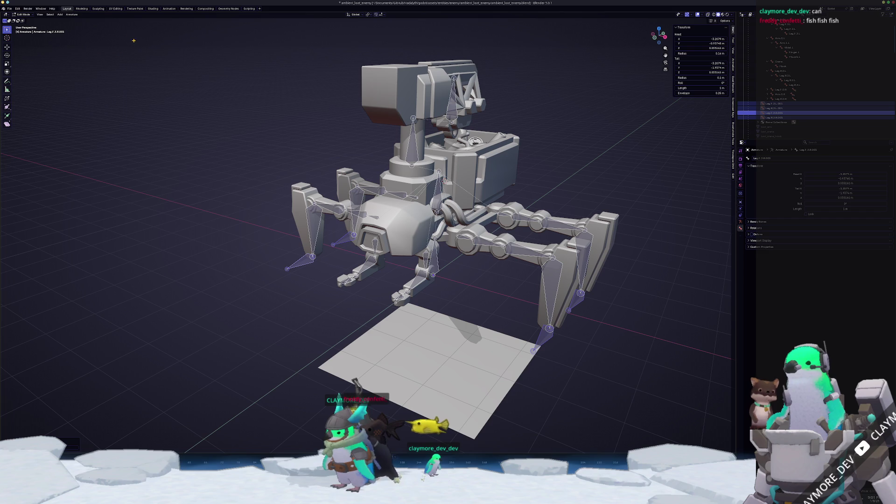
Step: Recalculate the roll toward Global -Z Axis, check it from the front, and enter Pose Mode
left_click(72, 15)
mouse_move(93, 34)
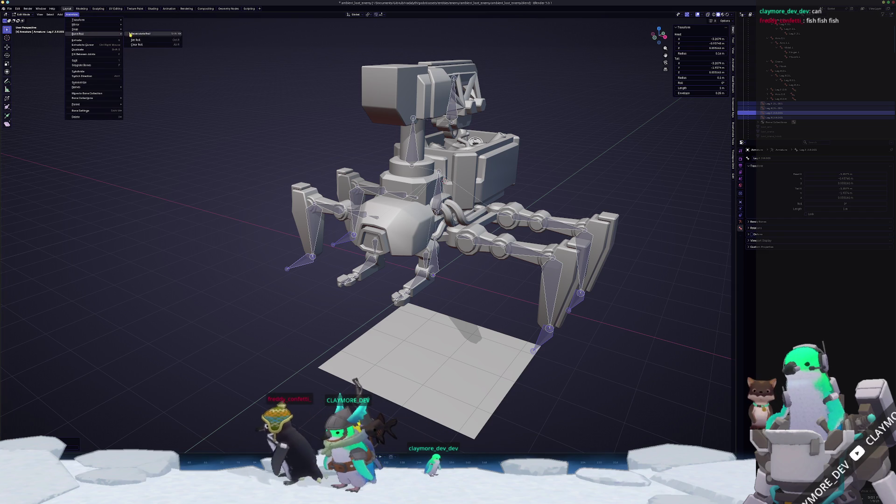
mouse_move(163, 34)
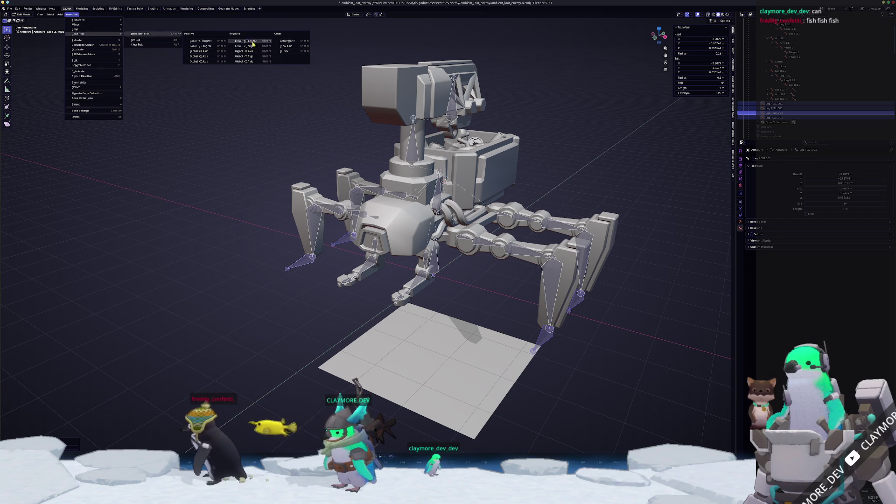
left_click(249, 61)
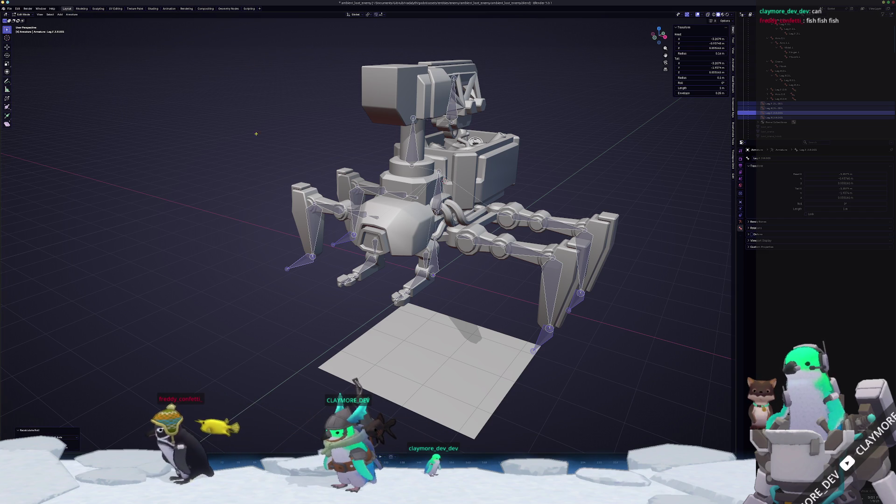
middle_click_drag(304, 322, 291, 294)
key("KP_1")
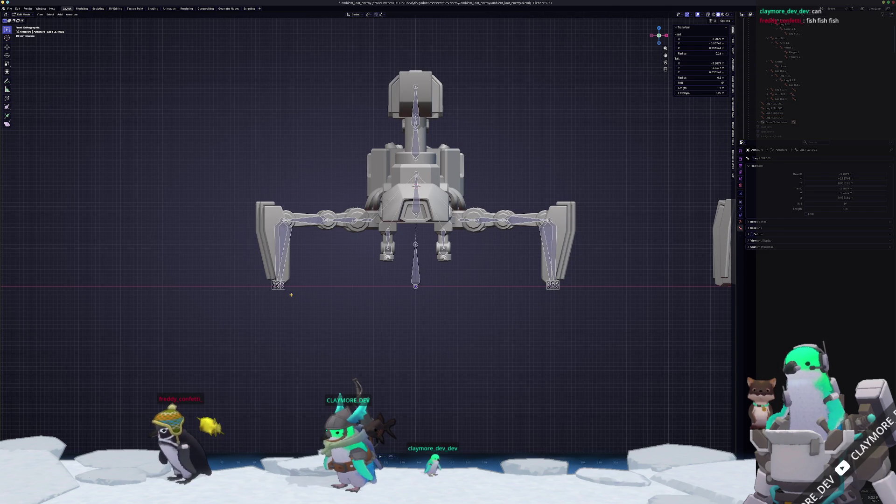
mouse_move(449, 296)
middle_mouse_down()
mouse_move(466, 327)
mouse_move(462, 296)
middle_mouse_up()
left_click(475, 354)
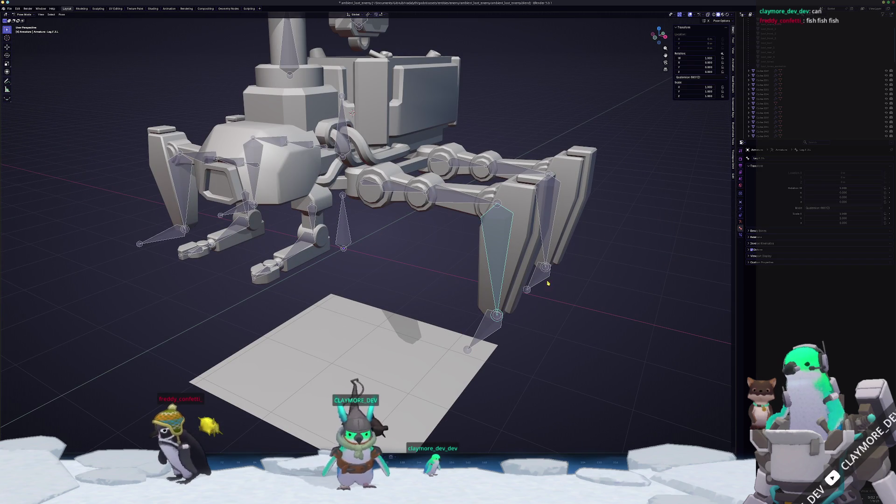
Step: Add an Inverse Kinematics bone constraint with the Armature as its target
left_click(740, 235)
left_click(761, 158)
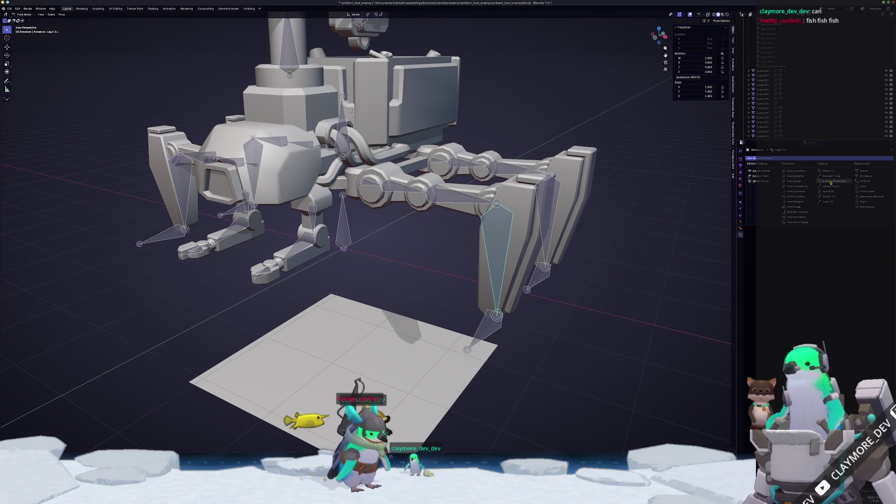
left_click(831, 183)
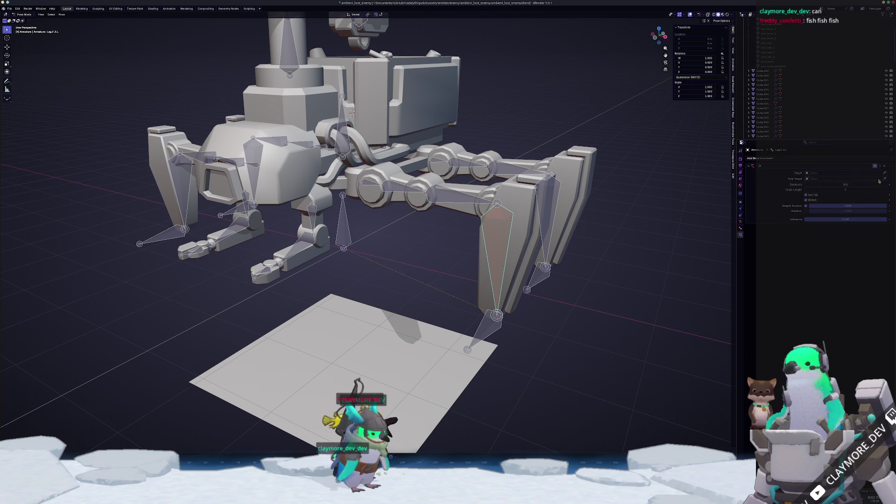
left_click(488, 328)
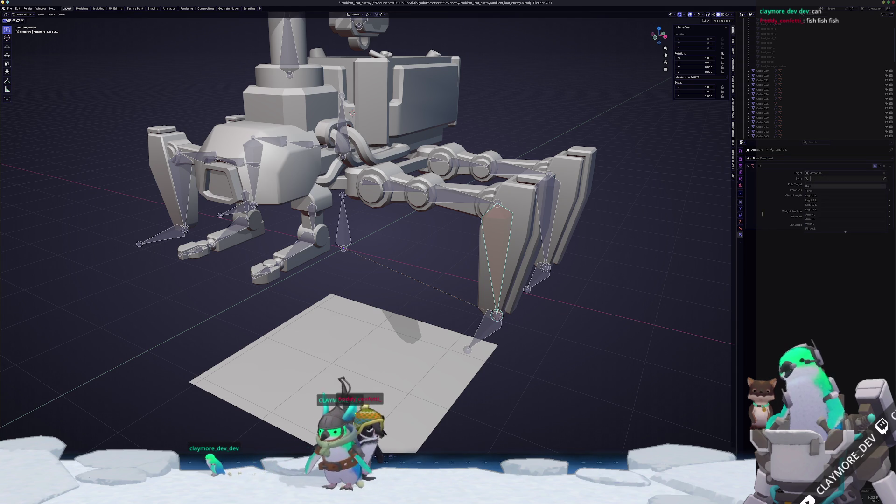
Step: Back in Edit Mode, rename the selected leg-tip bone and select Leg.R.3.R.001
left_click(486, 330)
key("Tab")
key("F2")
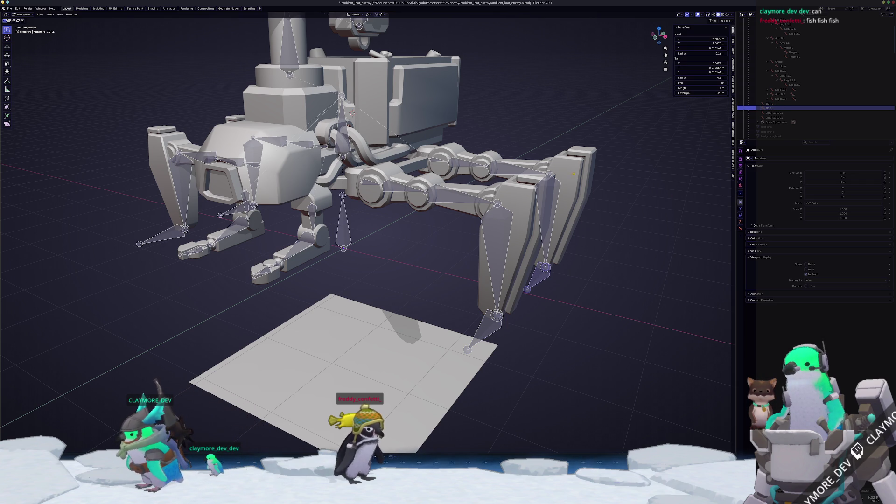
left_click(235, 212)
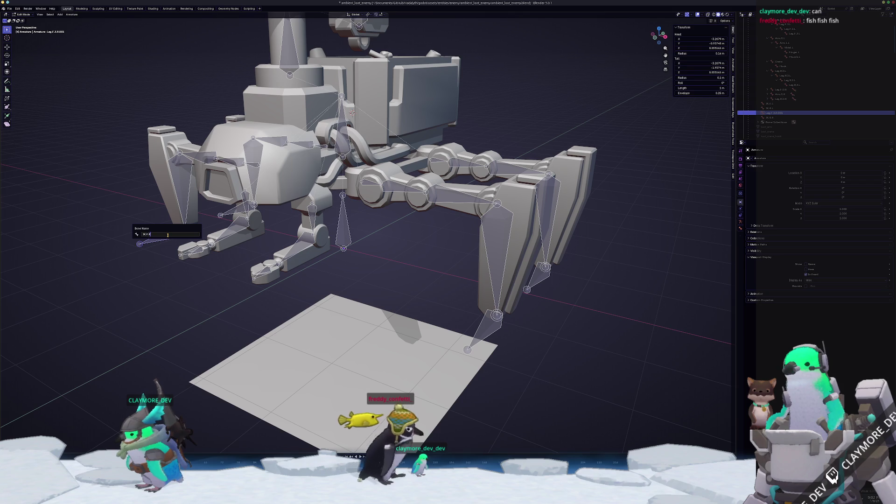
Step: Confirm the IK.F.R name, select the Leg.F.3.L bone and switch to Pose Mode
key("Return")
left_click(495, 278)
key("ctrl+Tab")
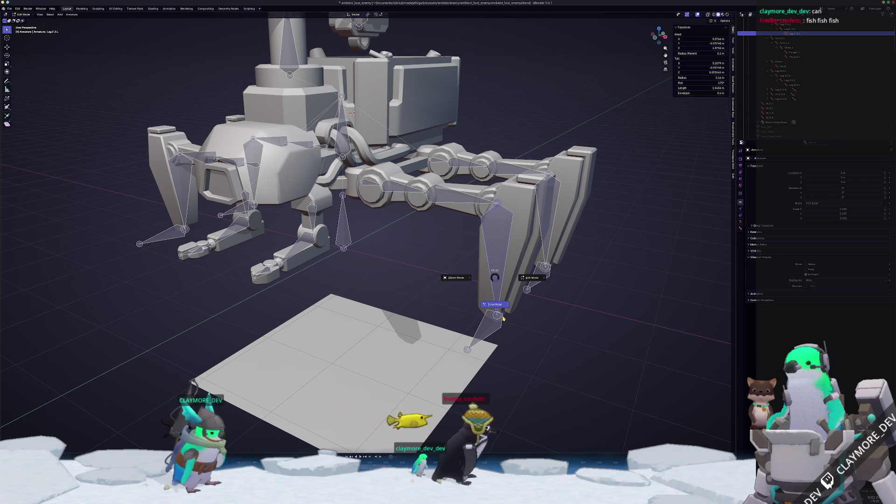
left_click(503, 299)
Step: Set the IK constraint's target bone to IK.F.L by searching 'IK'
left_click(829, 179)
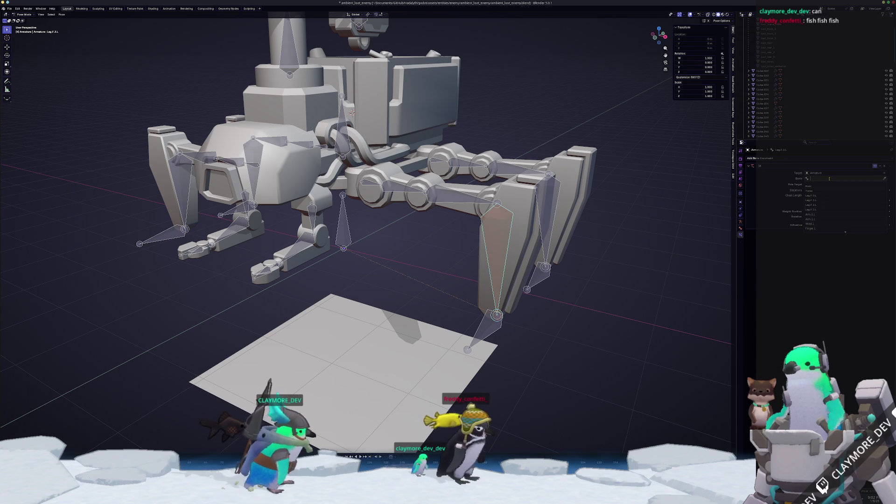
type("IK.F")
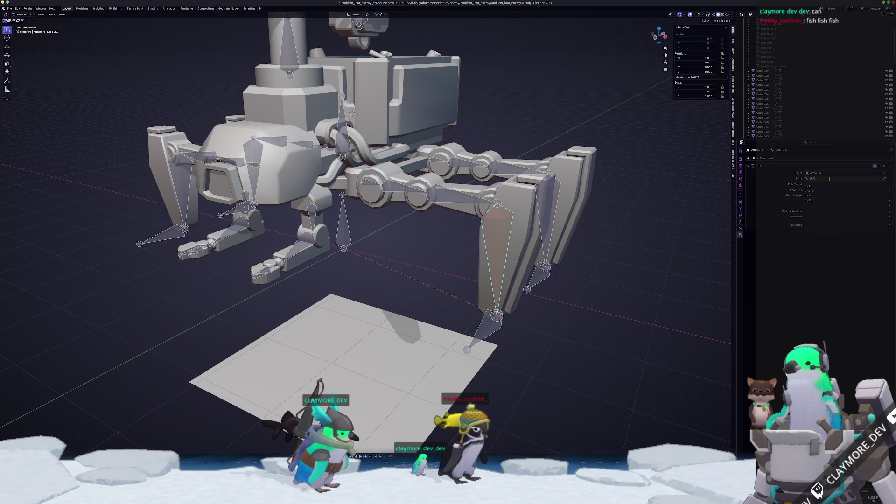
key("Escape")
left_click(830, 179)
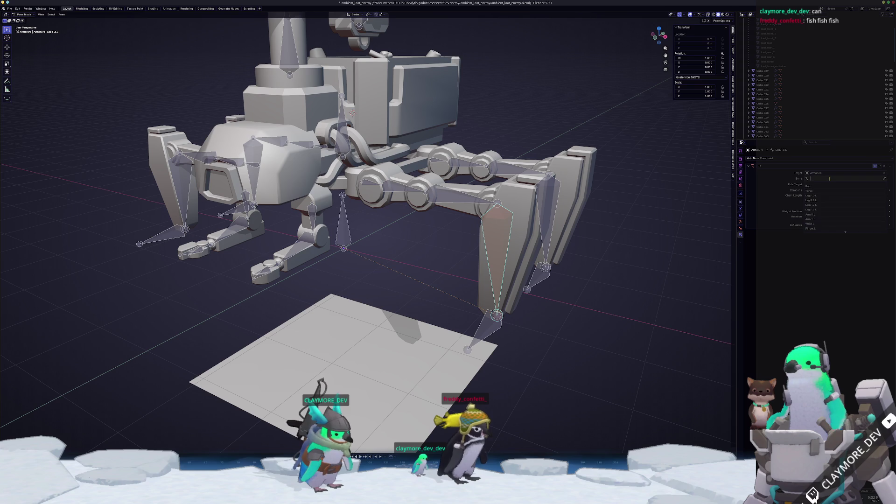
type("IK")
left_click(815, 186)
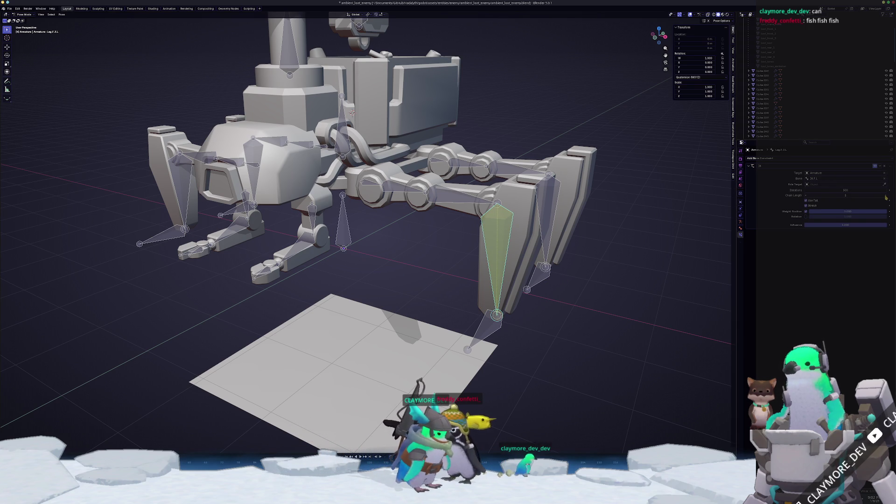
left_click(487, 329)
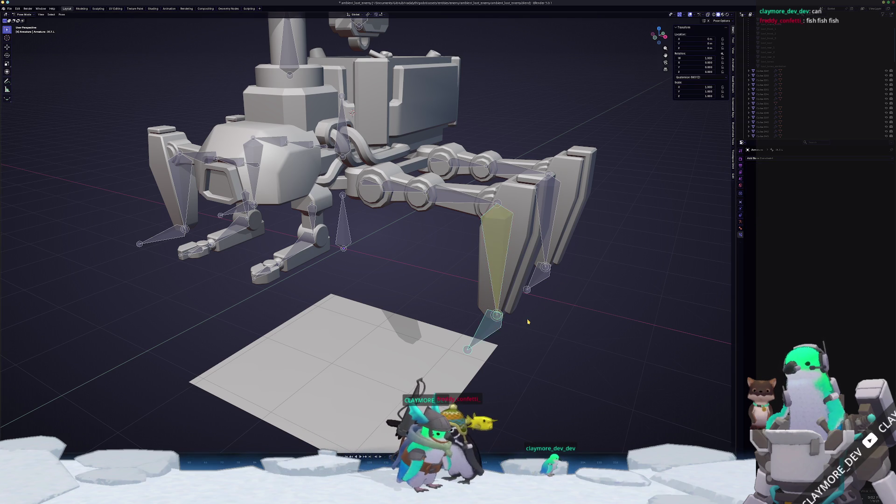
Step: From a front view, move the IK.F.L target along X and confirm the new position
middle_click_drag(516, 320, 558, 321)
key("g")
key("x")
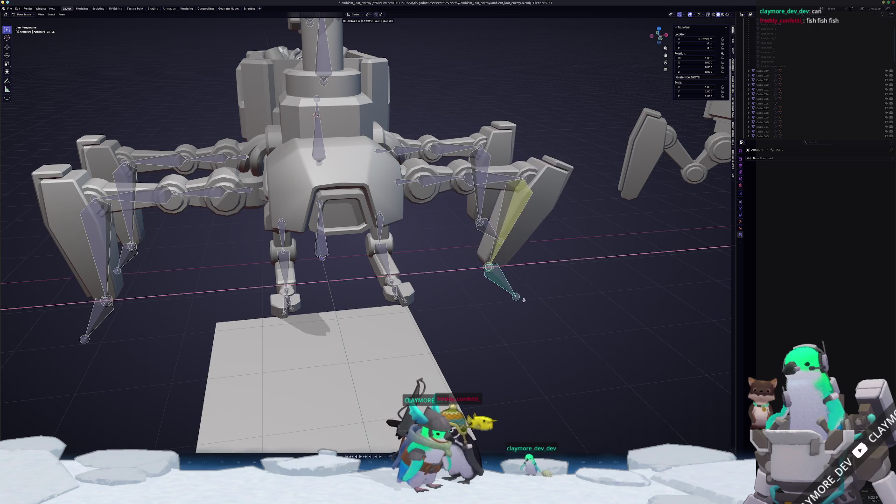
left_click(546, 287)
Step: Rotate the leg bone around the Z axis
scroll(450, 186, "up", 3)
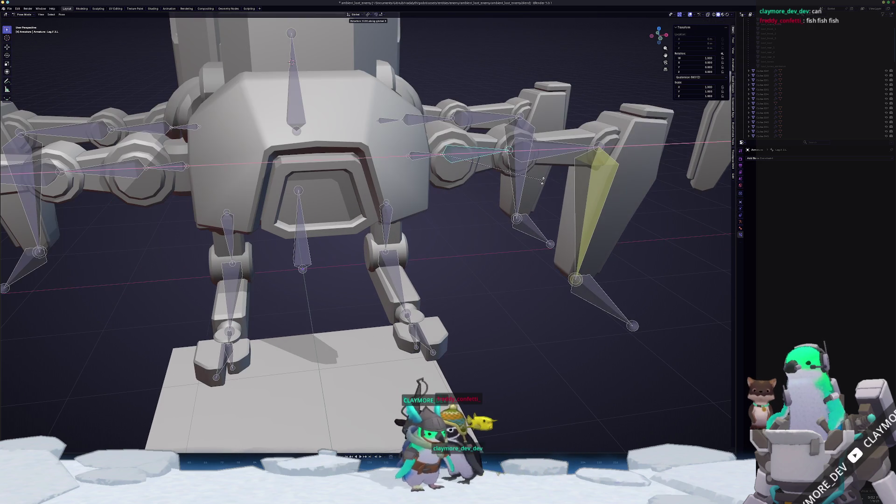
key("r")
key("z")
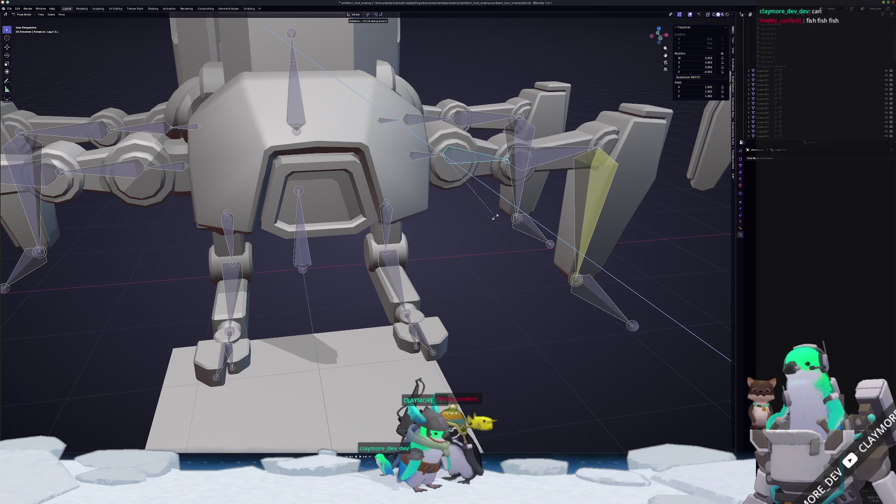
left_click(157, 260)
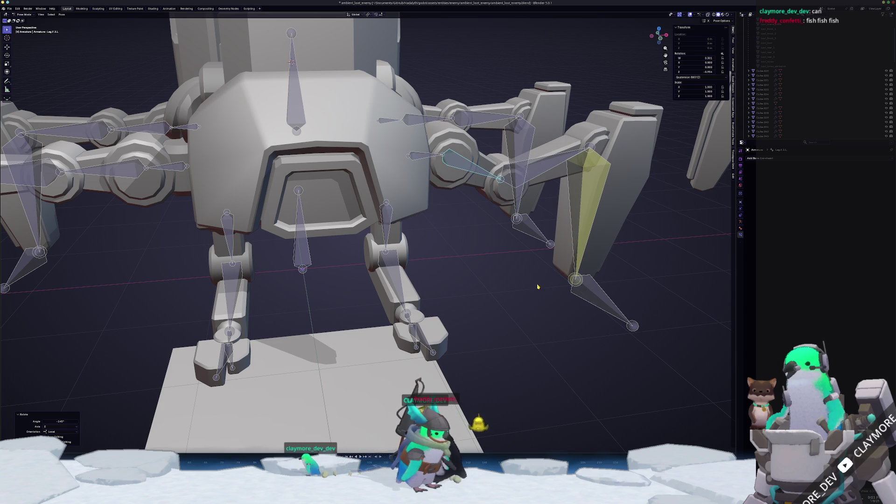
Step: Reselect IK.F.L and shift it sideways along X
scroll(596, 289, "down", 3)
middle_click_drag(596, 290, 523, 280)
left_click(522, 280)
key("g")
key("x")
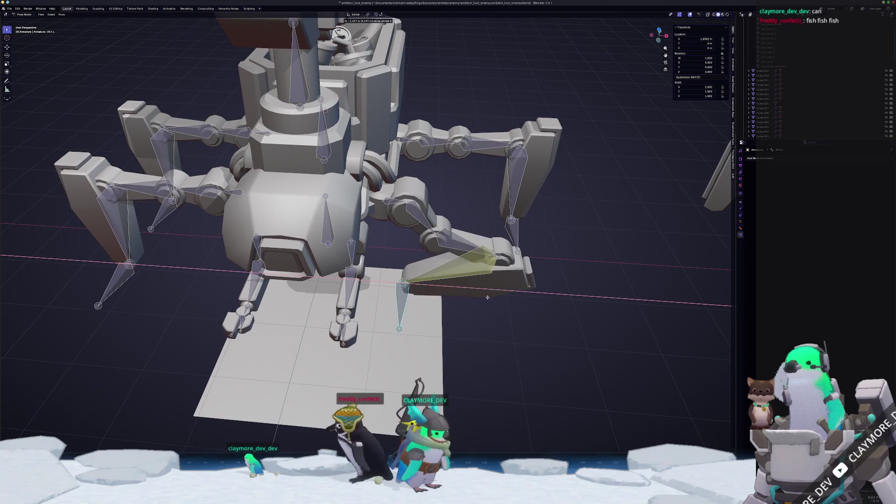
left_click(516, 288)
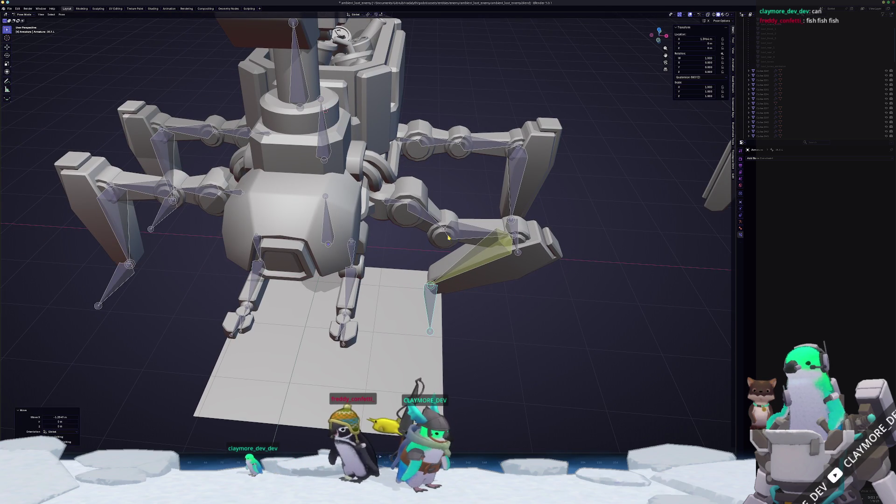
Step: Try moving IK.F.L along Z, X and Y, then cancel to restore its position
middle_click_drag(480, 239, 549, 234)
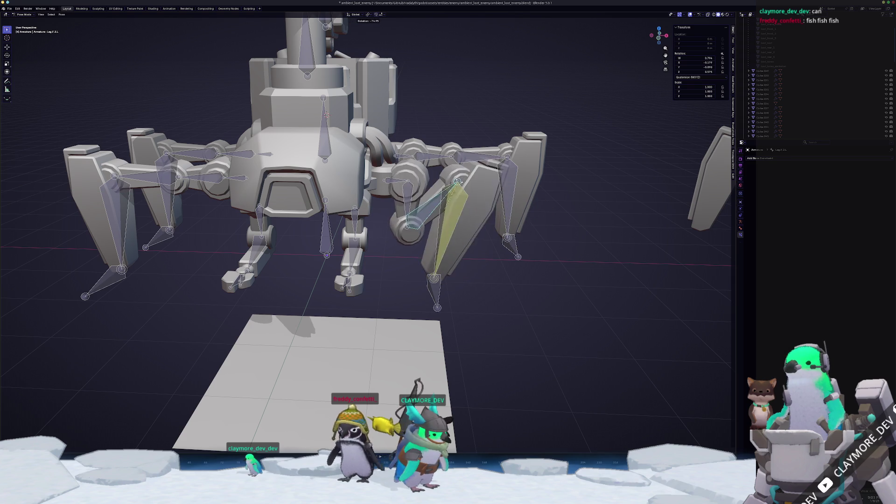
key("Escape")
left_click(435, 292)
key("g")
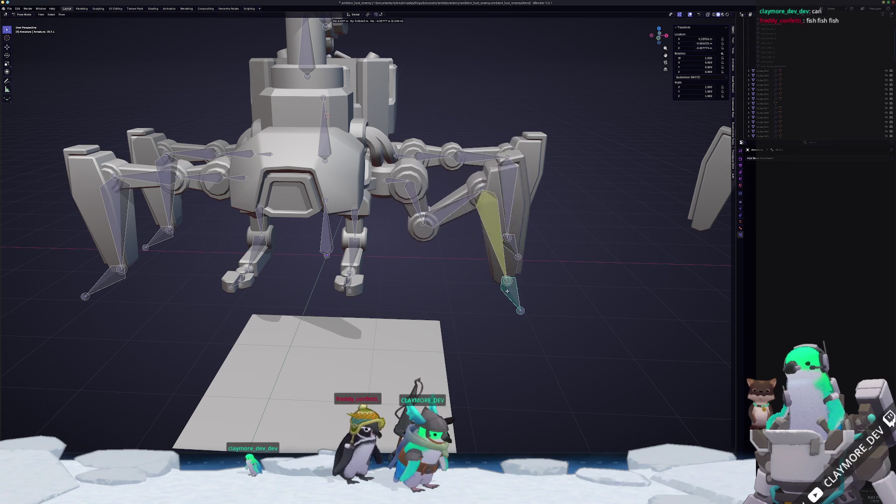
mouse_move(486, 273)
middle_mouse_down()
mouse_move(504, 252)
mouse_move(448, 280)
middle_mouse_up()
key("z")
key("x")
key("y")
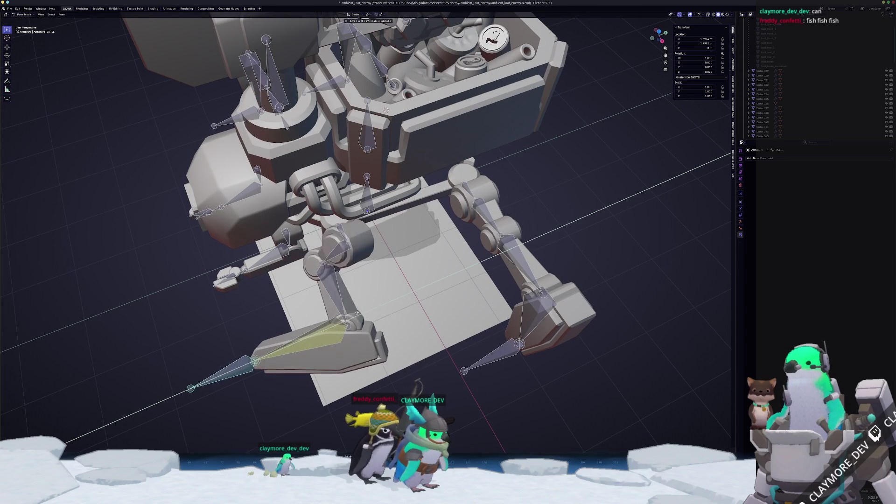
key("Escape")
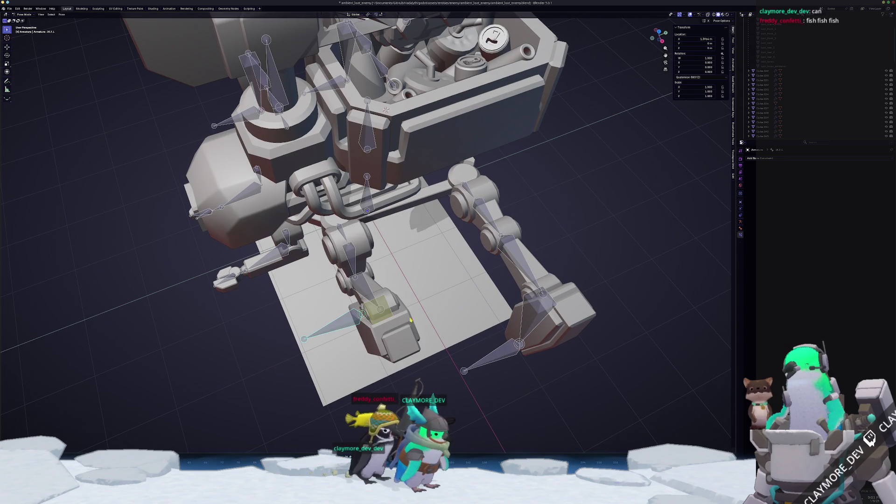
middle_click_drag(464, 294, 437, 286)
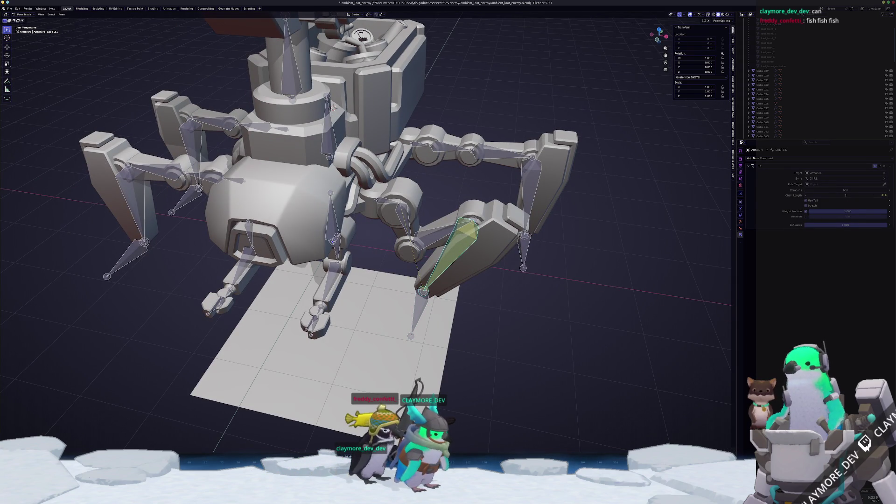
Step: Set the IK chain length to 4 and enable Lock IK Z on the leg bone
left_click(885, 195)
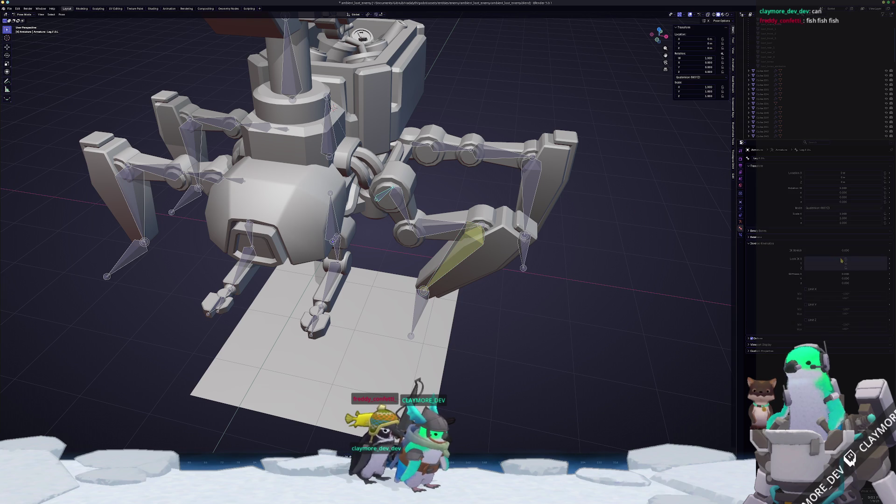
key("Escape")
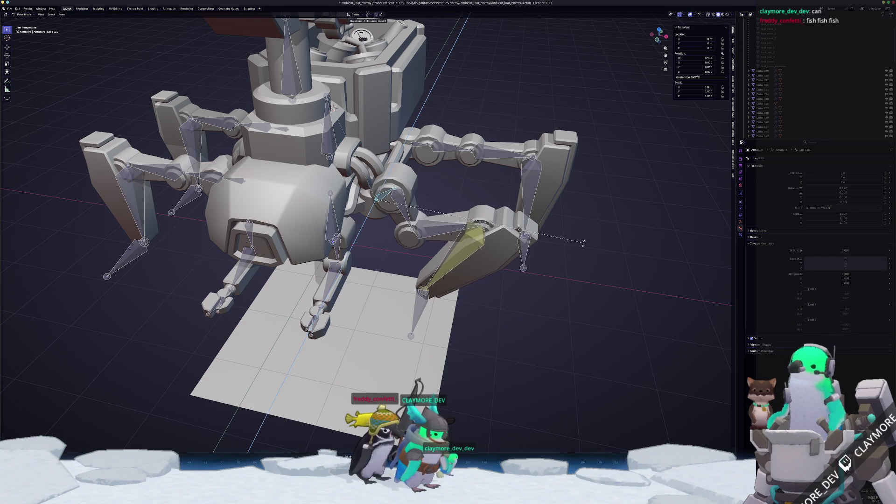
left_click(834, 269)
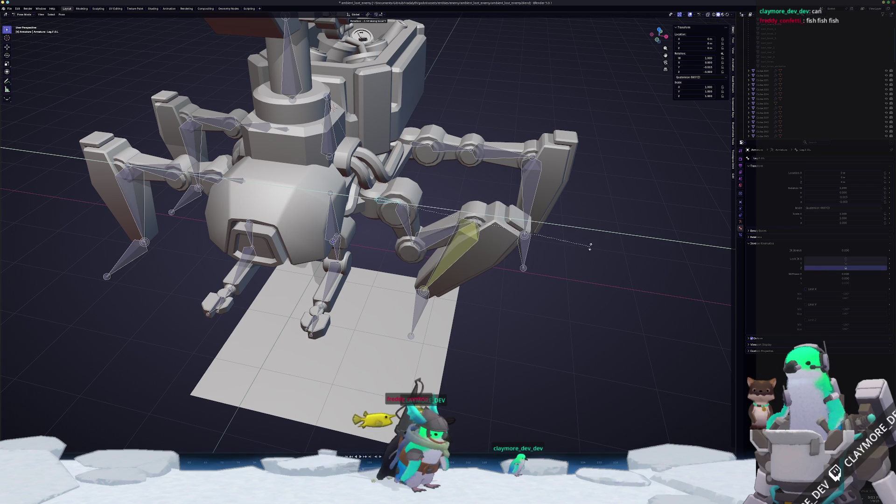
key("Escape")
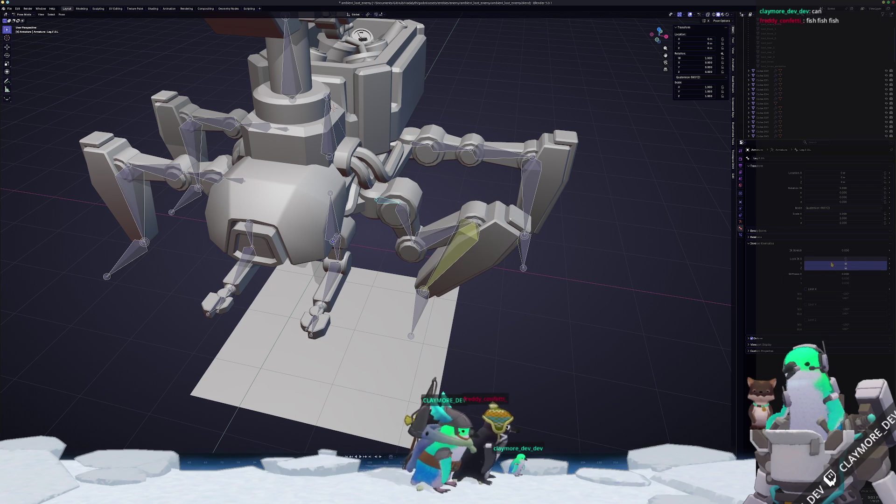
Step: Try moving the IK.F.L target, including vertically, and cancel each trial move
key("g")
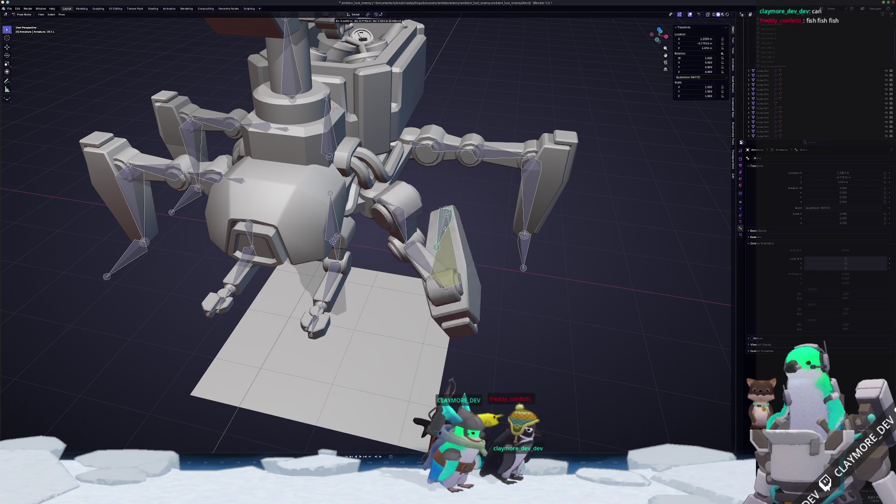
key("Escape")
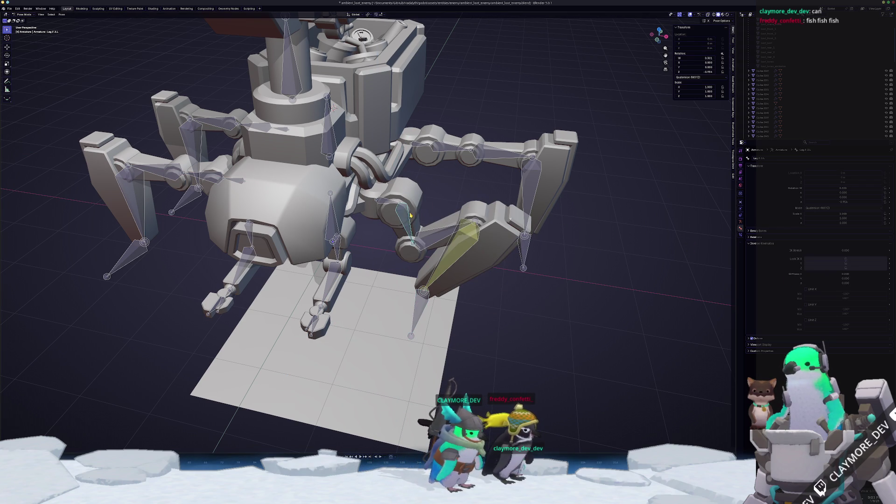
key("Escape")
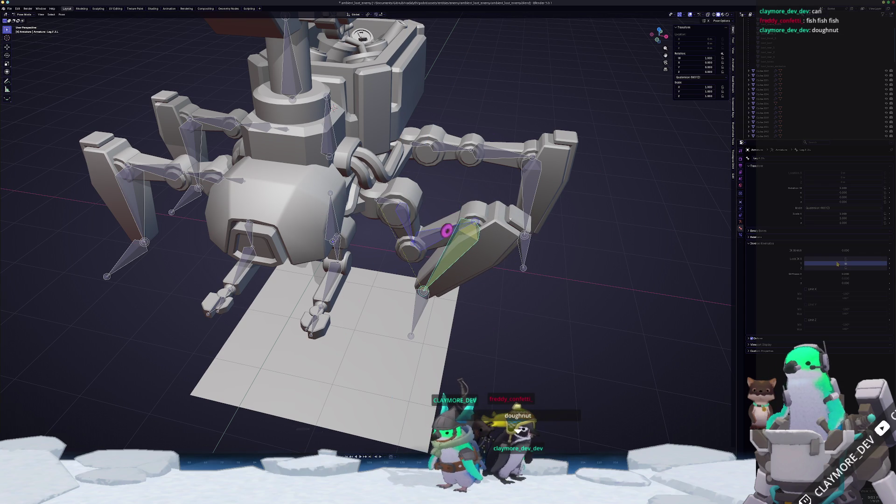
left_click(422, 304)
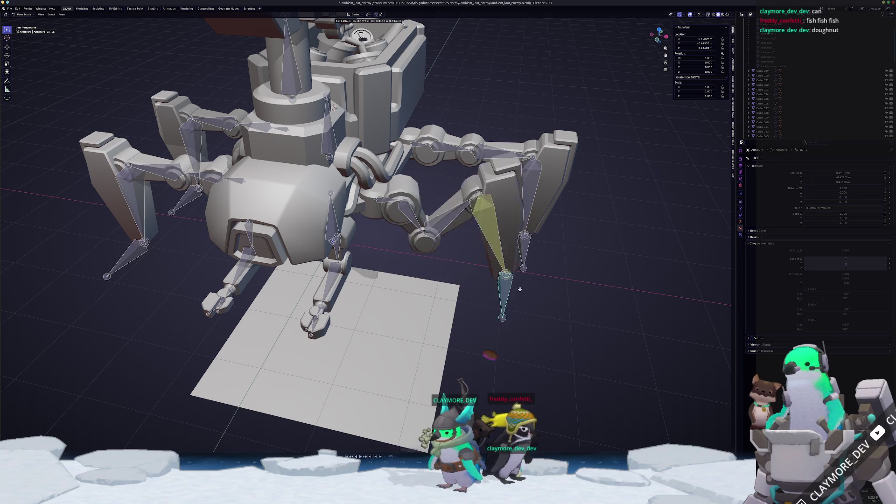
mouse_move(448, 308)
middle_mouse_down()
mouse_move(496, 311)
mouse_move(471, 305)
middle_mouse_up()
key("g")
key("z")
key("Escape")
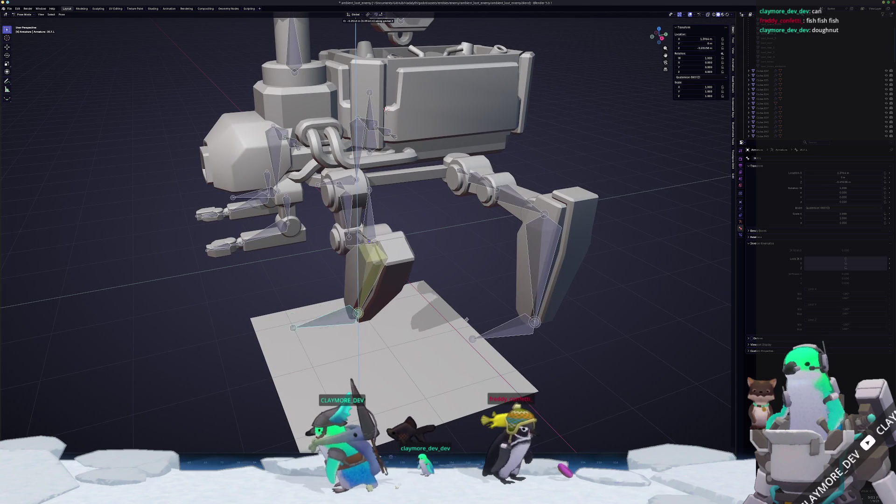
Step: In top view, move IK.F.L outward and confirm its new position
key("KP_7")
key("g")
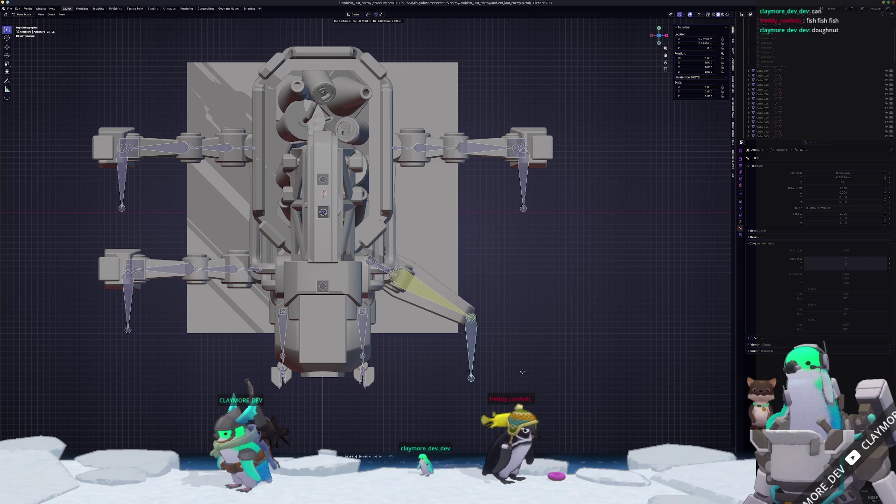
left_click(499, 360)
Step: Select Leg.F.3.L and set its IK Limit X to -60 minimum and 60 maximum
middle_click_drag(499, 359, 416, 310)
left_click(380, 184)
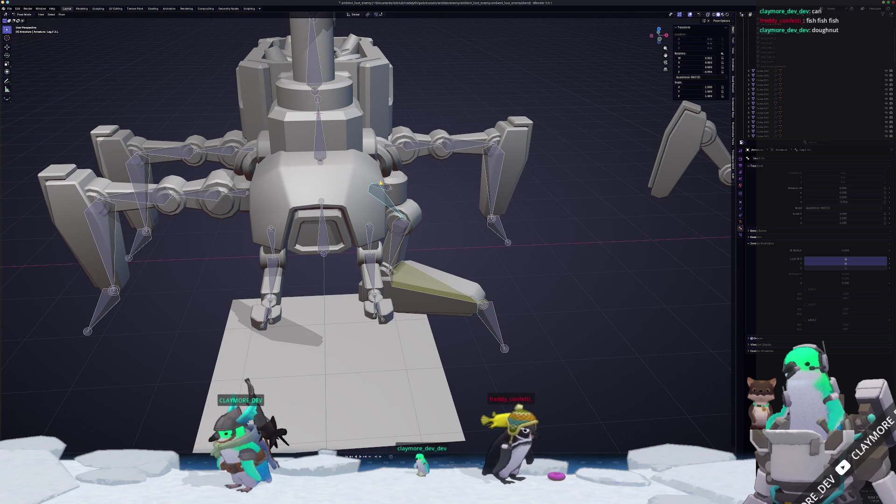
middle_click_drag(498, 224, 494, 251)
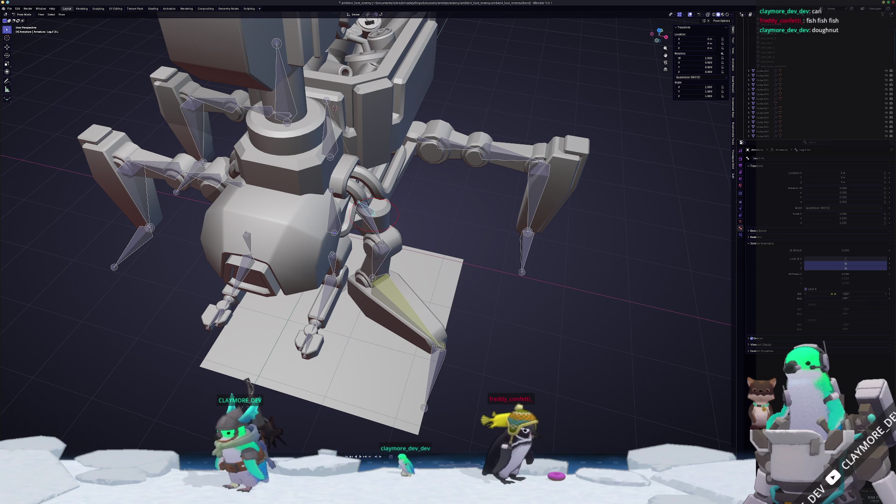
mouse_move(830, 294)
left_mouse_down()
mouse_move(854, 293)
mouse_move(840, 294)
left_mouse_up()
left_click(836, 294)
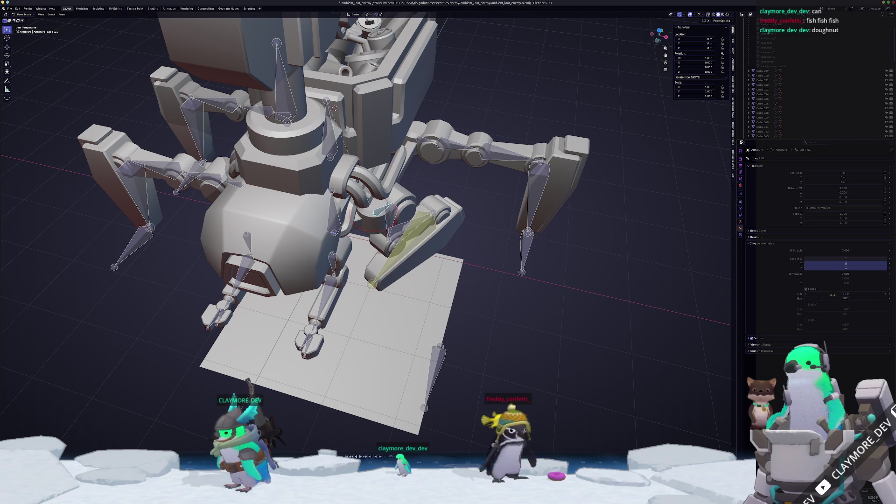
type("-60")
key("Return")
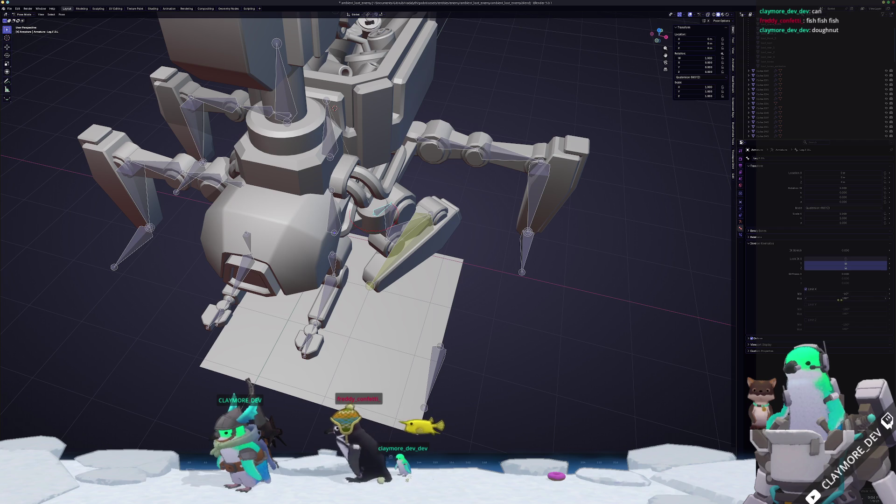
left_click(844, 299)
type("60")
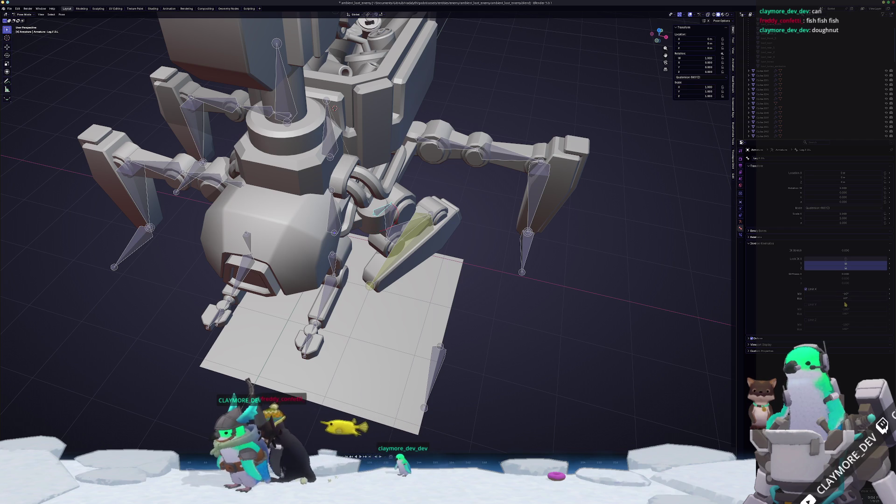
Step: Move IK.F.L further outward to test the new X limit
left_click(439, 367)
middle_click_drag(439, 366, 467, 327)
key("g")
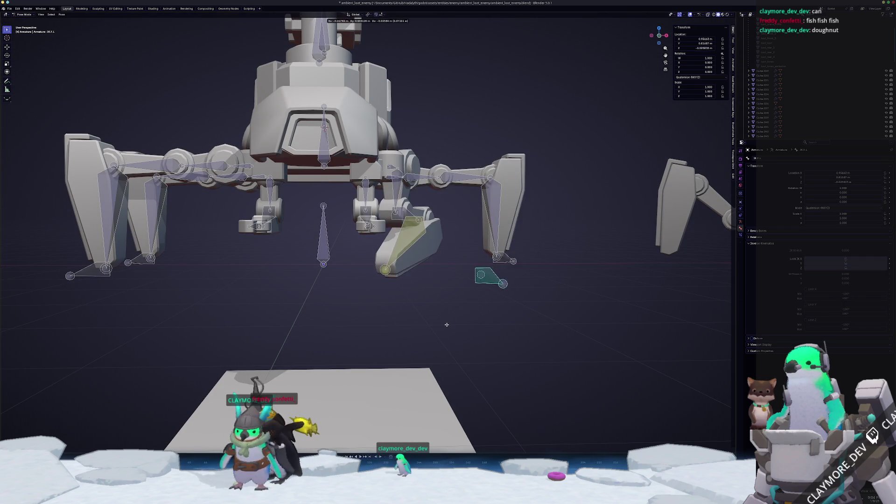
left_click(481, 338)
middle_click_drag(481, 338, 420, 294)
Step: Slide IK.F.L with its height locked, undo a bad move, and repose it down-left
key("g")
key("shift+z")
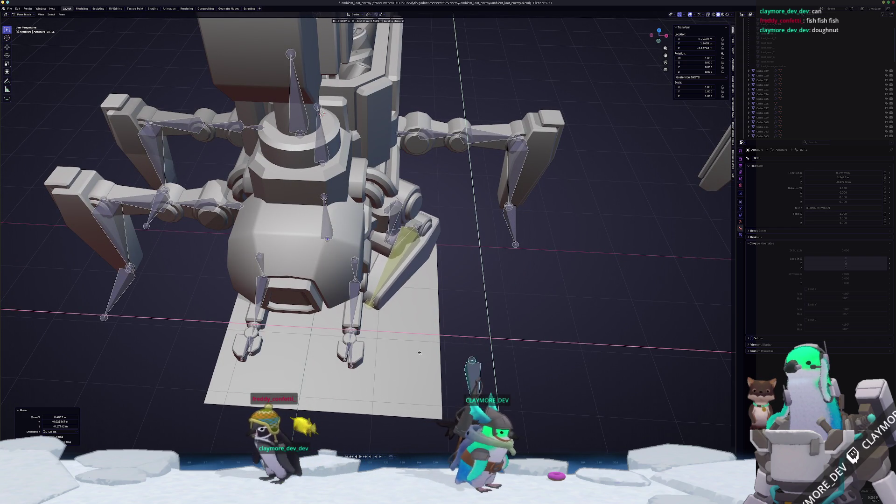
left_click(446, 331)
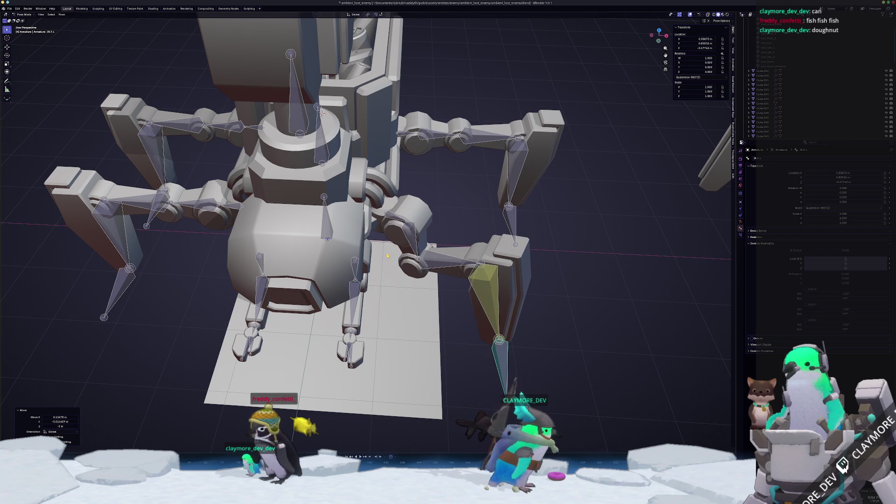
mouse_move(399, 220)
middle_mouse_down()
mouse_move(370, 321)
mouse_move(354, 331)
middle_mouse_up()
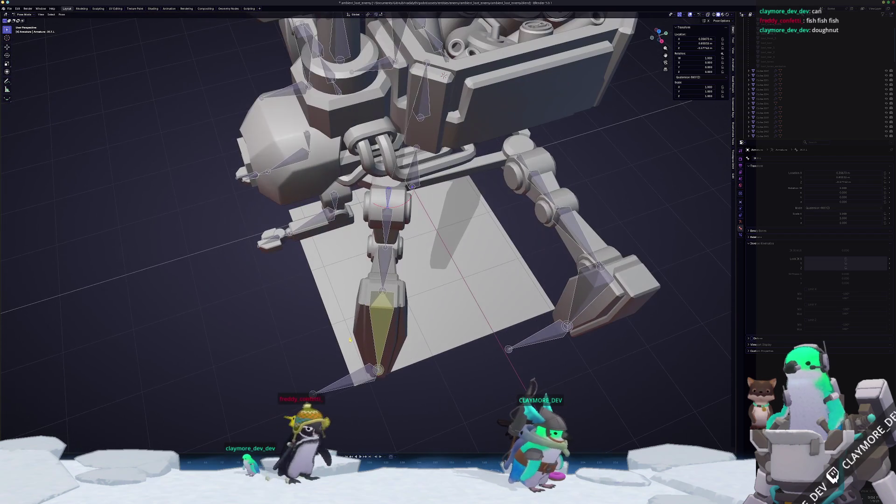
left_click_drag(345, 381, 342, 387)
right_click(342, 387)
key("ctrl+z")
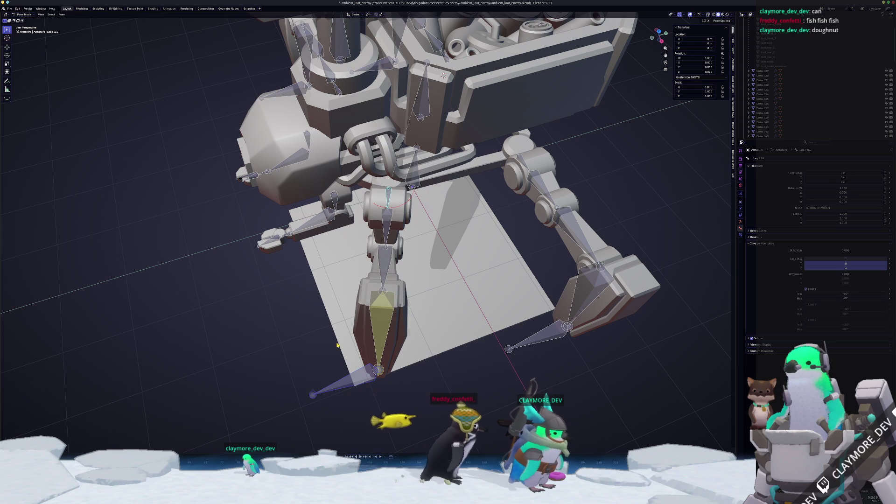
left_click_drag(348, 386, 334, 393)
middle_click_drag(344, 363, 416, 315)
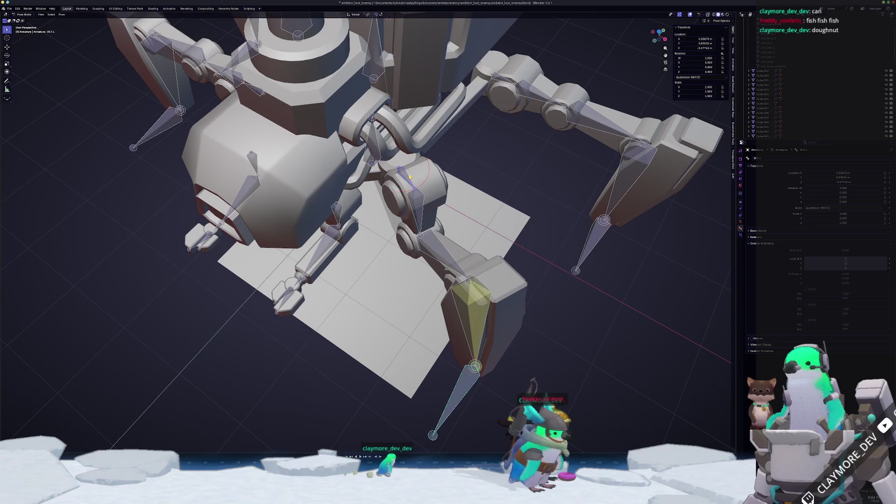
Step: Move the foot target again and inspect Leg.F.3.L's IK constraint
left_click(410, 177)
middle_click_drag(536, 280, 591, 333)
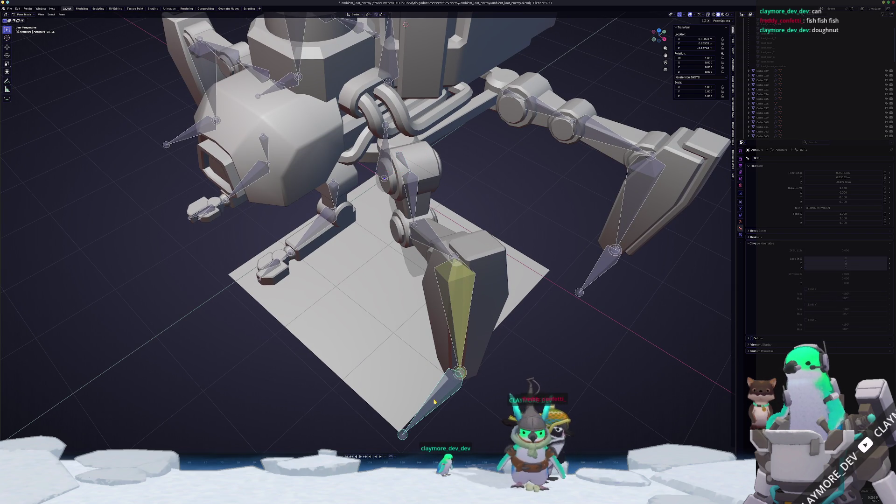
key("g")
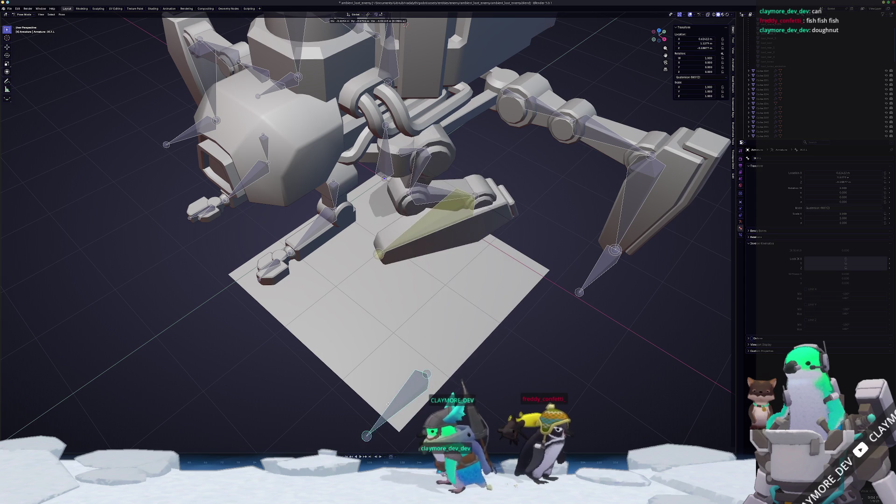
left_click(467, 351)
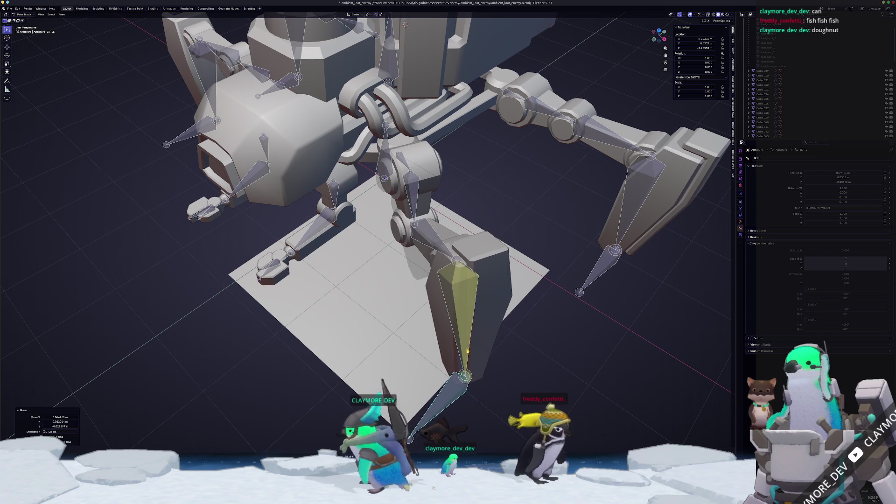
left_click(467, 351)
left_click(740, 235)
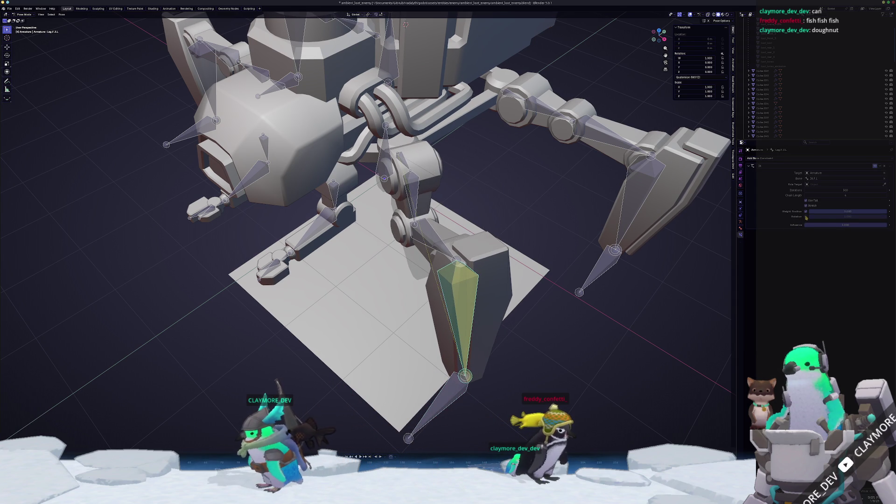
Step: Reposition IK.F.L so the leg folds up against the body
mouse_move(479, 355)
middle_mouse_down()
mouse_move(479, 373)
mouse_move(474, 344)
mouse_move(456, 356)
middle_mouse_up()
left_click(462, 350)
key("g")
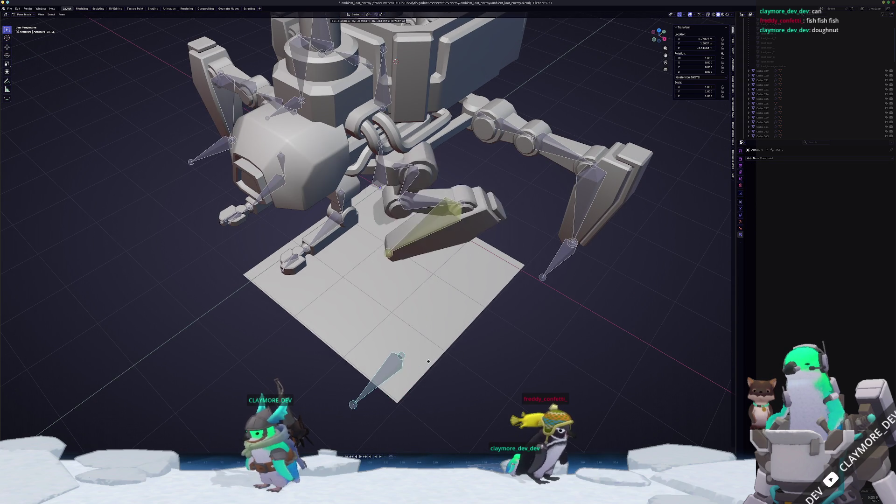
left_click(436, 394)
mouse_move(436, 394)
middle_mouse_down()
mouse_move(410, 313)
mouse_move(480, 370)
middle_mouse_up()
key("g")
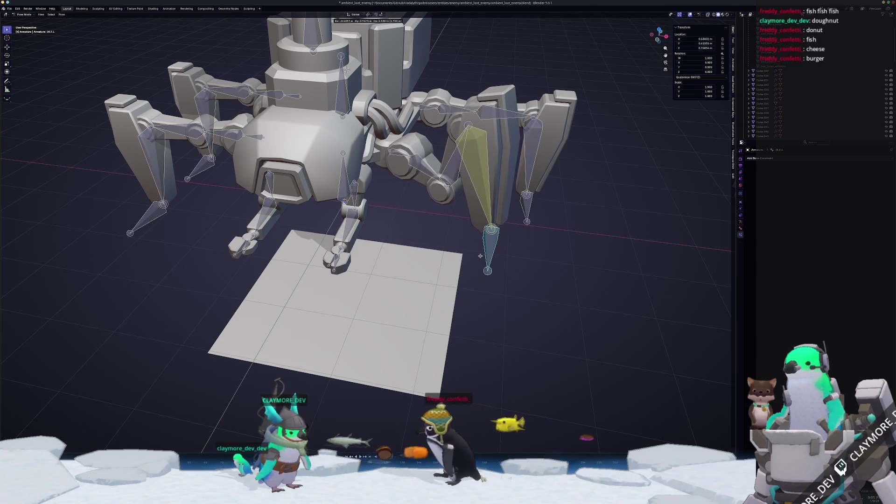
Step: Move the foot target vertically, then undo to reset the leg pose
key("z")
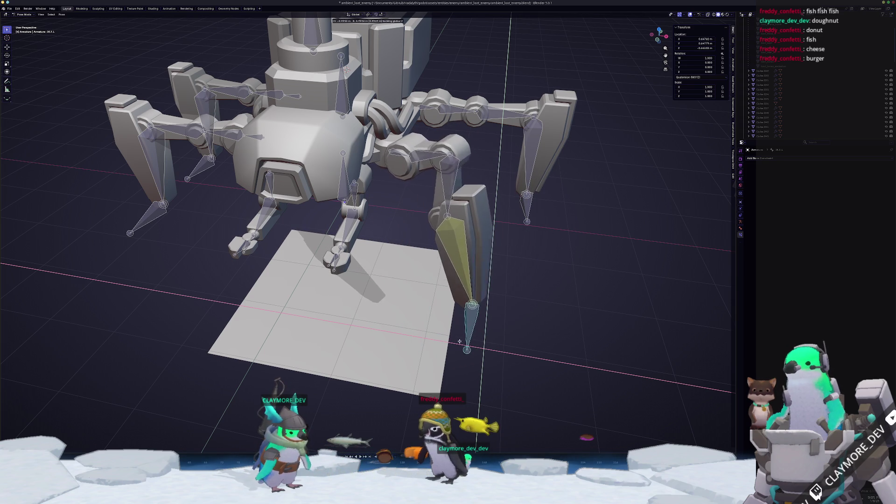
left_click(455, 340)
left_click(413, 219)
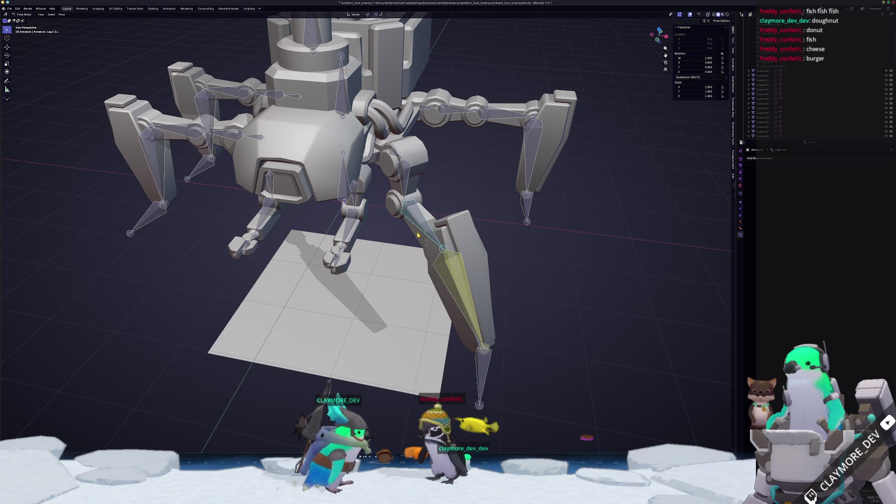
middle_click_drag(413, 218, 443, 231)
key("ctrl+z")
key("ctrl+z")
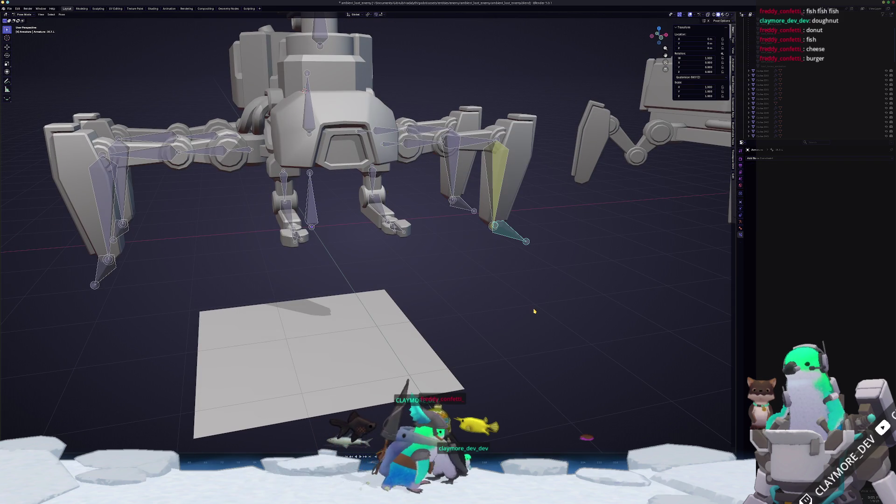
Step: Select Leg.F.0.L and set an IK Limit Z minimum of -90°
mouse_move(305, 90)
middle_mouse_down()
mouse_move(389, 184)
mouse_move(359, 201)
middle_mouse_up()
left_click(389, 184)
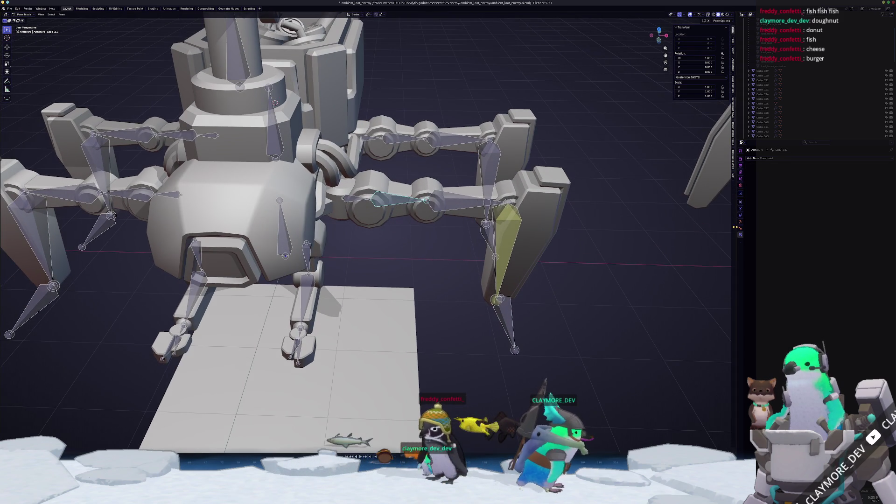
left_click(741, 228)
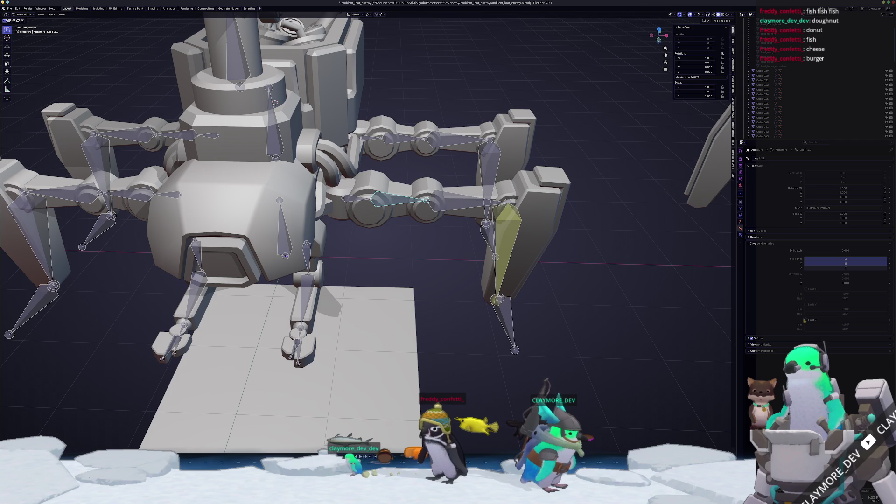
middle_click_drag(640, 345, 642, 318)
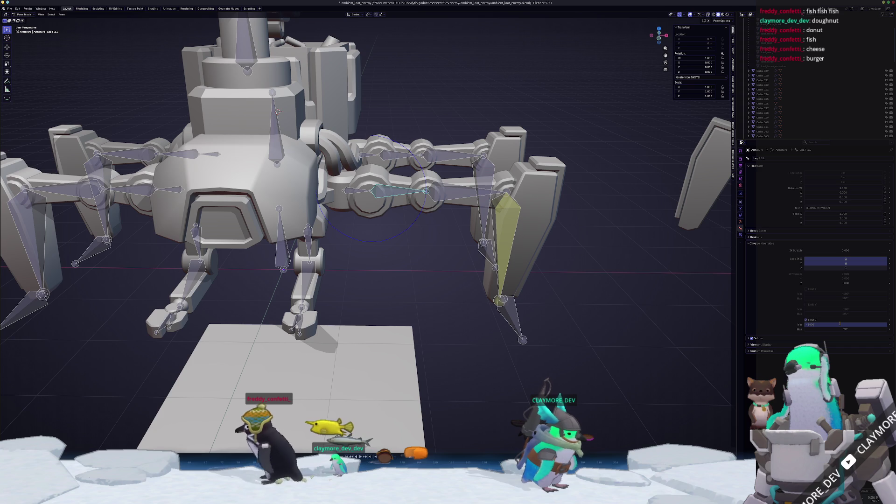
key("Return")
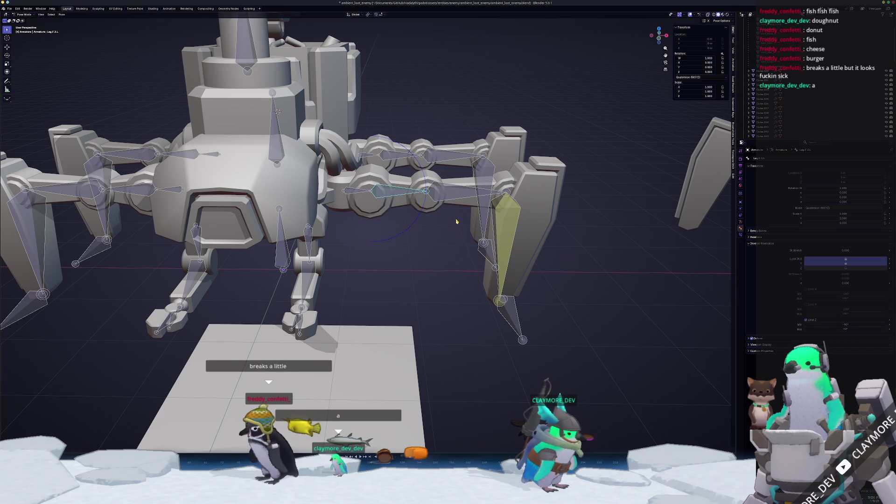
Step: Move IK.F.L with its height locked to test the leg
left_click(515, 326)
key("g")
key("shift+z")
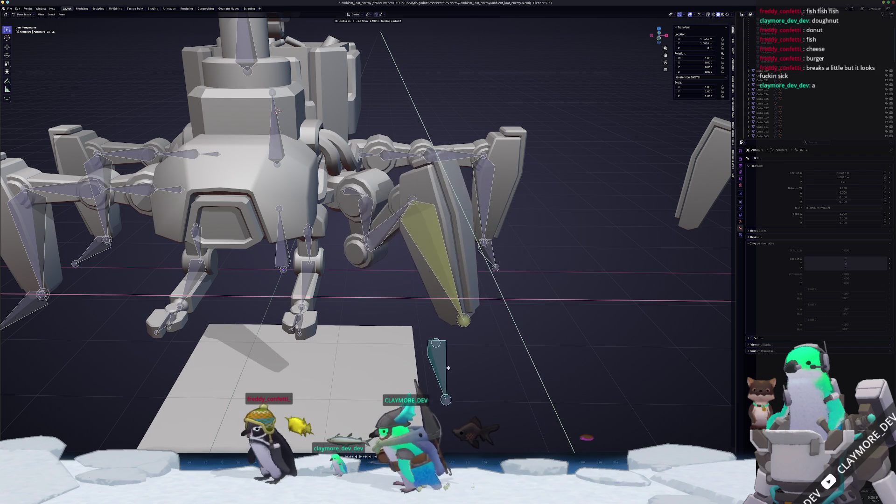
left_click(457, 367)
Step: Adjust Leg.F.3.L's IK Limit Z minimum and maximum values
left_click(448, 285)
mouse_move(448, 285)
middle_mouse_down()
mouse_move(386, 257)
mouse_move(394, 258)
middle_mouse_up()
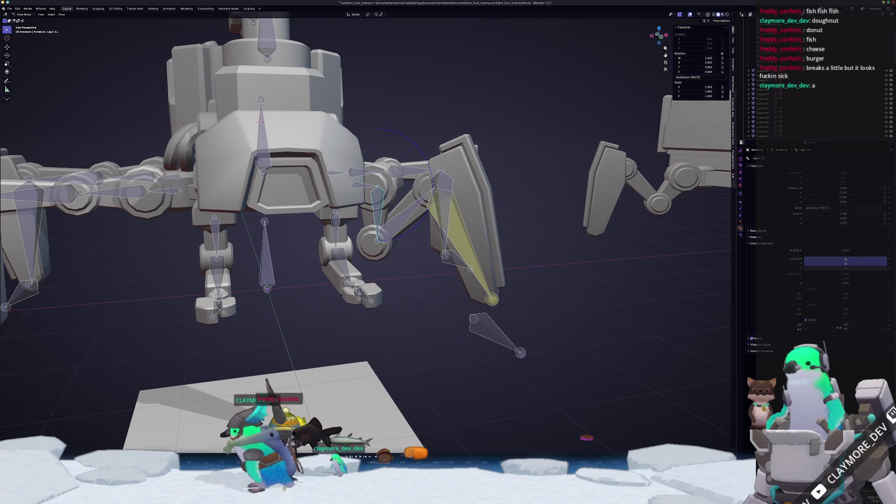
left_click_drag(840, 324, 835, 324)
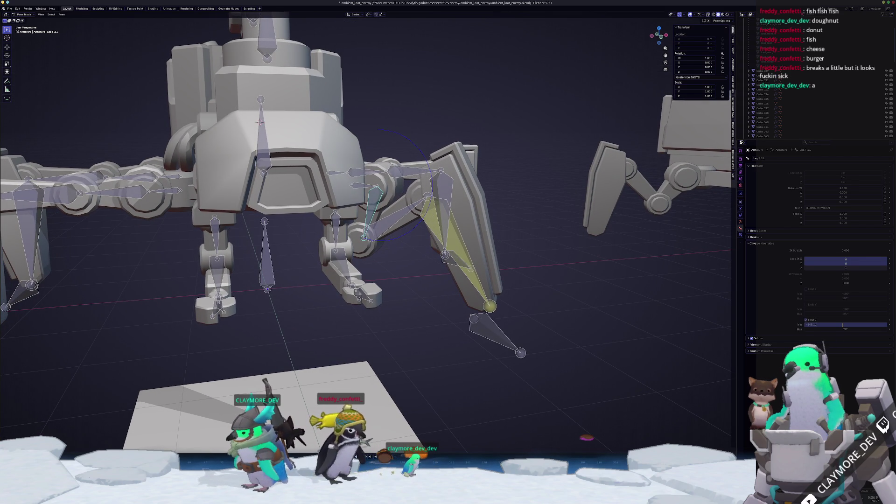
key("Return")
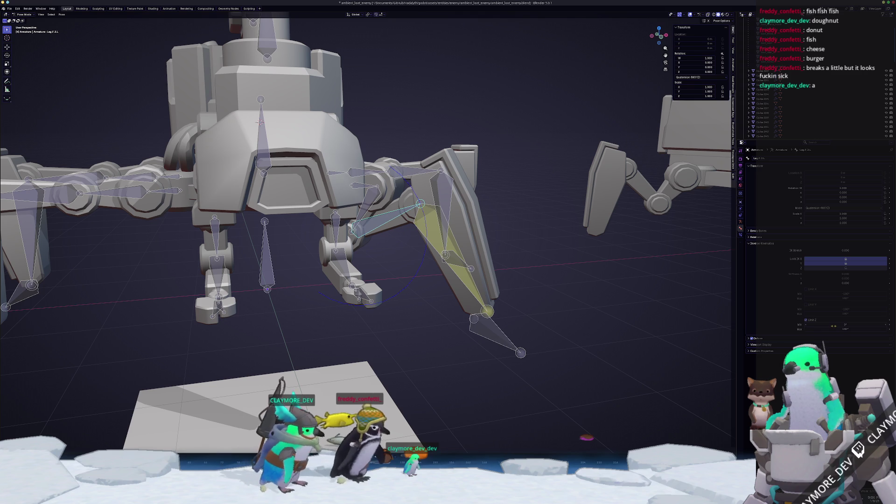
key("Return")
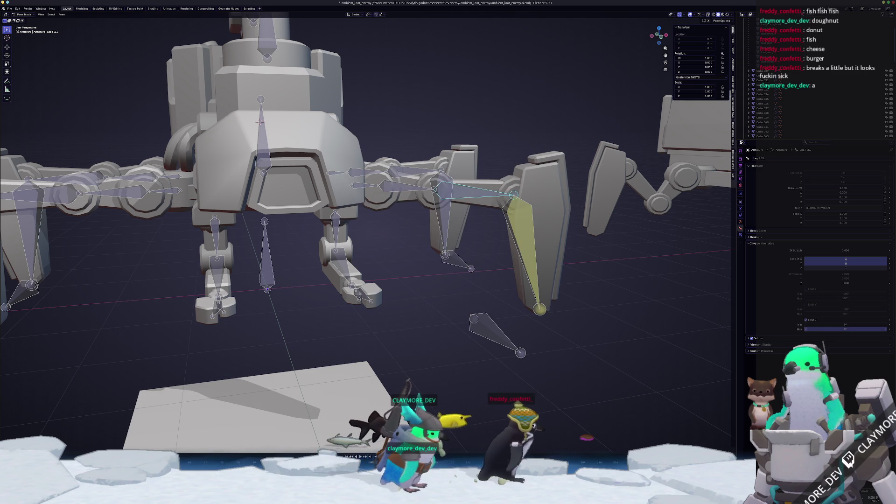
left_click_drag(846, 329, 885, 329)
key("Return")
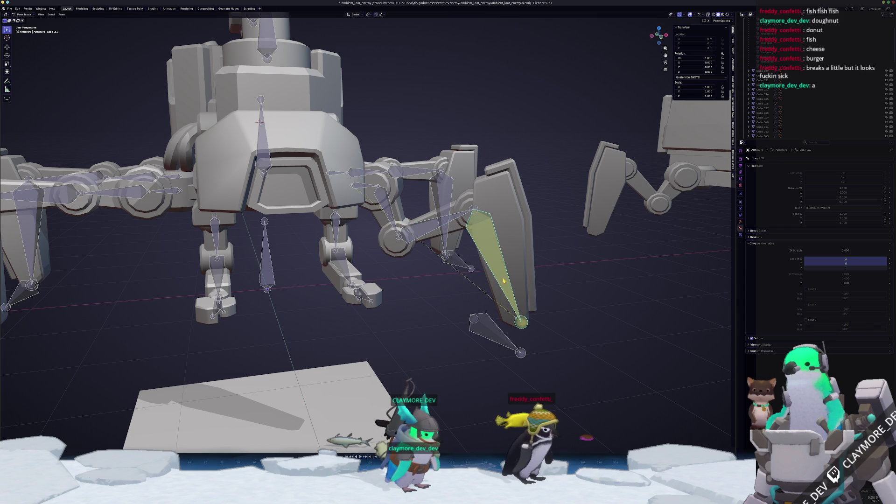
Step: Move IK.F.L twice to test the limited Z bend
mouse_move(607, 317)
middle_mouse_down()
mouse_move(583, 303)
mouse_move(606, 326)
mouse_move(630, 322)
mouse_move(491, 337)
middle_mouse_up()
left_click(515, 337)
key("g")
left_click(447, 318)
mouse_move(447, 318)
middle_mouse_down()
mouse_move(434, 289)
mouse_move(467, 266)
mouse_move(355, 292)
middle_mouse_up()
key("g")
left_click(416, 293)
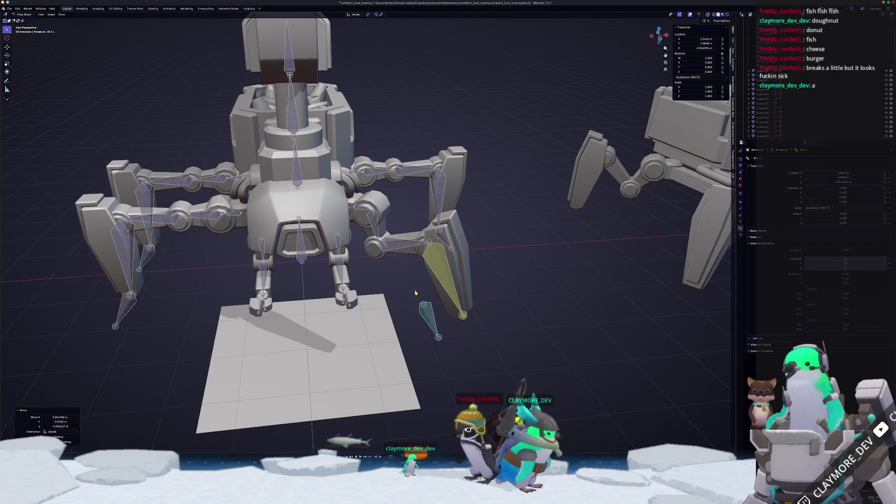
scroll(417, 293, "up", 2)
Step: Toggle Leg.F.3.L's Z rotation limit off and back on, then view its constraints
left_click(375, 220)
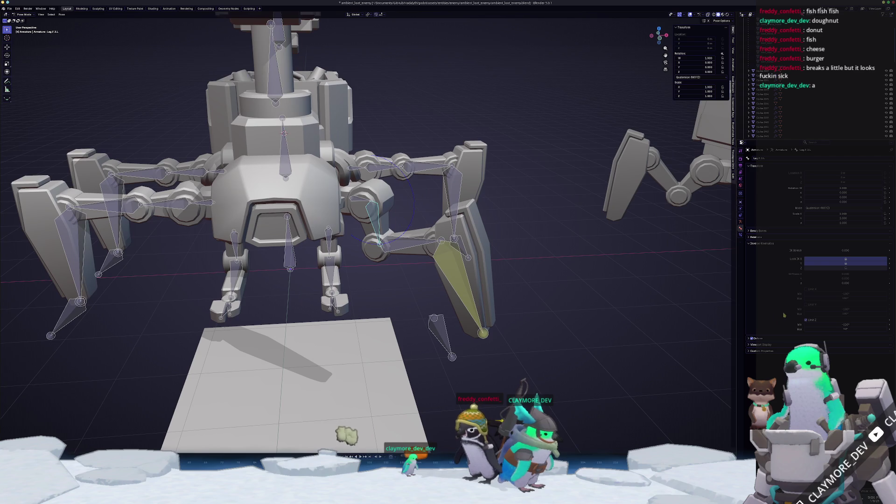
left_click(806, 321)
left_click(806, 321)
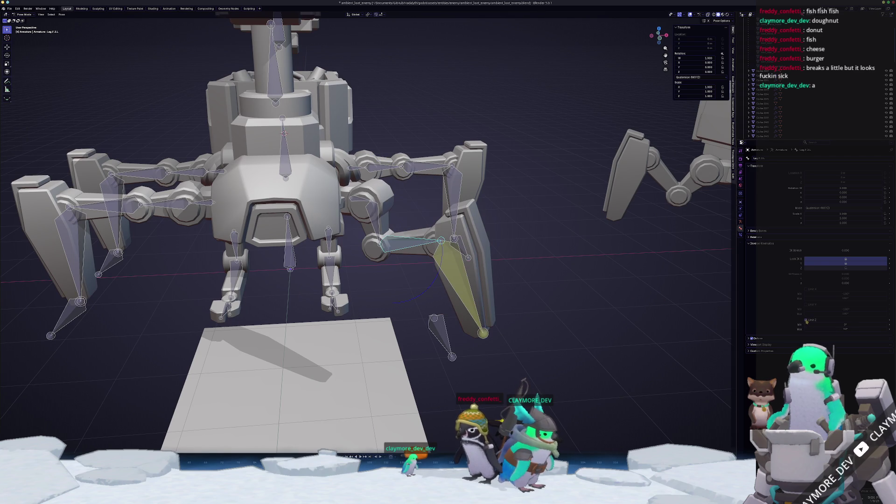
left_click(741, 235)
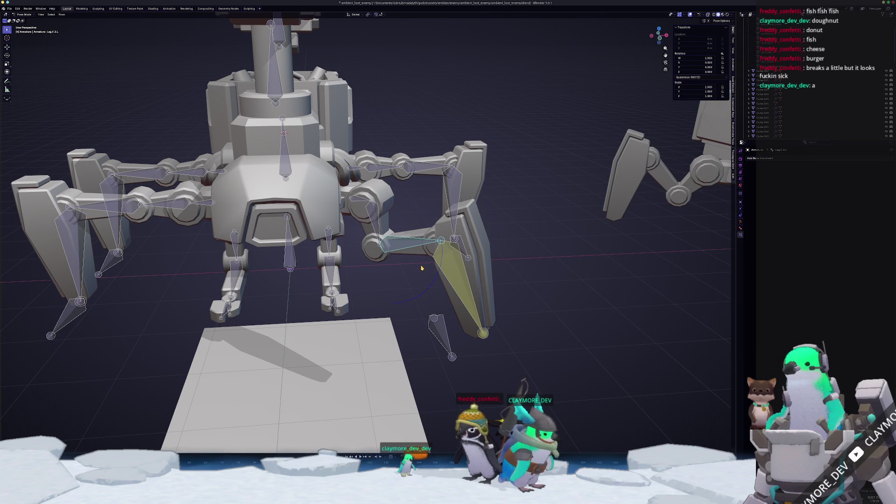
Step: Add an IK constraint targeting IK.F.L with chain length 4, then drag the foot up-left to test it
key("shift+i")
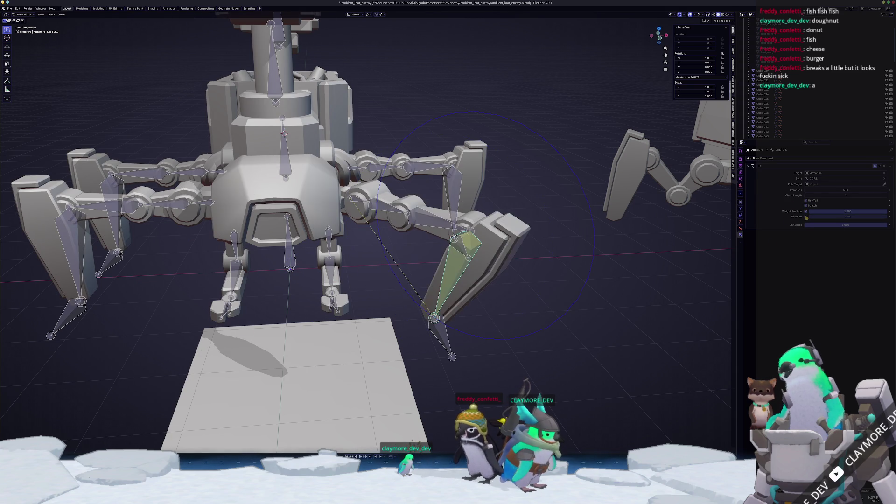
left_click_drag(483, 333, 434, 317)
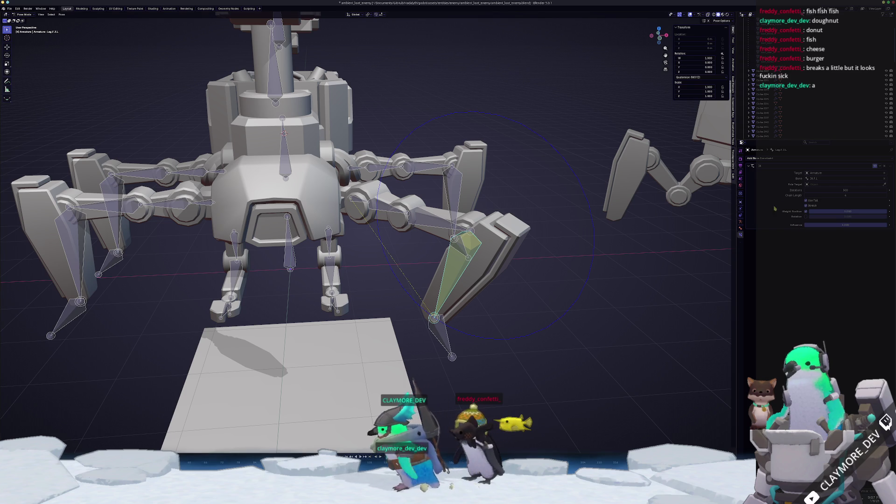
left_click(740, 228)
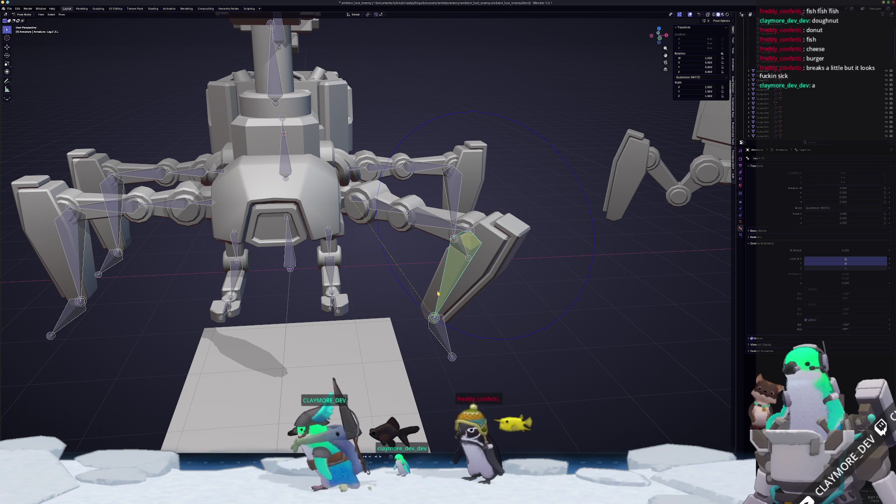
Step: Select the next front-left leg bone and adjust its IK Limit Z minimum
scroll(440, 290, "up", 2)
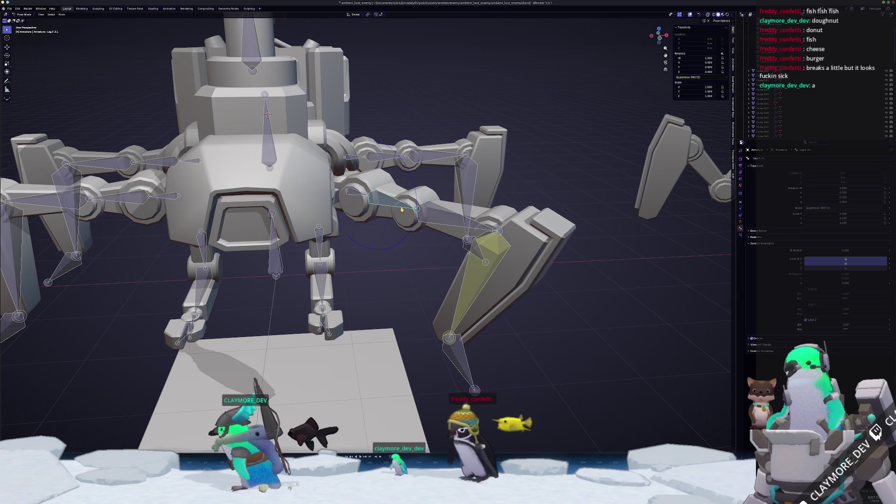
left_click(405, 230)
mouse_move(405, 230)
middle_mouse_down()
mouse_move(467, 255)
mouse_move(448, 224)
middle_mouse_up()
left_click(471, 257)
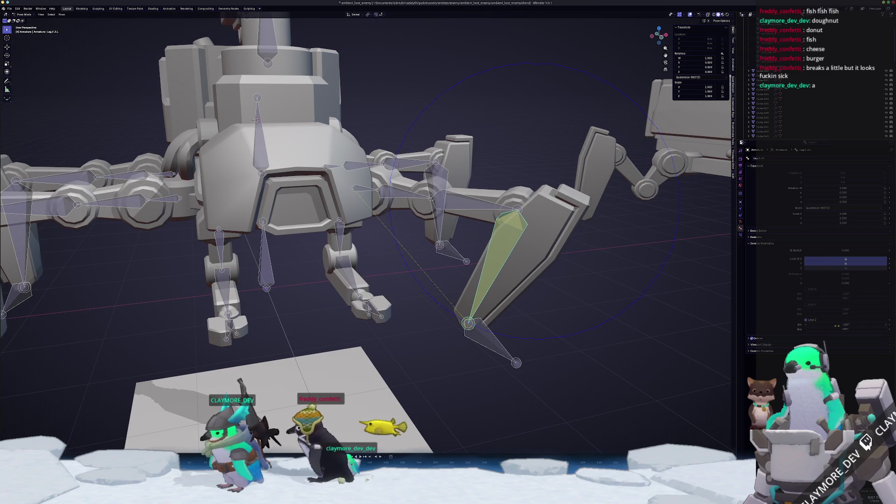
left_click_drag(845, 324, 845, 324)
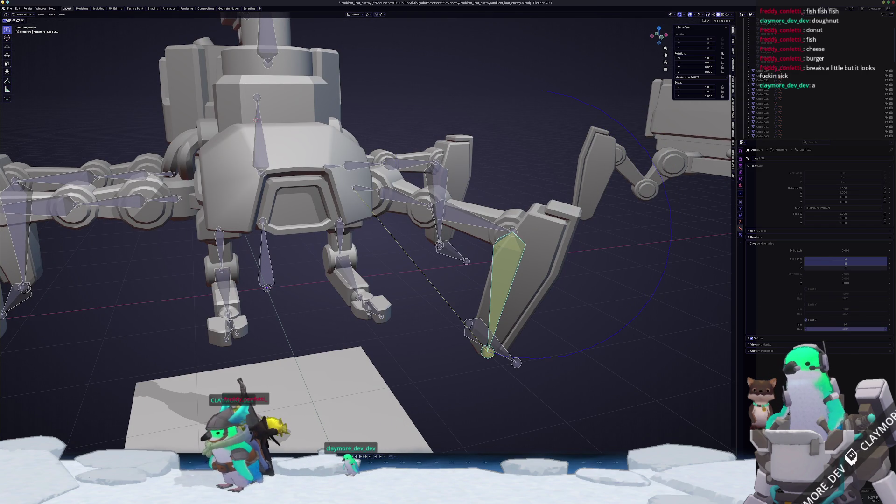
Step: Move the IK.F.L foot target vertically to see how the front-left leg bends
middle_click_drag(492, 226, 507, 305)
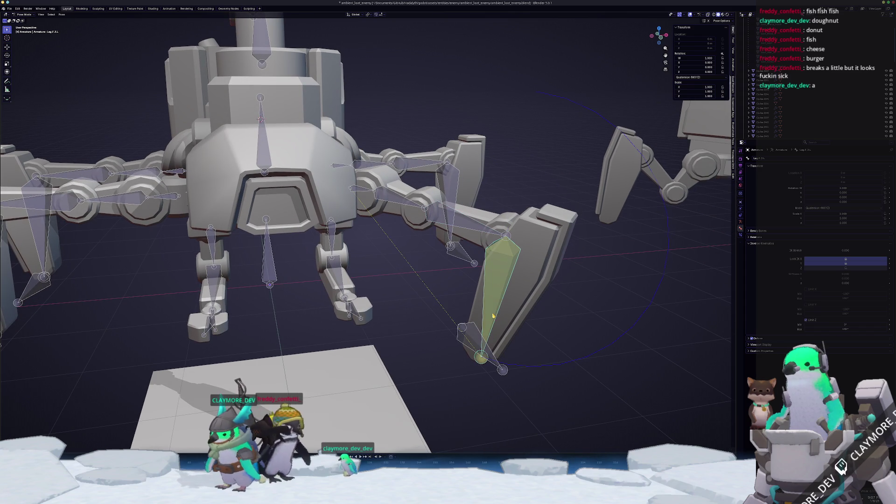
key("g")
key("z")
key("Escape")
left_click(467, 333)
key("g")
key("z")
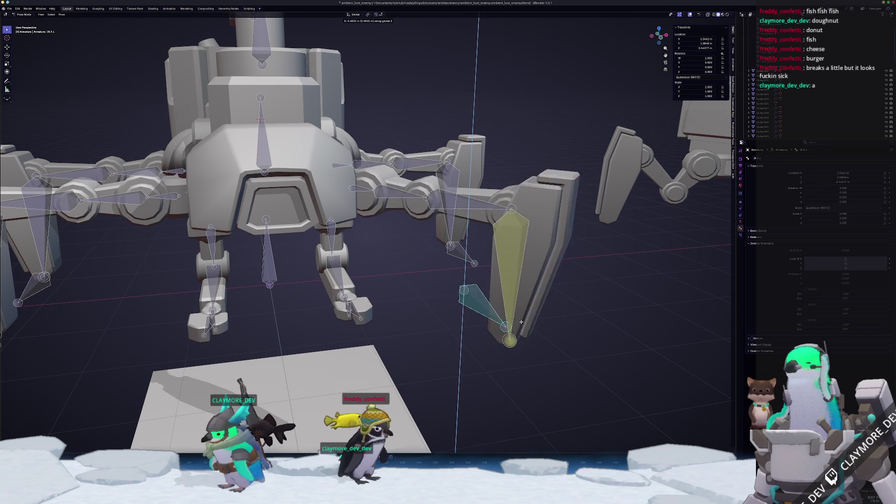
left_click(470, 310)
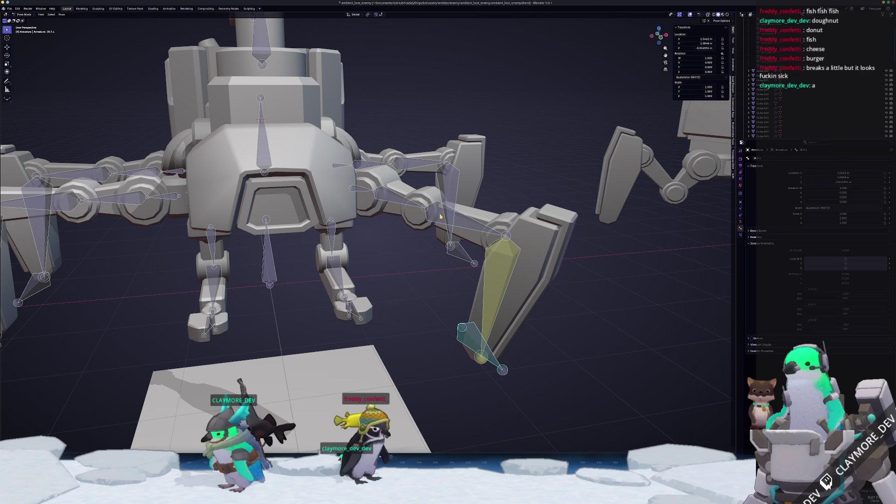
Step: On Leg.F.3.L, compare poses with Limit Z on and off, then set its minimum to -120°
left_click(418, 210)
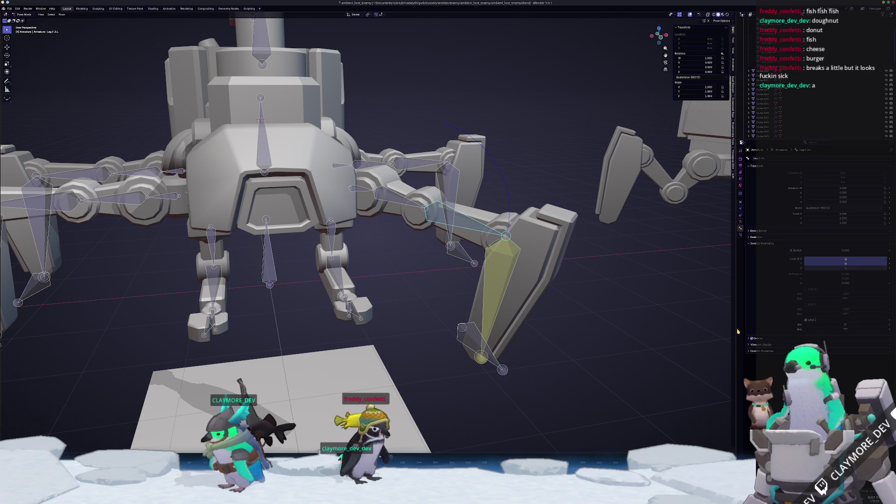
left_click(806, 320)
left_click(807, 320)
left_click(806, 321)
left_click(807, 320)
left_click(807, 320)
left_click(807, 321)
left_click(807, 321)
left_click(806, 320)
left_click_drag(836, 324, 799, 324)
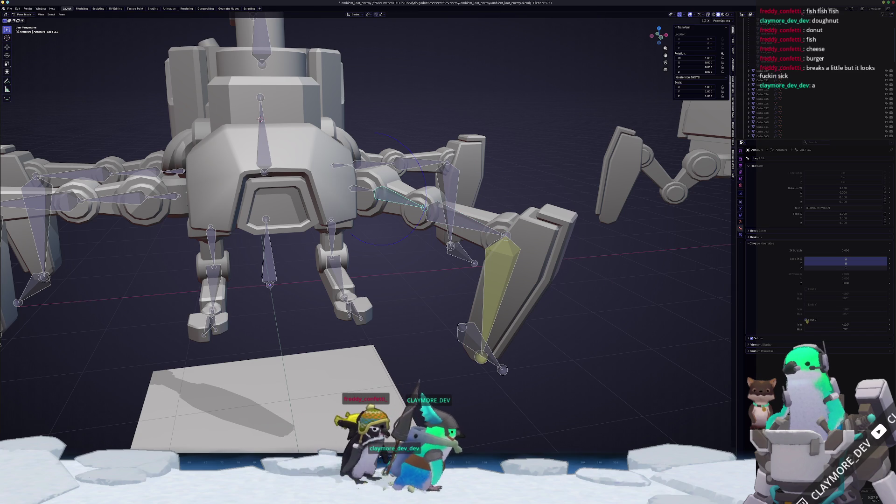
Step: Test-rotate Leg.F.3.L around its local Z axis, cancelling the last rotation
key("r")
key("x")
key("z")
key("z")
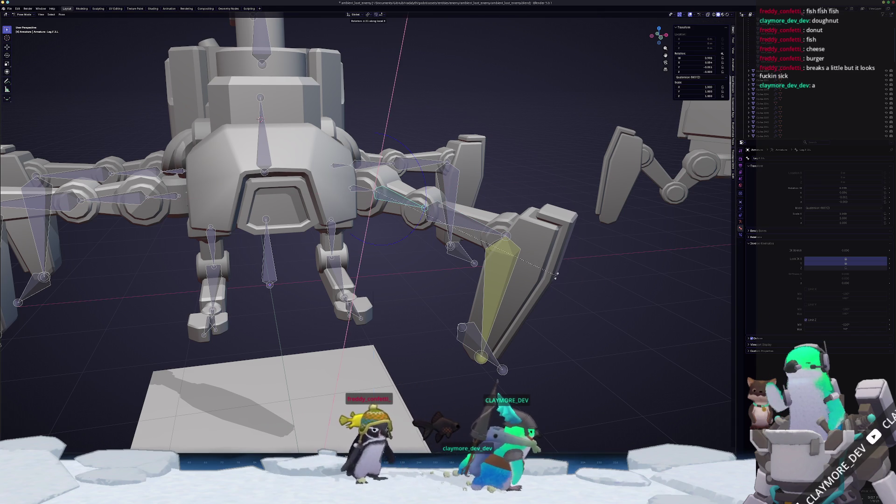
left_click(431, 316)
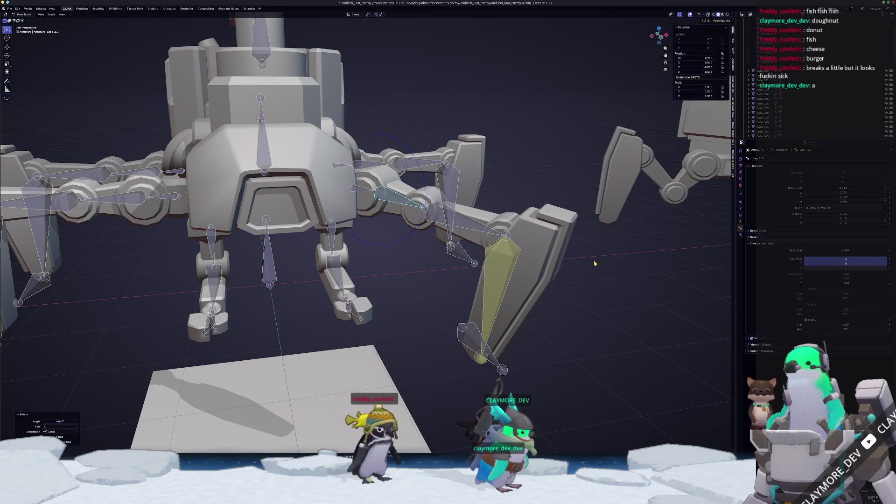
key("r")
key("z")
key("z")
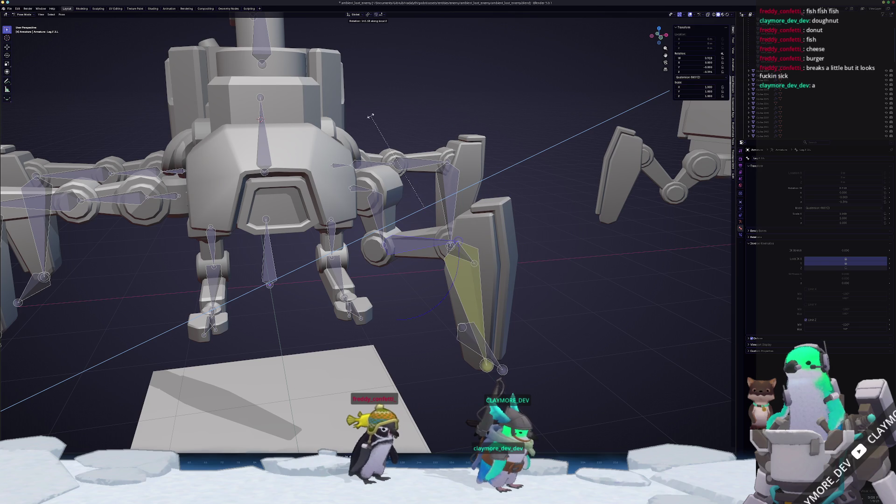
left_click(461, 176)
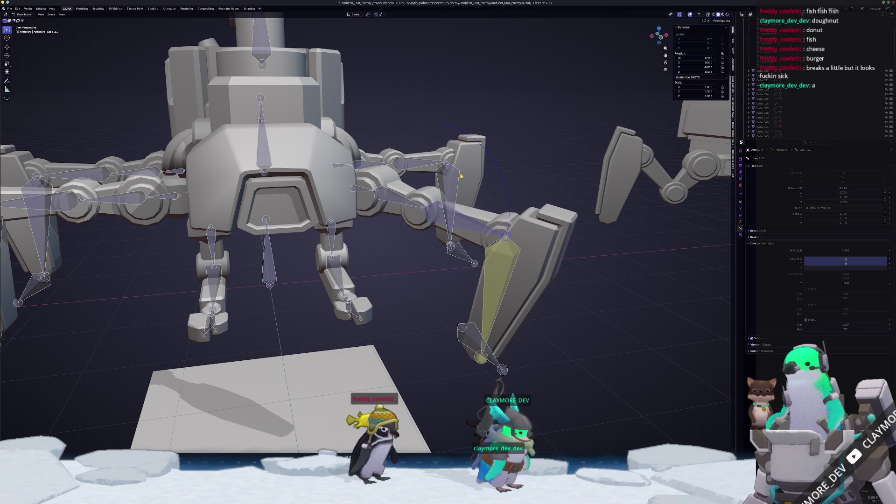
key("r")
key("z")
key("z")
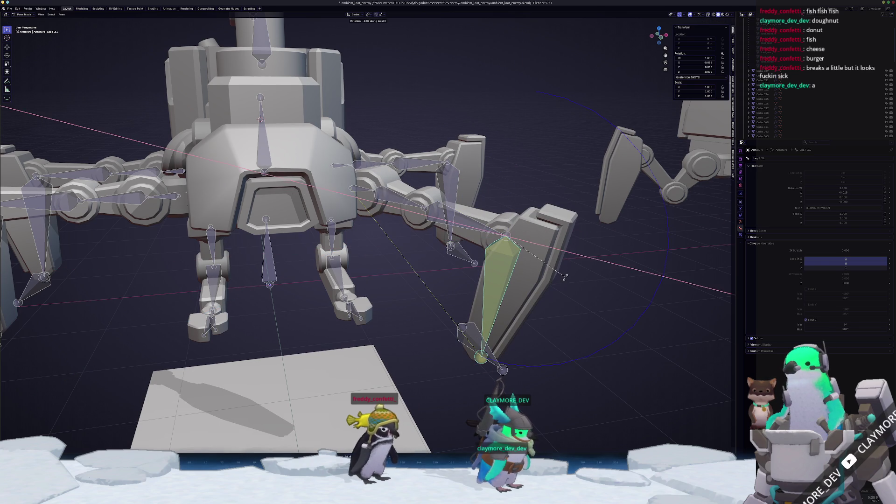
key("Escape")
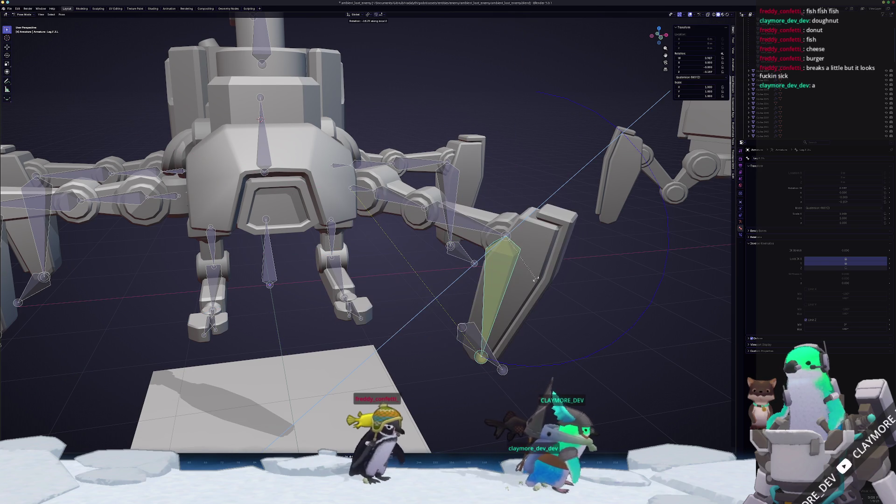
Step: Select the front-left leg bones from Leg.F.0.L down to the foot
middle_click_drag(420, 252, 381, 261)
left_click(347, 198)
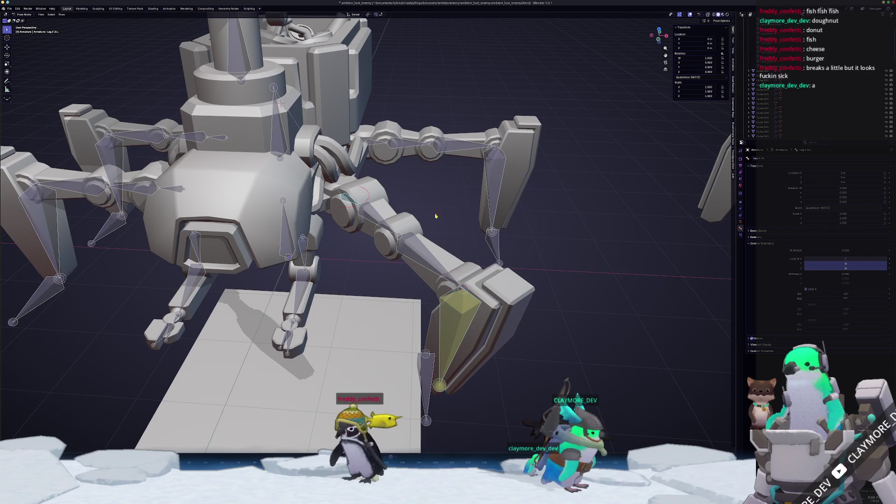
middle_click_drag(347, 198, 468, 201)
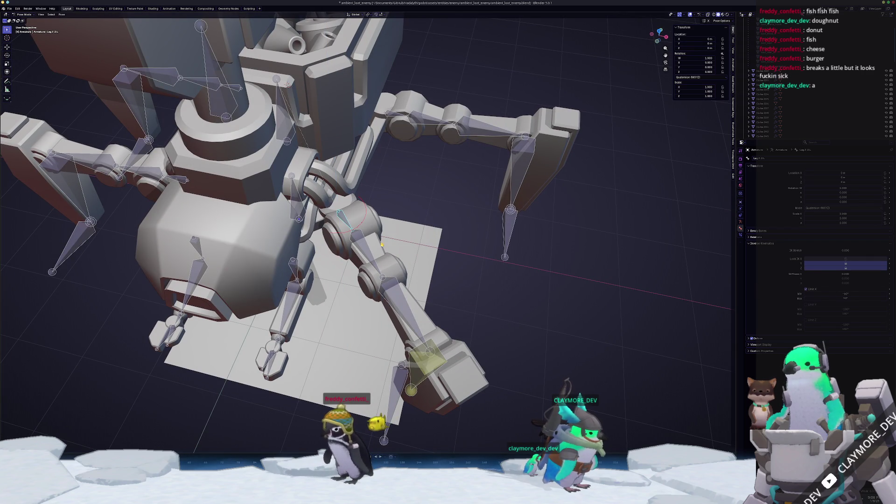
left_click(368, 250)
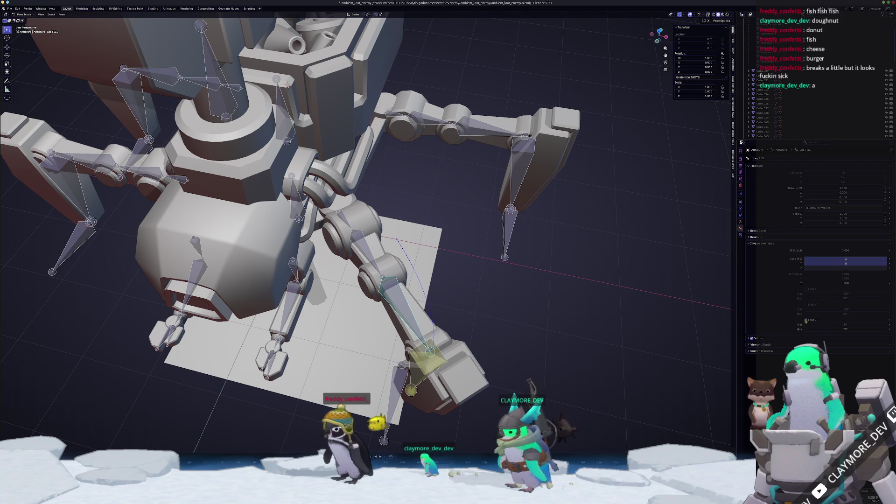
left_click(406, 317)
middle_click_drag(406, 317, 472, 307)
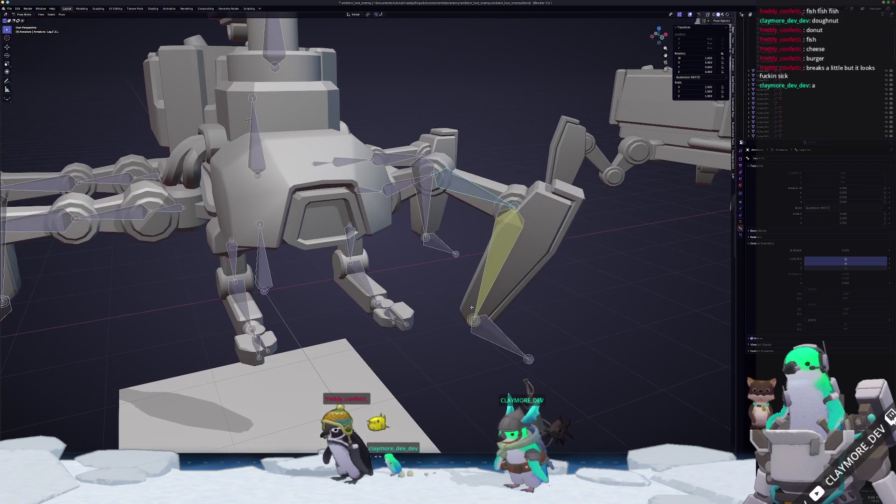
Step: Disable the foot-end bone's Z rotation limit and test-rotate it around local Z, then cancel
left_click(806, 320)
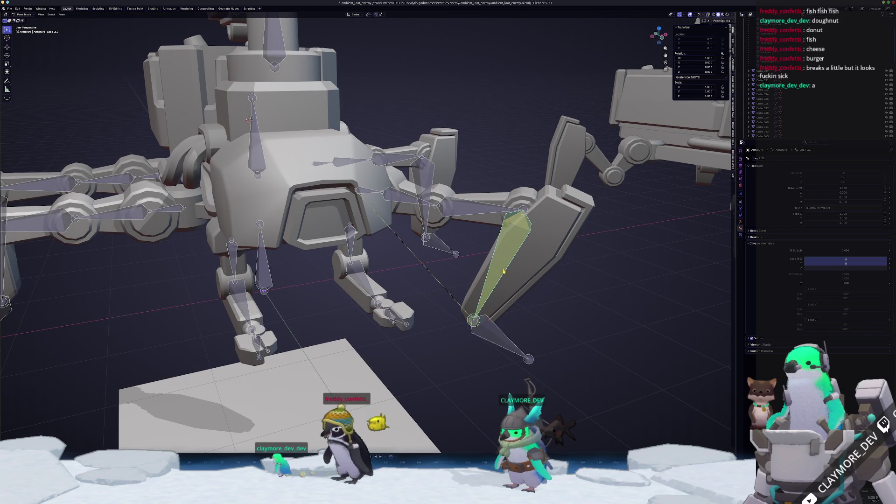
key("r")
key("z")
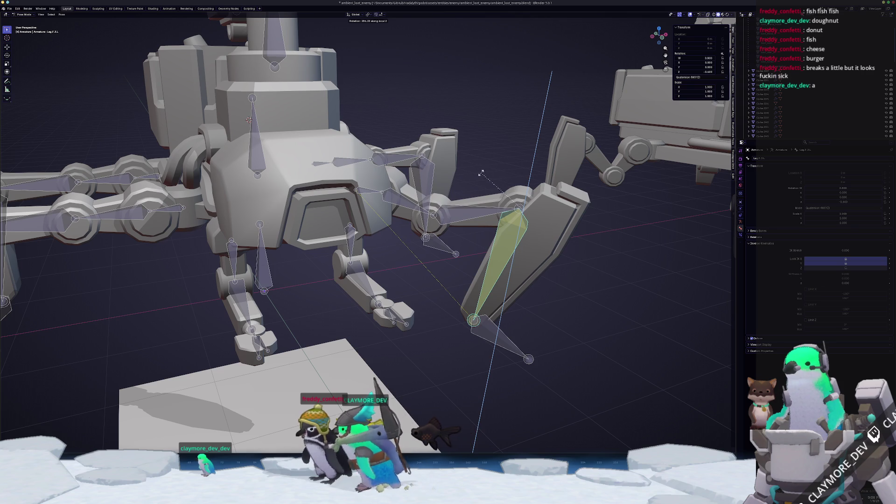
key("Escape")
middle_click_drag(503, 342, 486, 346)
Step: Shift the selected leg bone along X, then turn the yellow leg bone 90° around local Z
key("g")
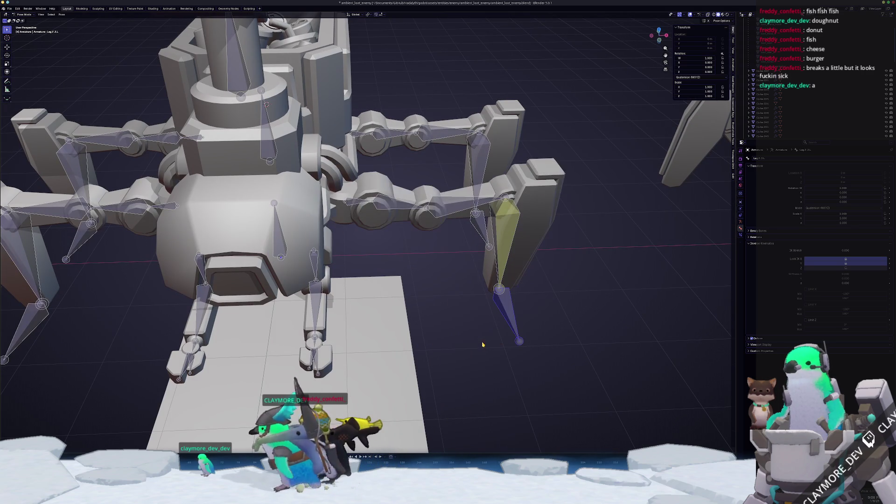
key("x")
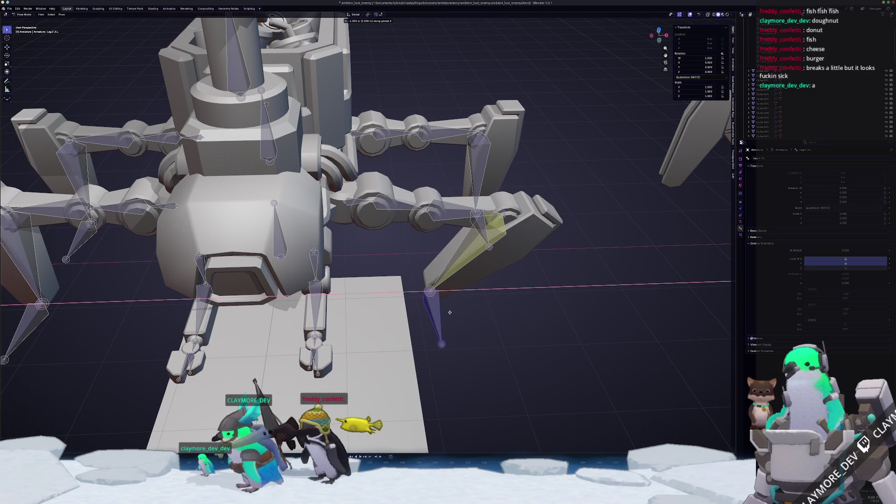
left_click(406, 271)
middle_click_drag(406, 270, 403, 253)
left_click(462, 245)
key("r")
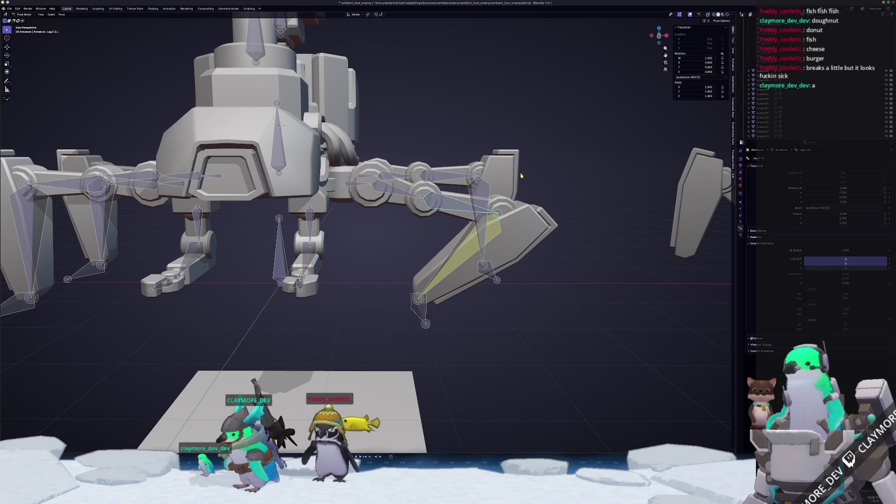
key("z")
key("z")
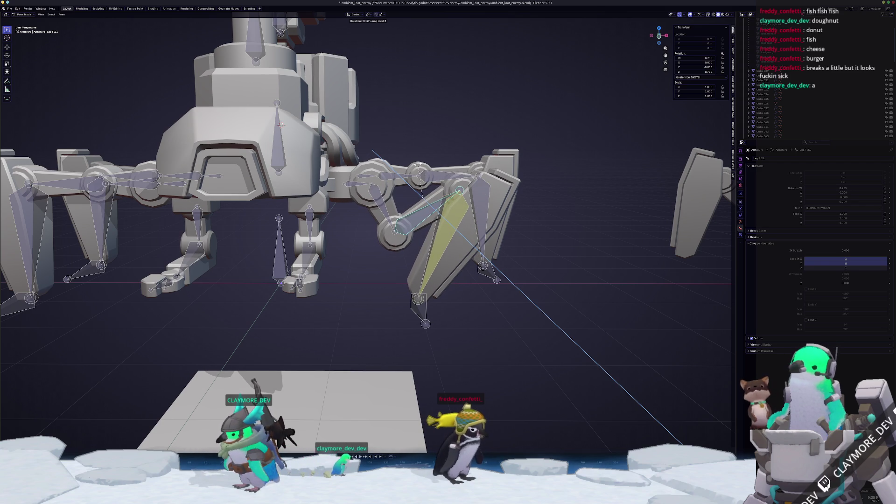
key("Return")
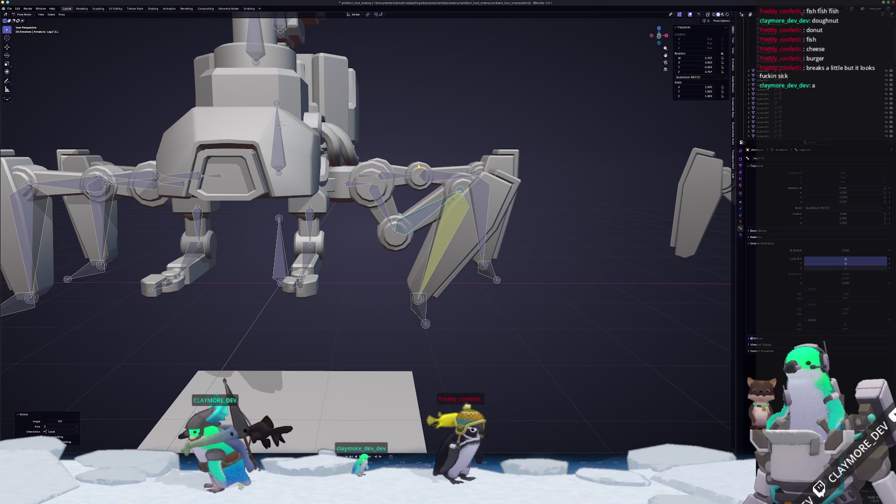
Step: Select the IK.F.L target and move it sideways along X
left_click(423, 320)
middle_click_drag(424, 320, 417, 326)
key("g")
key("shift+z")
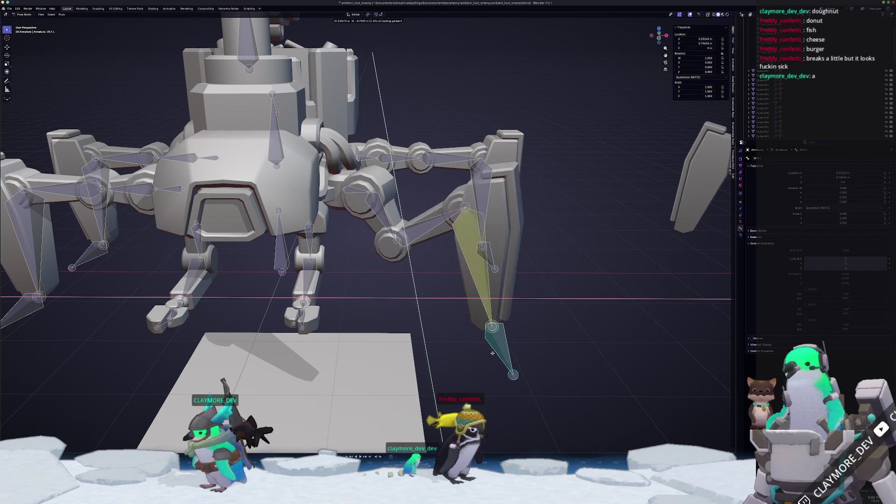
key("z")
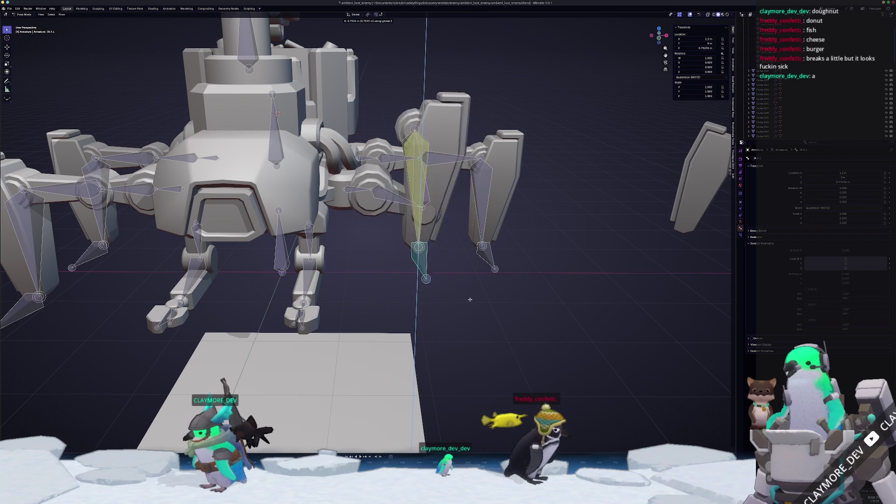
key("Escape")
key("g")
key("x")
key("Return")
Step: Try moving IK.F.L horizontally and vertically, cancelling the move
key("g")
key("z")
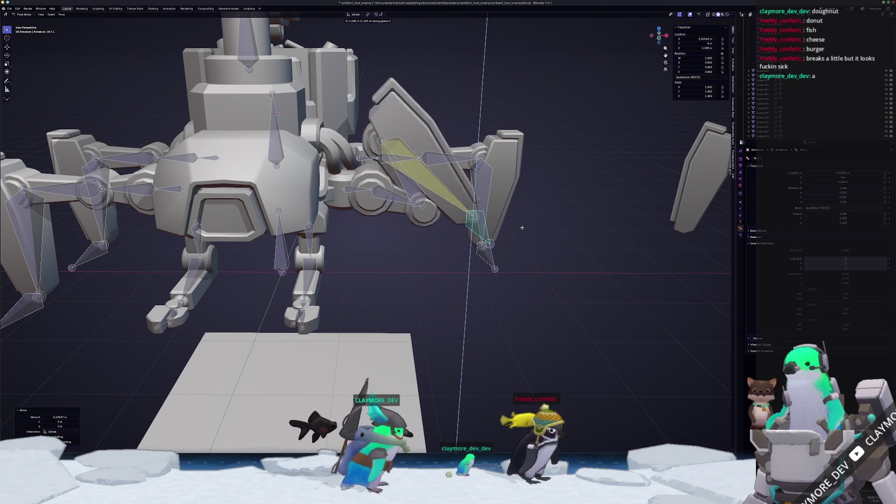
key("z")
key("z")
mouse_move(521, 288)
middle_mouse_down()
mouse_move(488, 298)
mouse_move(523, 313)
middle_mouse_up()
key("z")
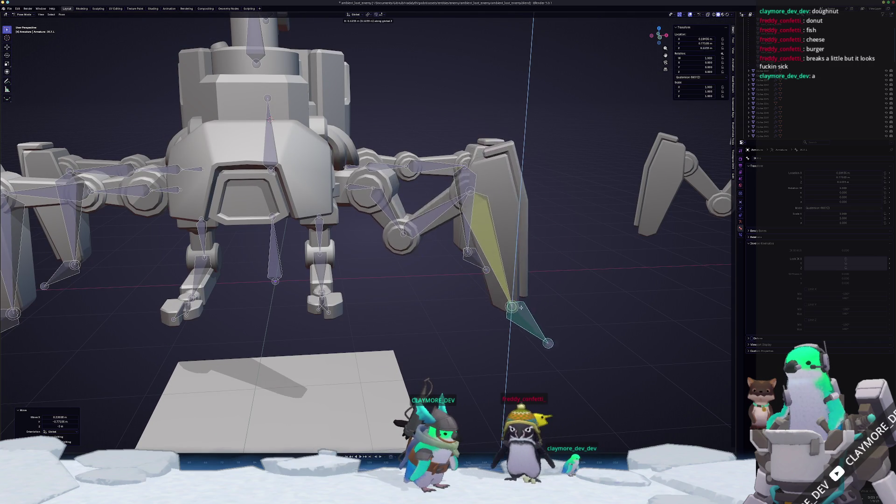
key("Escape")
Step: Try lifting IK.F.L straight up again, cancel, and undo the last change
scroll(515, 292, "up", 1)
middle_click_drag(515, 292, 532, 294)
key("g")
key("shift+z")
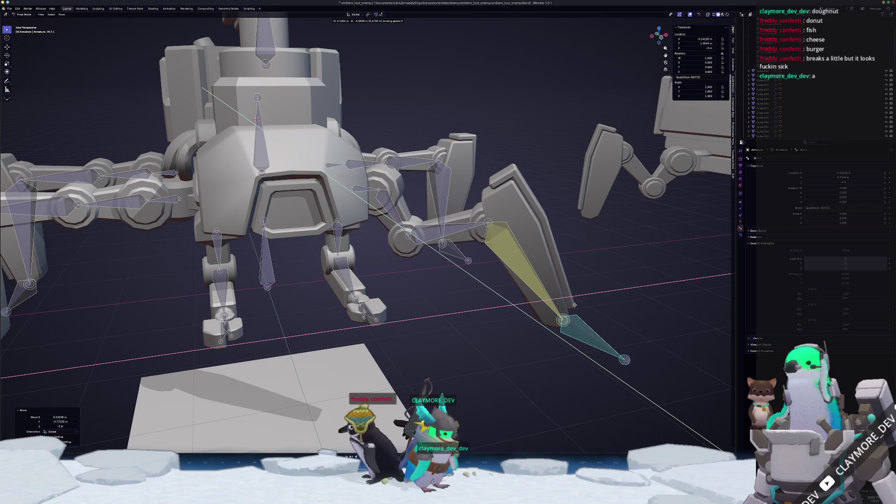
key("z")
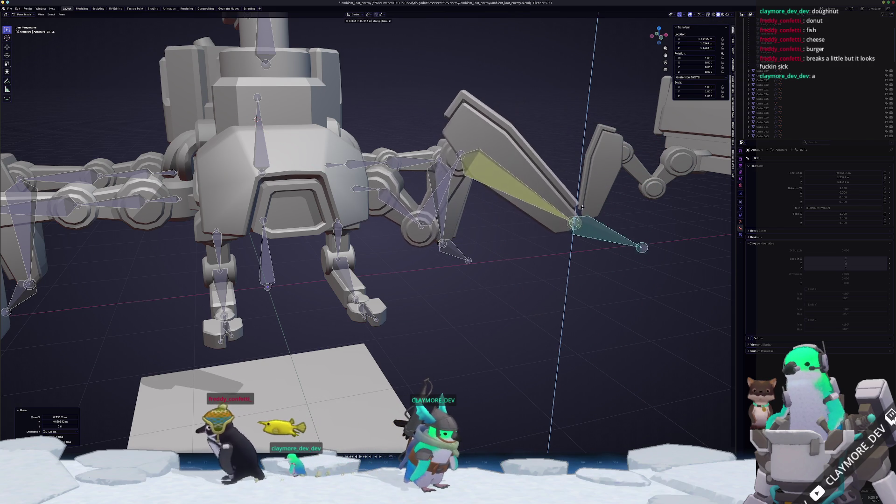
key("Escape")
key("ctrl+z")
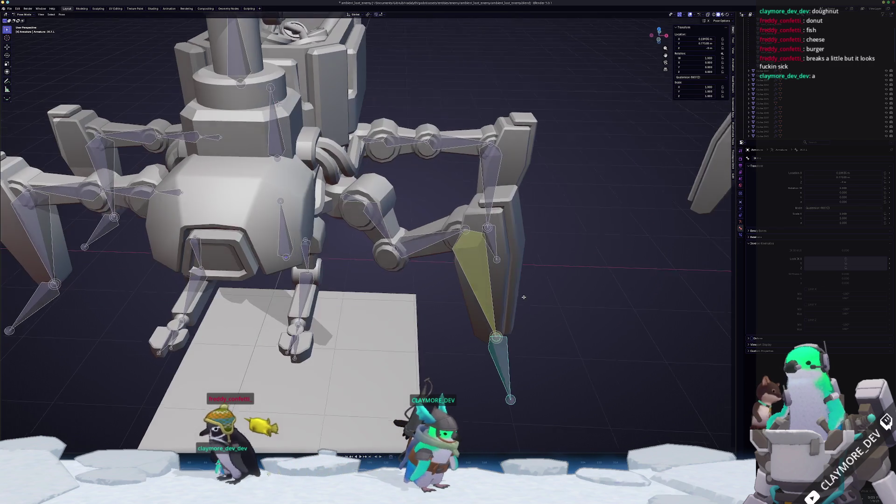
Step: Select the leg bones including Leg.R.2.R and turn them 90° around local Z
left_click(455, 257)
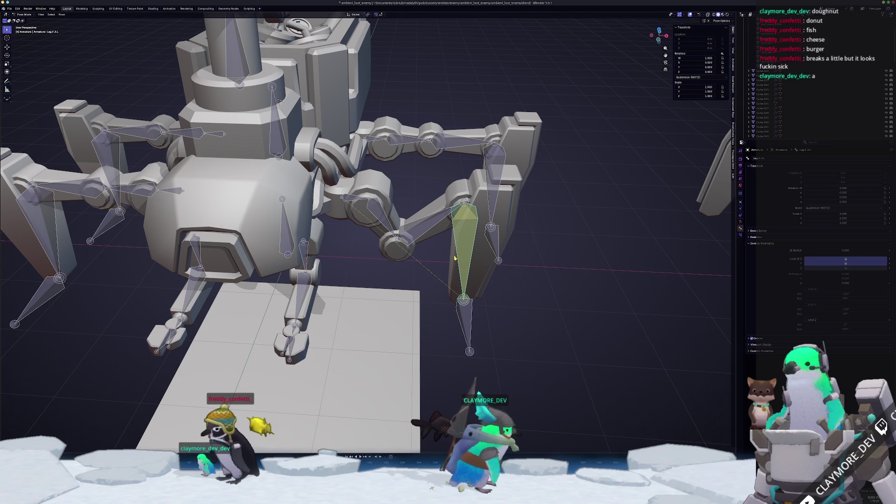
left_click(406, 243)
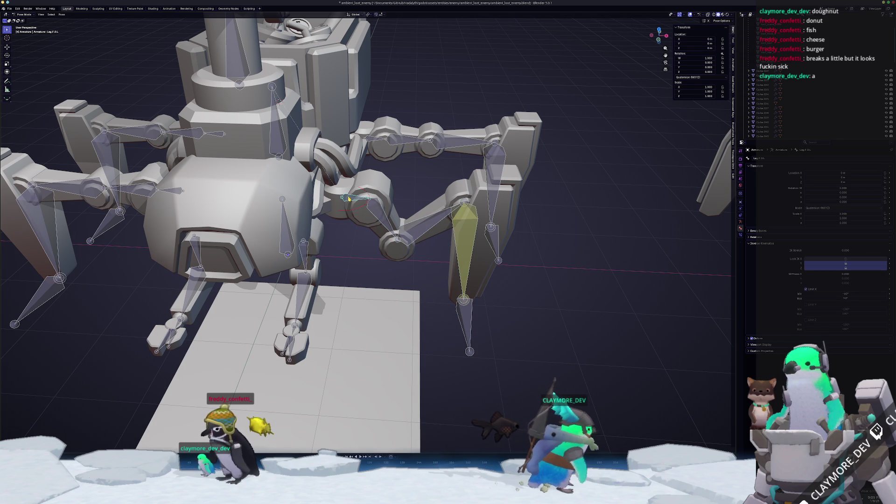
middle_click_drag(513, 296, 485, 287)
left_click(462, 254)
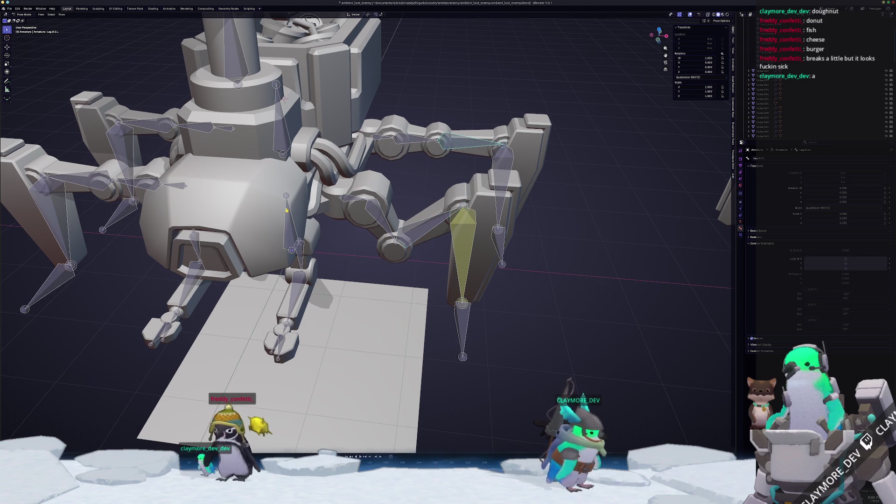
middle_click_drag(456, 157, 327, 168)
left_click(247, 117)
middle_click_drag(220, 177, 335, 233)
key("r")
key("z")
key("z")
type("90")
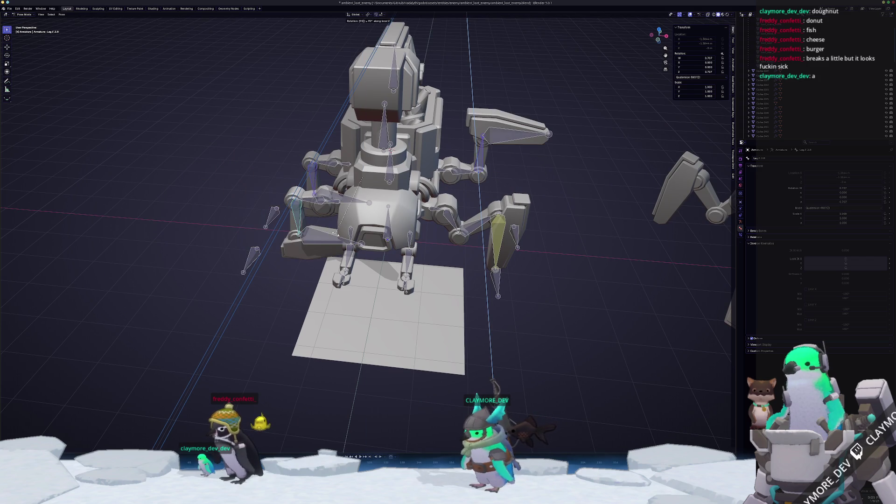
key("Return")
Step: Flip another leg bone 180° around its local Z axis
left_click(310, 167)
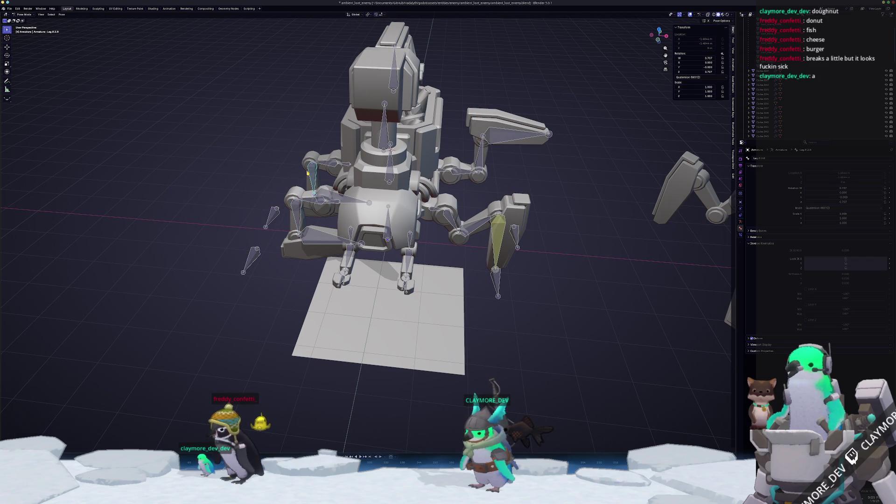
key("r")
key("z")
key("z")
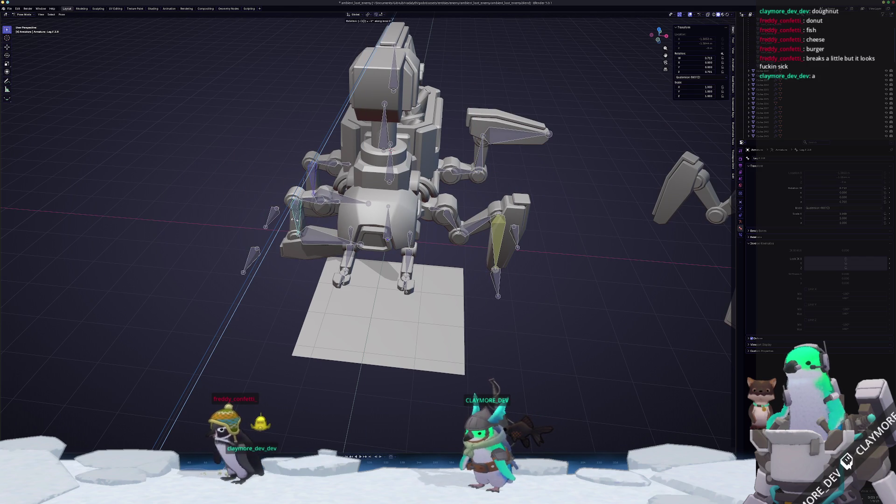
type("180")
key("Return")
Step: Select Leg.R.2.L and view the rig straight down from the top
left_click(481, 151)
mouse_move(481, 152)
middle_mouse_down()
mouse_move(507, 160)
mouse_move(464, 266)
mouse_move(427, 171)
middle_mouse_up()
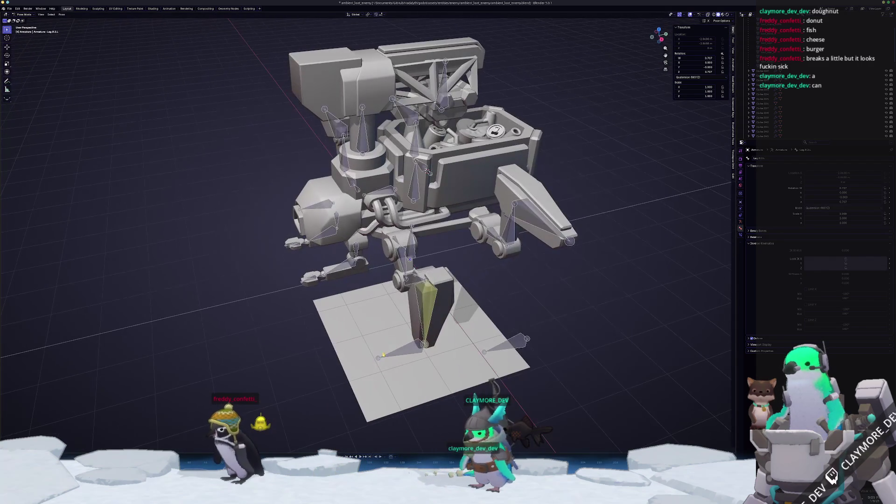
key("KP_7")
key("g")
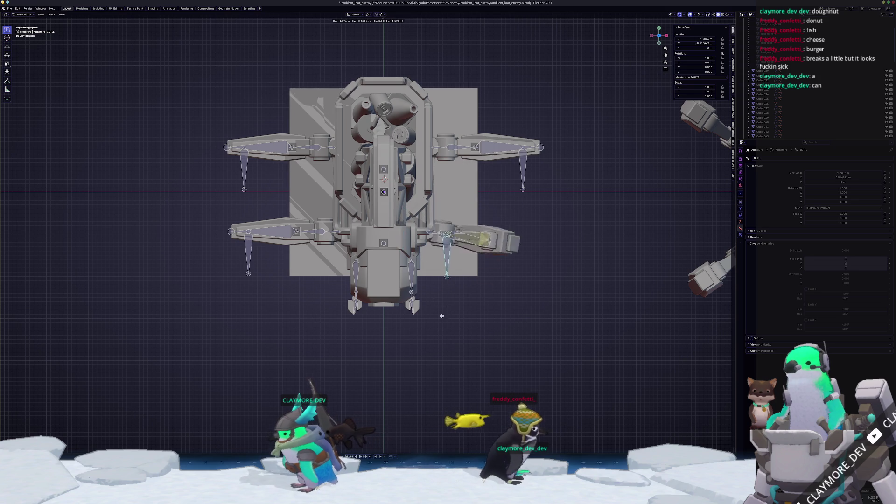
Step: Copy Leg.F.3.L's IK constraint to the selected leg bones, including Leg.R.3.L
key("Escape")
mouse_move(420, 317)
middle_mouse_down()
mouse_move(444, 322)
mouse_move(447, 311)
mouse_move(494, 305)
middle_mouse_up()
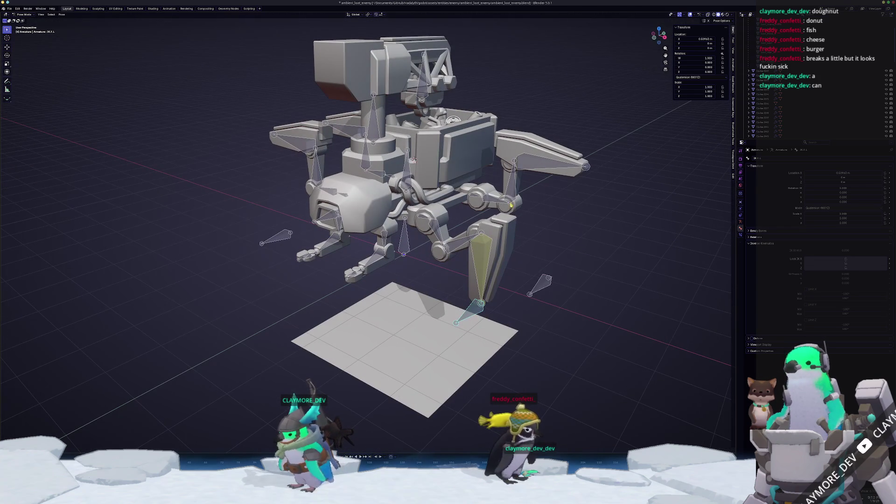
left_click(495, 245)
left_click(540, 166)
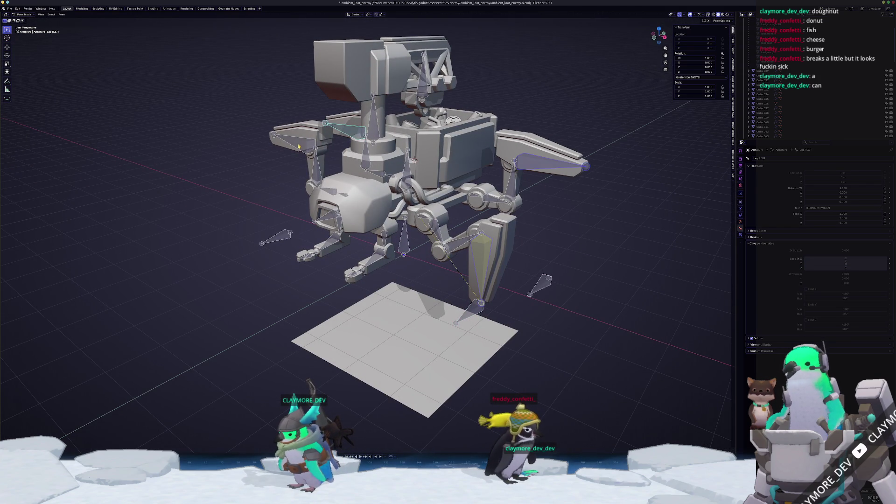
left_click(475, 273)
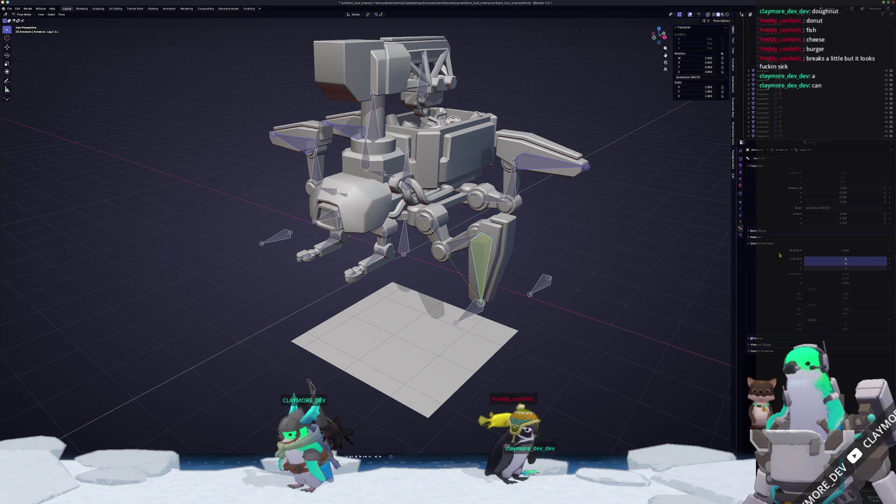
left_click(741, 234)
left_click(879, 165)
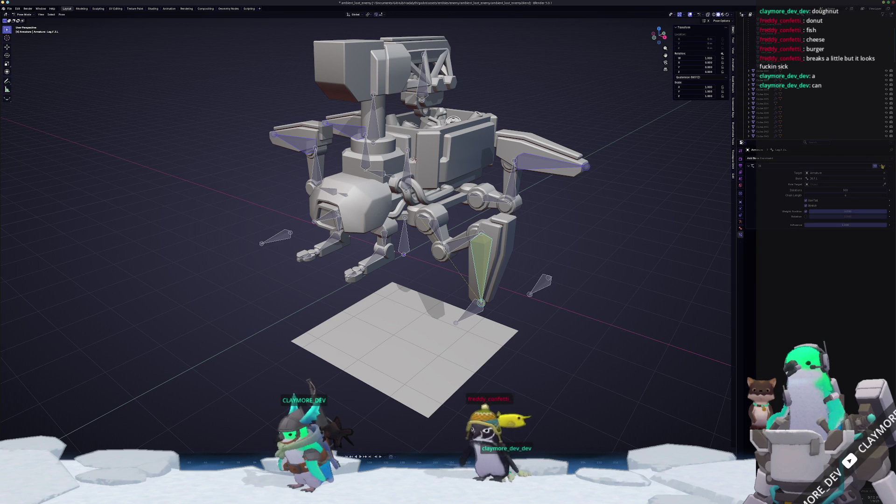
left_click(865, 181)
mouse_move(595, 275)
middle_mouse_down()
mouse_move(524, 275)
mouse_move(516, 247)
middle_mouse_up()
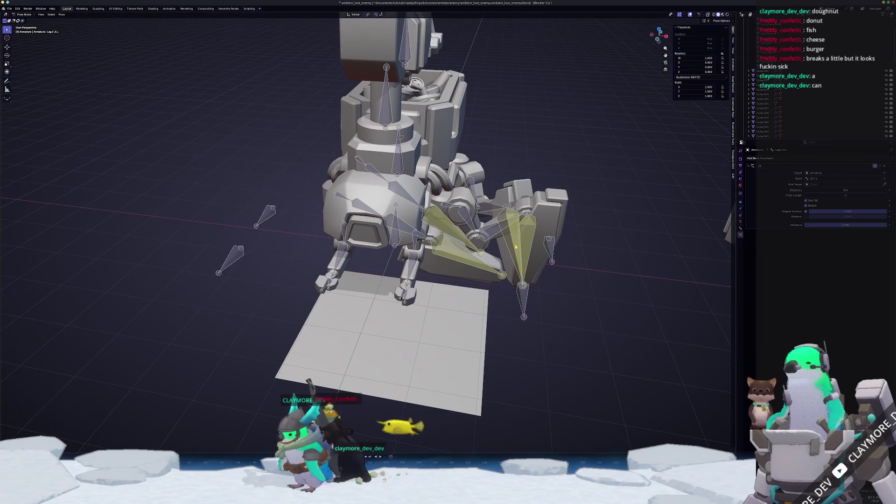
Step: Point each leg's IK at its own foot target bone, starting with IK R.L
left_click(831, 177)
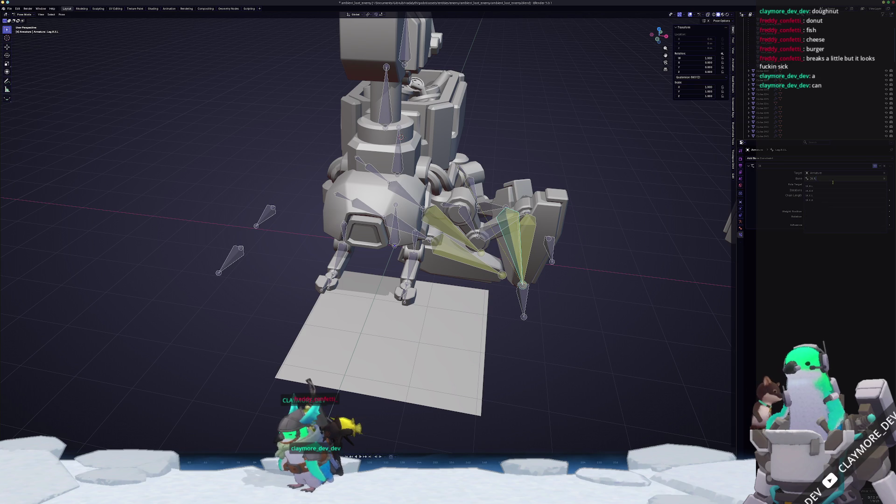
left_click(834, 185)
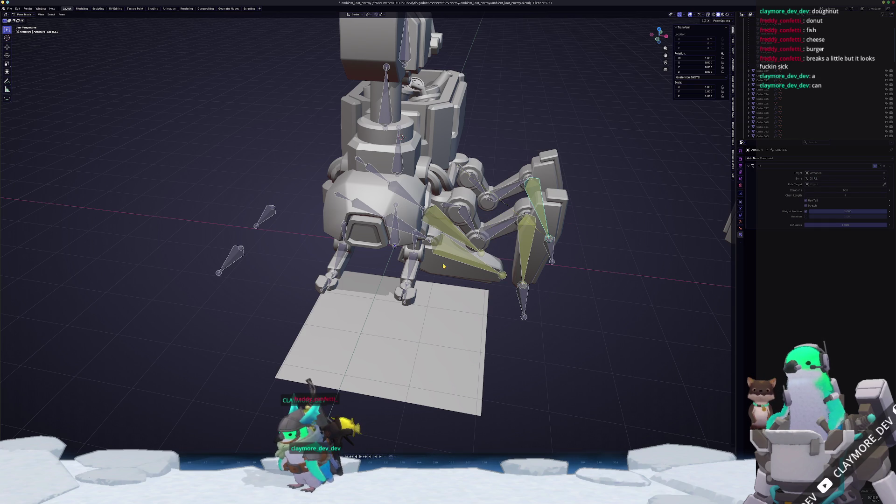
left_click(825, 178)
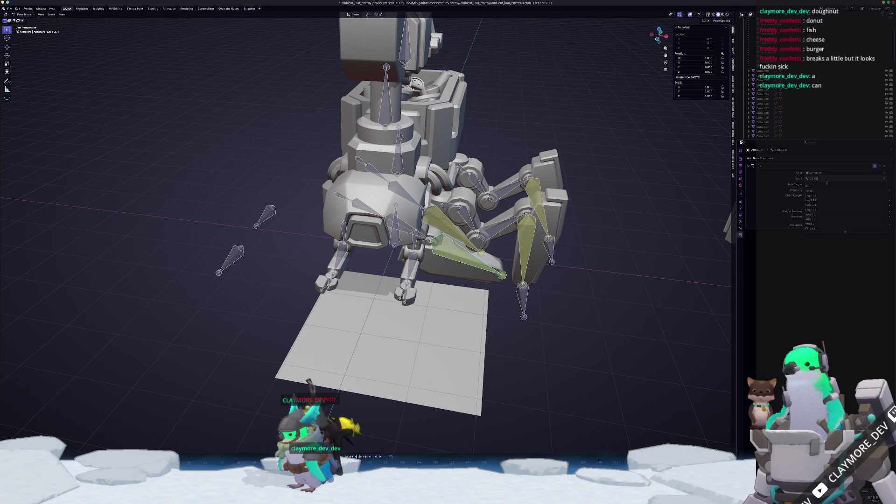
left_click(828, 185)
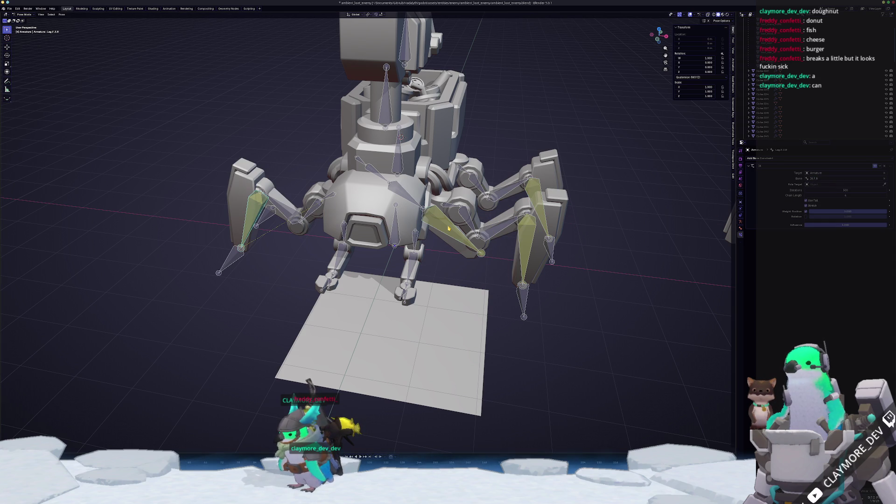
left_click(824, 179)
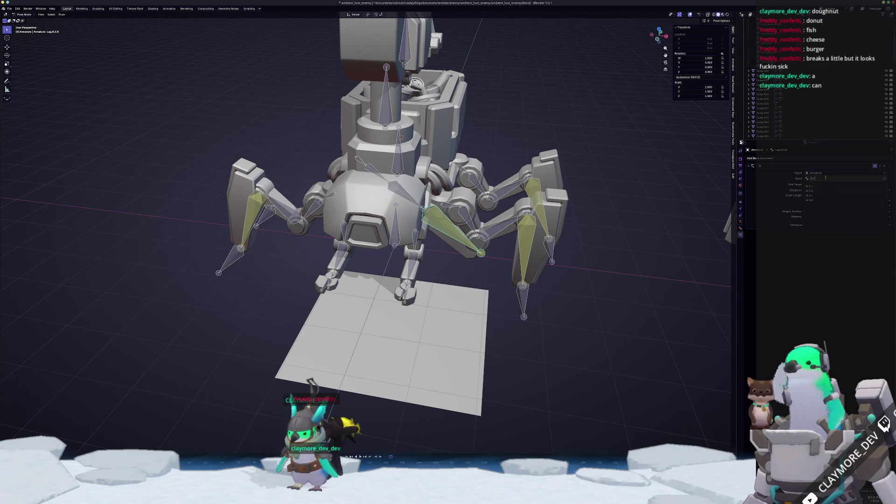
key("Return")
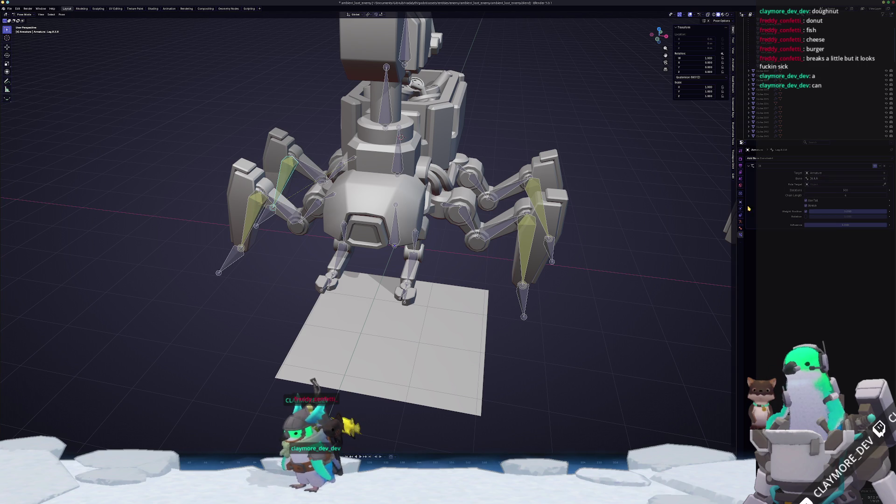
middle_click_drag(590, 282, 564, 274)
Step: Lock IK rotation on Y and Z for the Leg.F.0.L bone
mouse_move(576, 307)
middle_mouse_down()
mouse_move(389, 332)
mouse_move(394, 276)
middle_mouse_up()
left_click(380, 237)
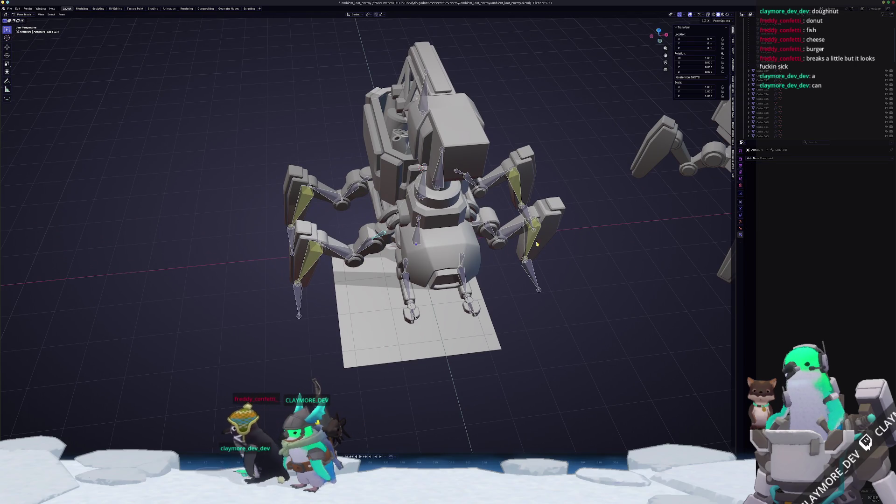
left_click(742, 227)
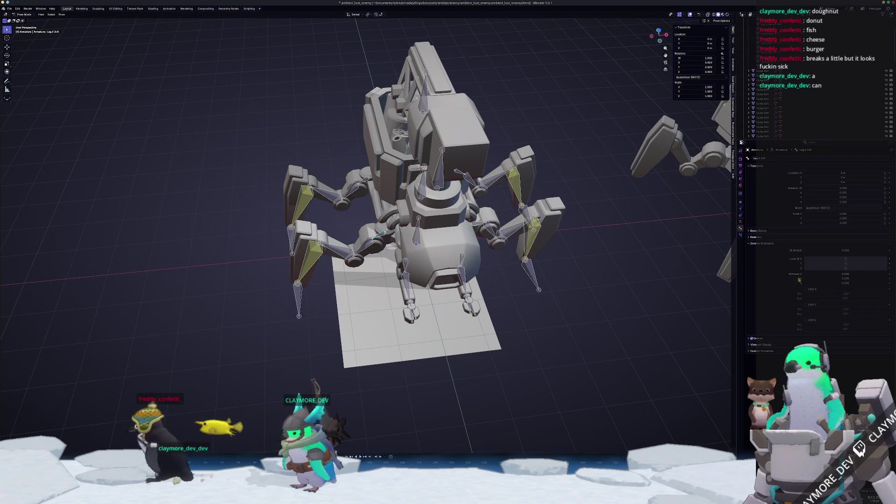
scroll(528, 228, "up", 3)
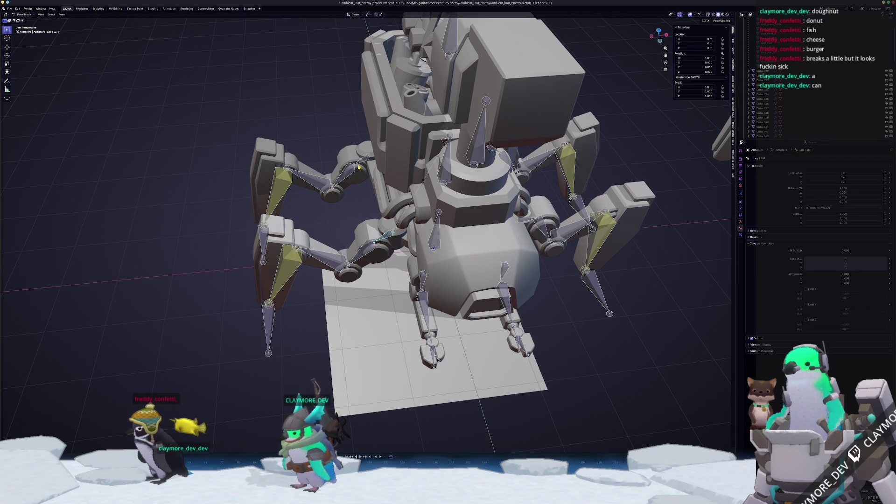
middle_click_drag(527, 228, 522, 196)
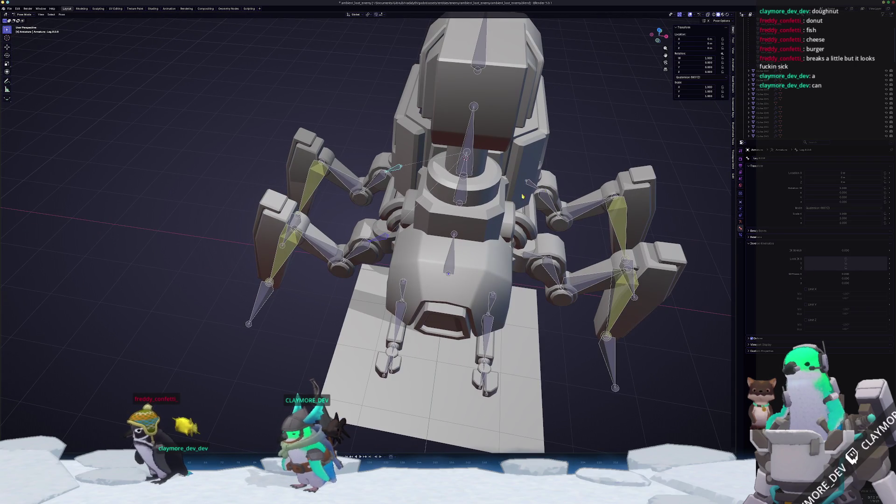
left_click(532, 258)
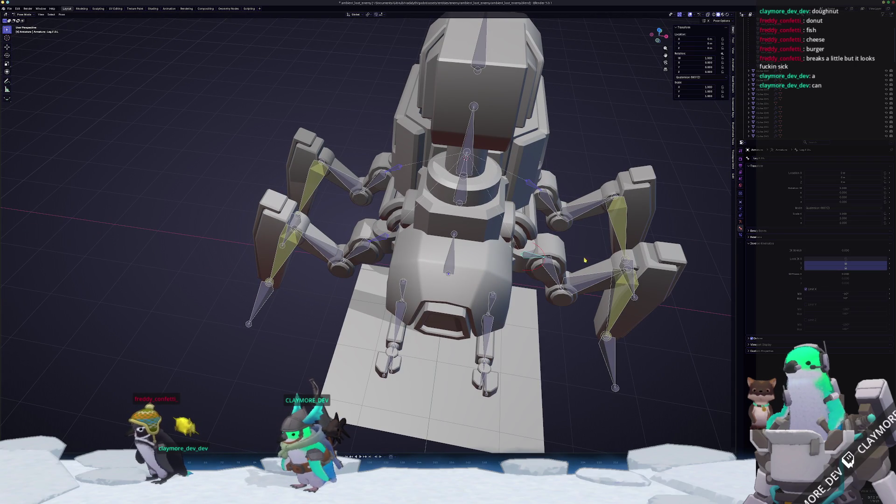
left_click(846, 263)
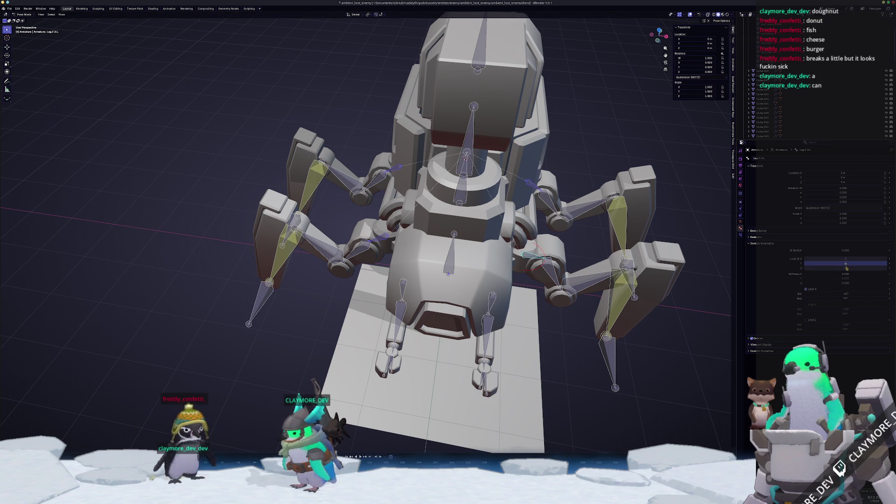
left_click(845, 269)
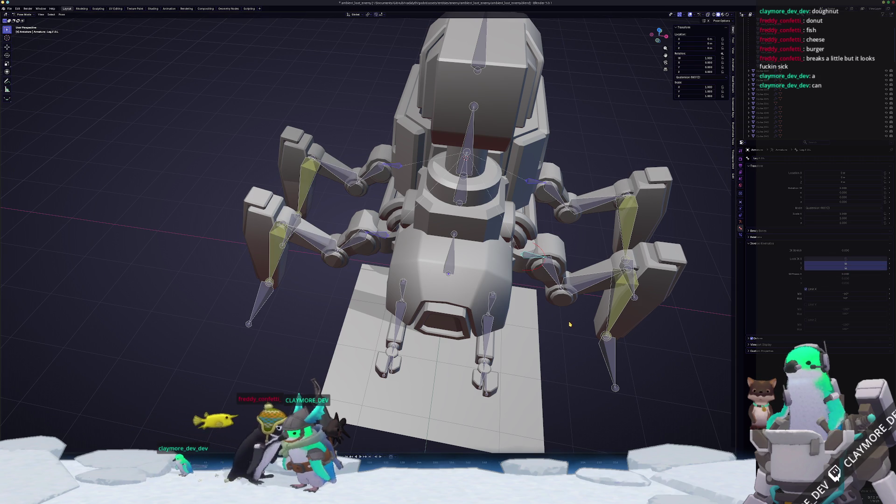
Step: Select leg bones on both sides, ending on Leg.F.3.L, and inspect the rig from below and above
left_click(602, 202)
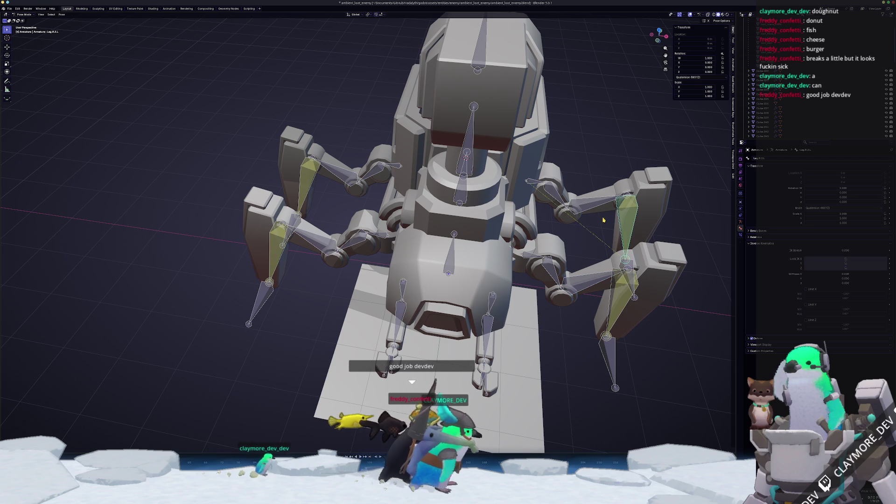
left_click(548, 271)
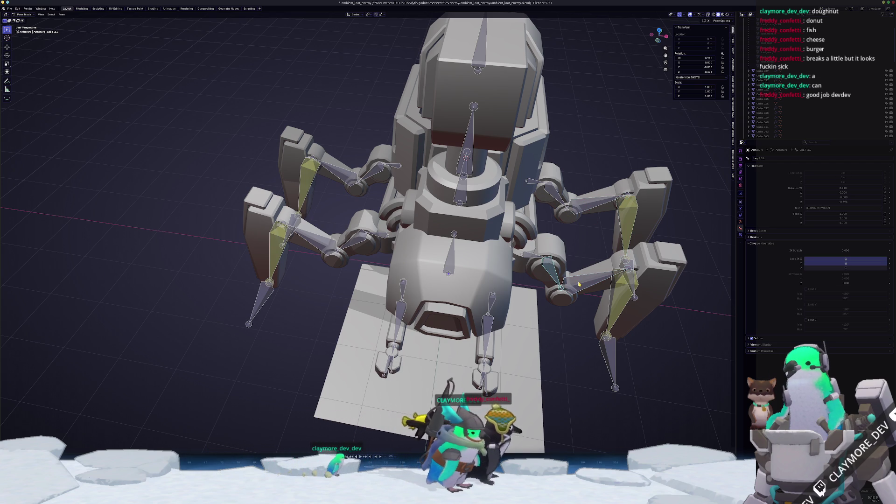
middle_click_drag(619, 310, 611, 303)
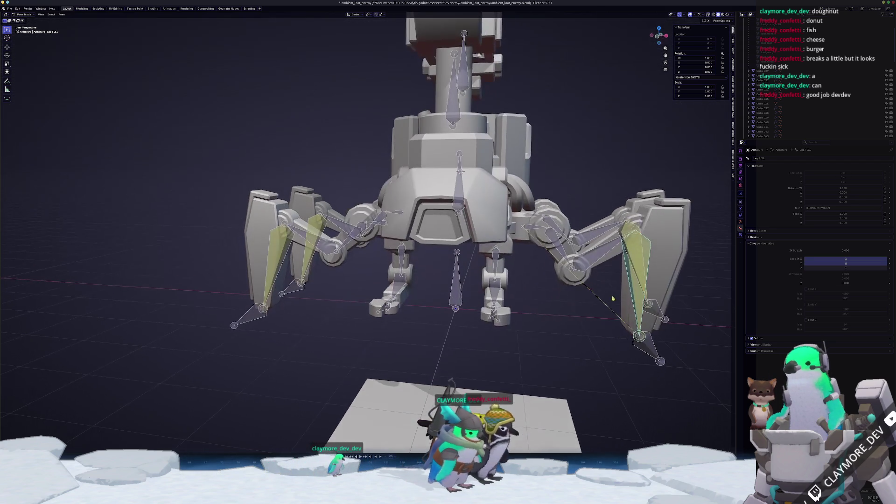
left_click_drag(557, 211, 558, 210)
mouse_move(338, 259)
left_mouse_down("shift")
mouse_move(326, 204)
mouse_move(243, 186)
left_mouse_up("shift")
mouse_move(330, 300)
middle_mouse_down()
mouse_move(339, 303)
mouse_move(355, 261)
middle_mouse_up()
left_click(370, 193)
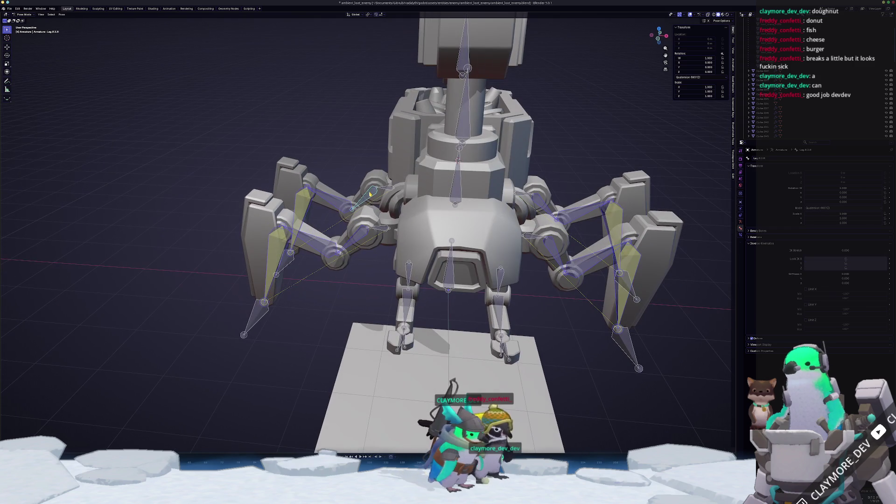
left_click(581, 267)
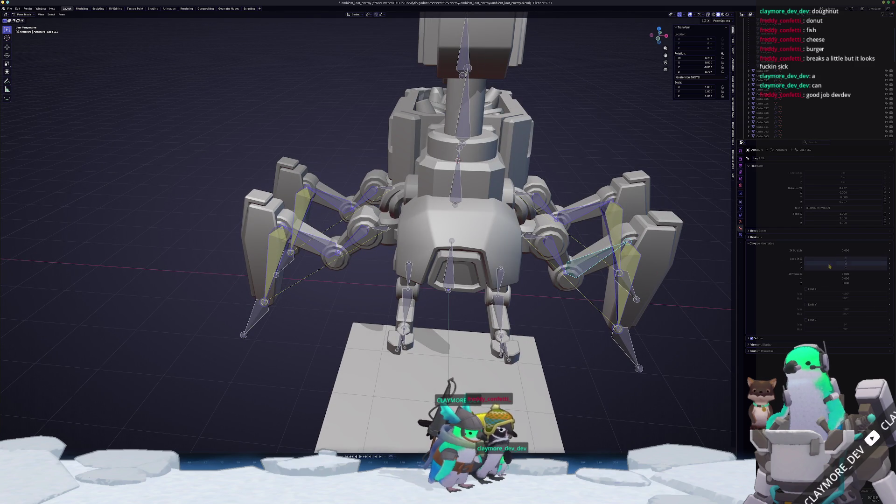
mouse_move(574, 328)
middle_mouse_down()
mouse_move(522, 347)
mouse_move(589, 315)
mouse_move(565, 310)
mouse_move(561, 320)
middle_mouse_up()
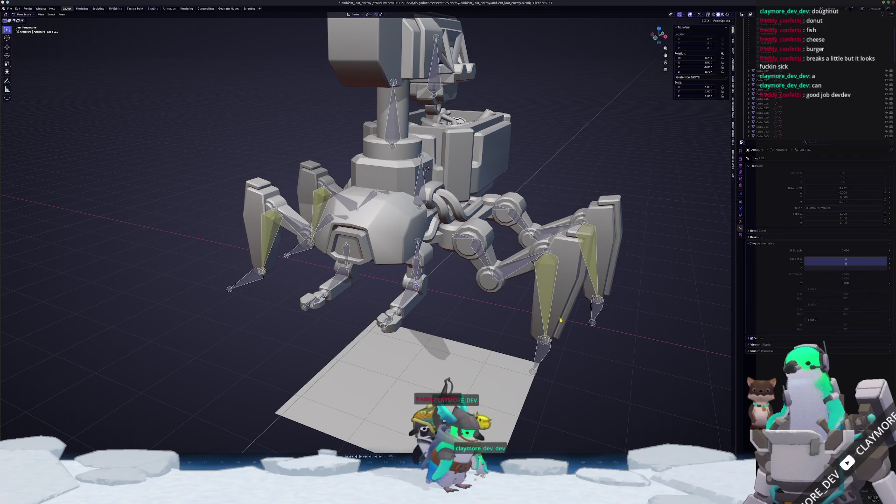
middle_click_drag(595, 279, 499, 286)
Step: Select Leg.F.0.L in top view and edit its IK Limit X minimum
left_click(504, 286)
key("KP_7")
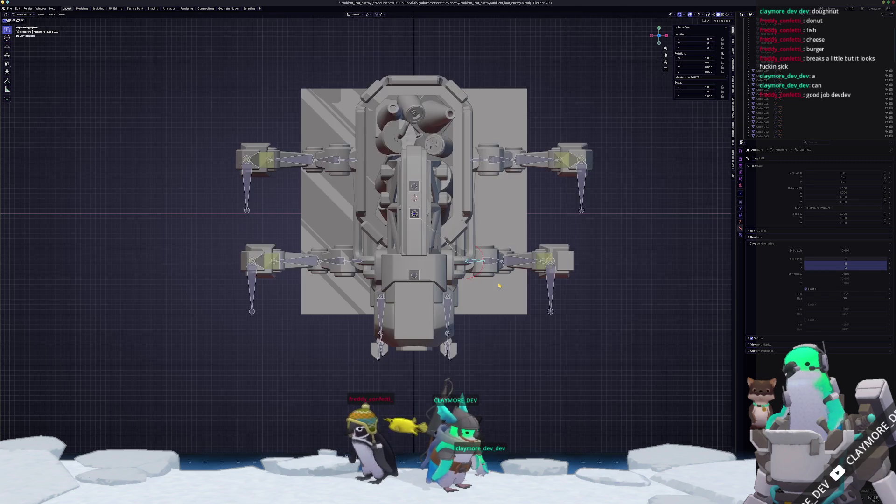
scroll(379, 262, "up", 3)
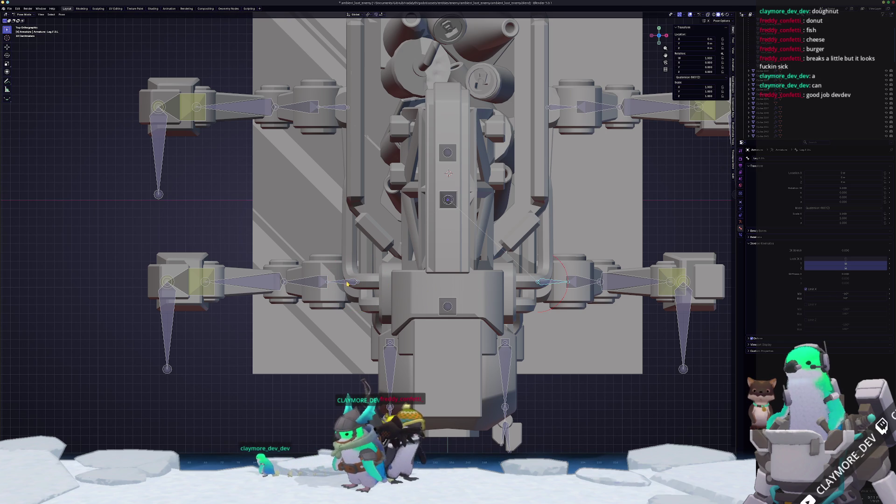
left_click(838, 294)
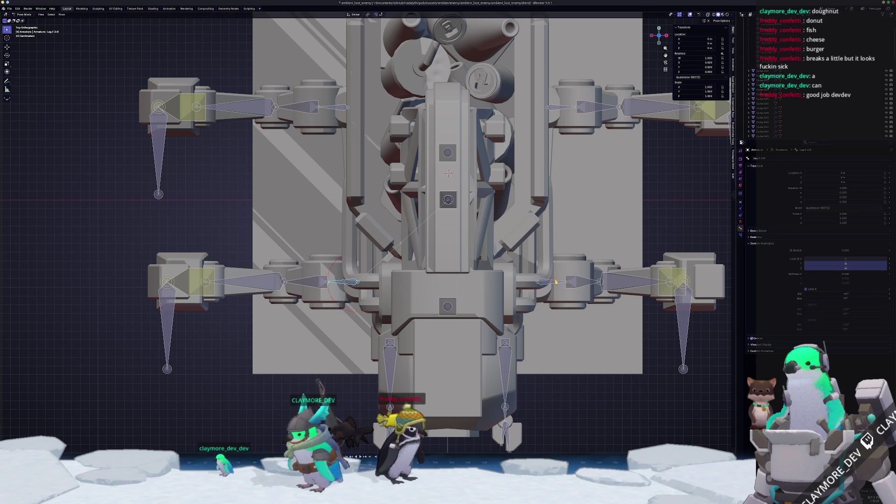
scroll(438, 304, "up", 5, "shift")
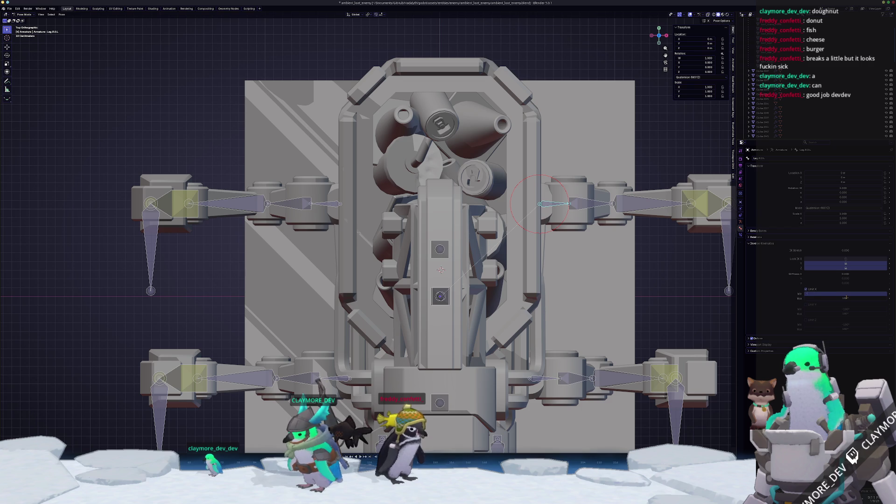
Step: Orbit out of top view and switch the mech from Pose Mode to Object Mode
mouse_move(540, 203)
middle_mouse_down()
mouse_move(420, 242)
mouse_move(369, 292)
mouse_move(336, 252)
mouse_move(371, 291)
middle_mouse_up()
scroll(420, 243, "down", 2)
key("ctrl+Tab")
scroll(336, 252, "up", 4)
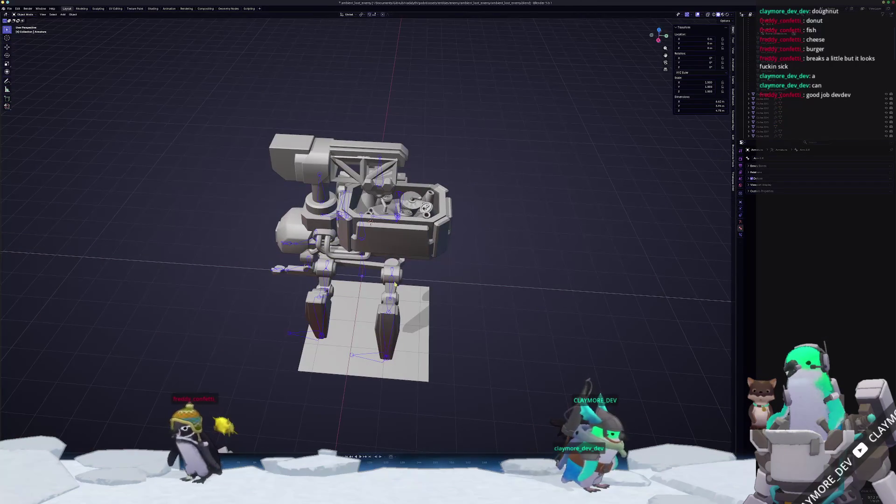
Step: In Pose Mode, move the rear leg's IK.R.L target to a new spot from the top view
key("ctrl+Tab")
left_click(365, 350)
key("KP_7")
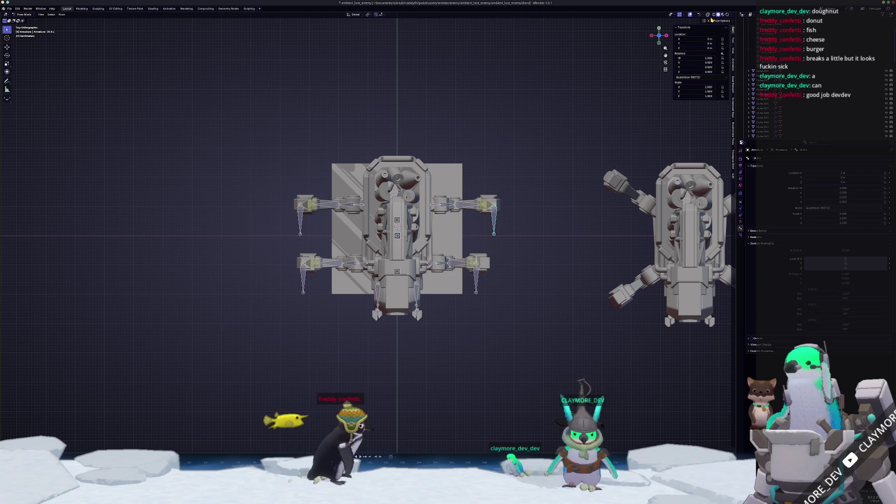
key("g")
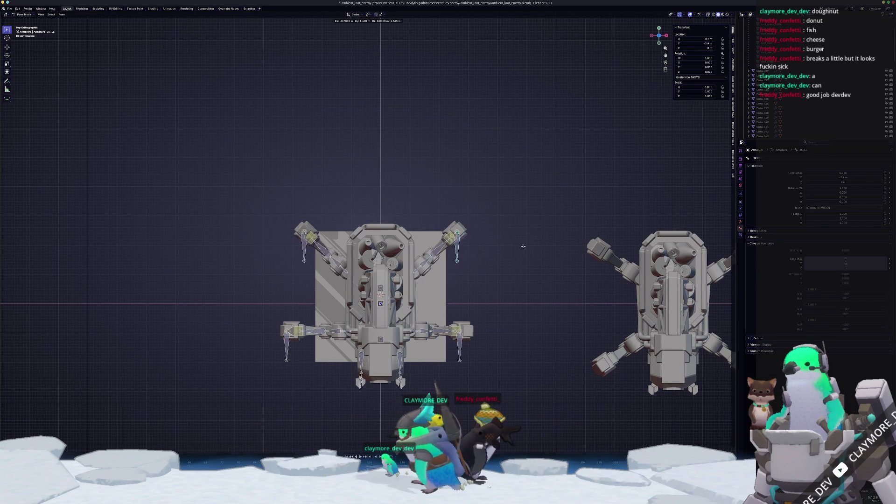
left_click(511, 264)
middle_click_drag(511, 263, 449, 257)
Step: Rotate the upper leg bone Leg.R.2.L 30° around its local Z axis
left_click(436, 250)
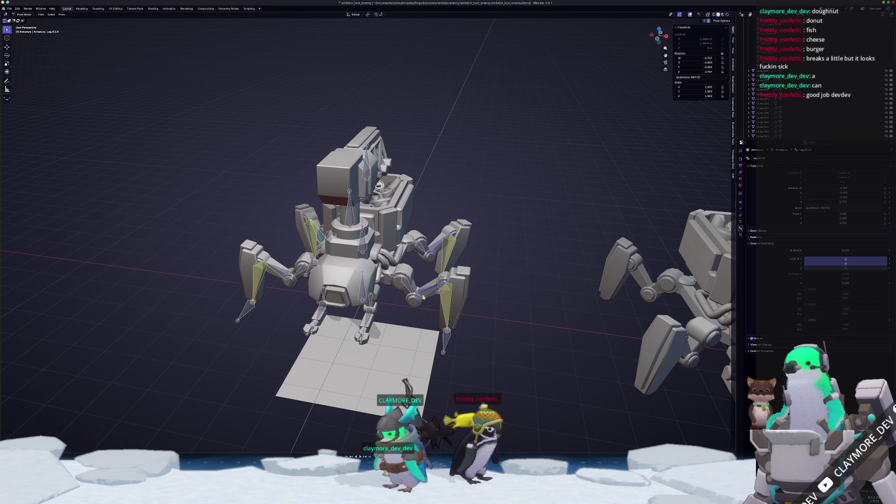
type("z")
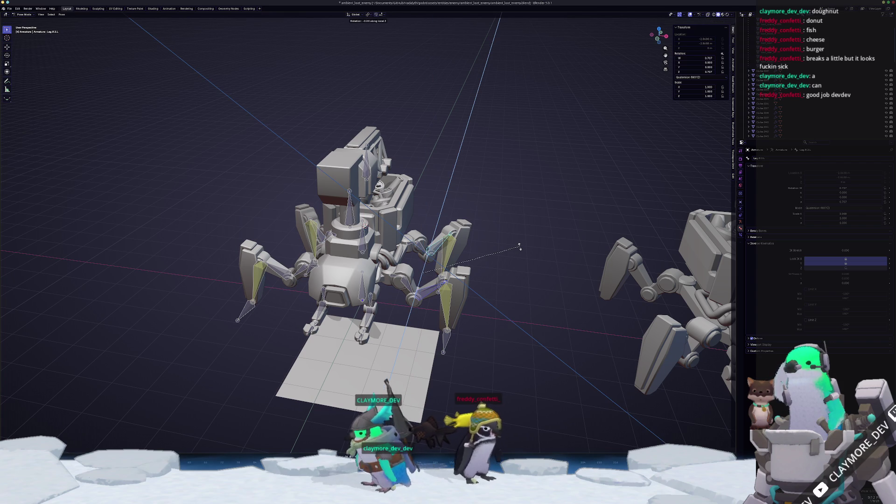
type("0")
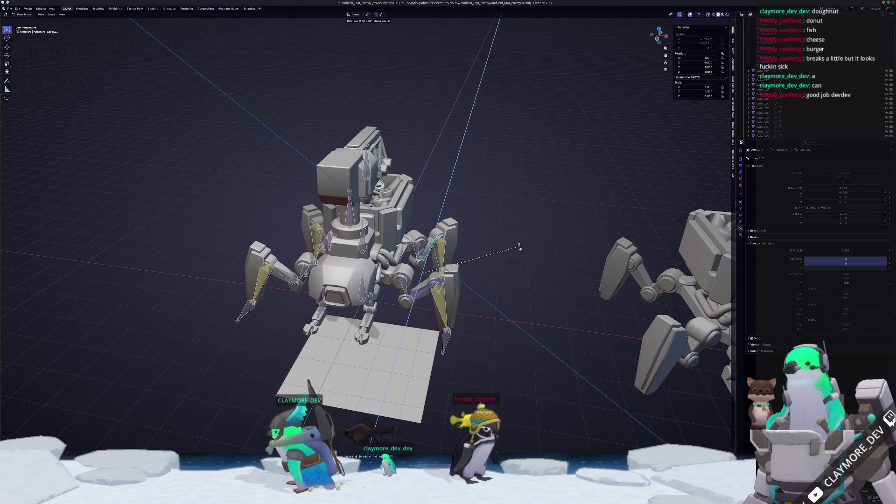
key("Return")
mouse_move(496, 248)
middle_mouse_down()
mouse_move(504, 250)
mouse_move(475, 260)
mouse_move(518, 238)
mouse_move(448, 280)
middle_mouse_up()
Step: Move the IK.R.L target with Shift+Z, keeping its Z fixed
left_click(437, 286)
key("g")
key("shift+z")
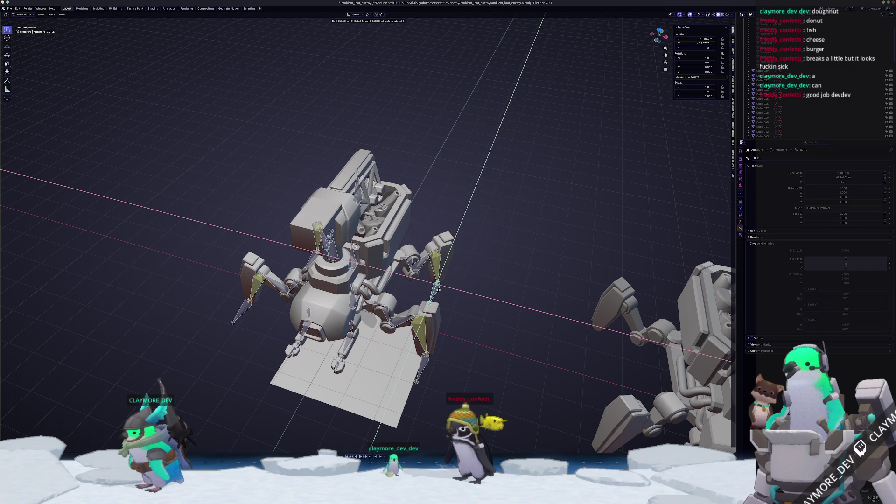
left_click(438, 290)
middle_click_drag(438, 289, 410, 276)
scroll(402, 269, "up", 6)
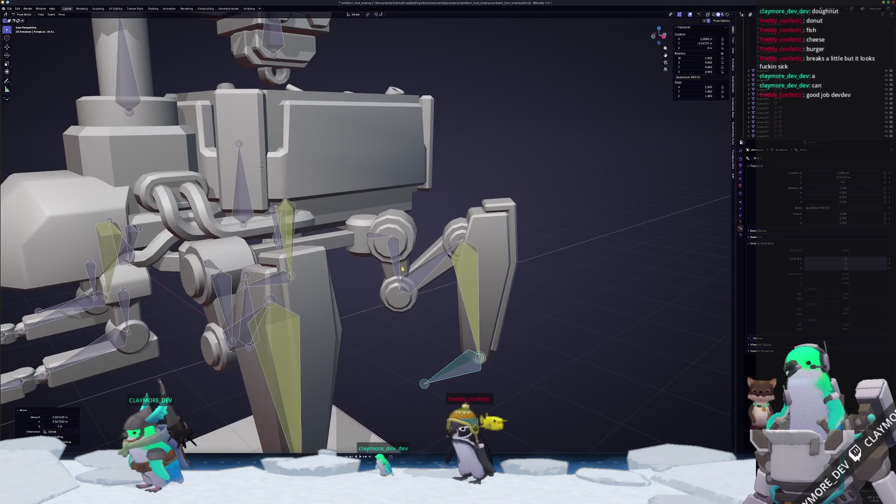
Step: Shift Leg.R.1.L sideways along X, then return to Object Mode
left_click(400, 298)
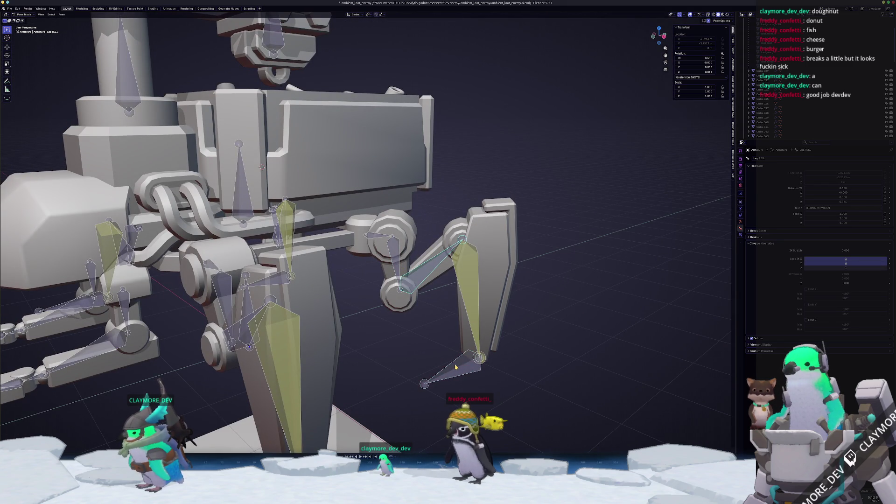
key("g")
key("x")
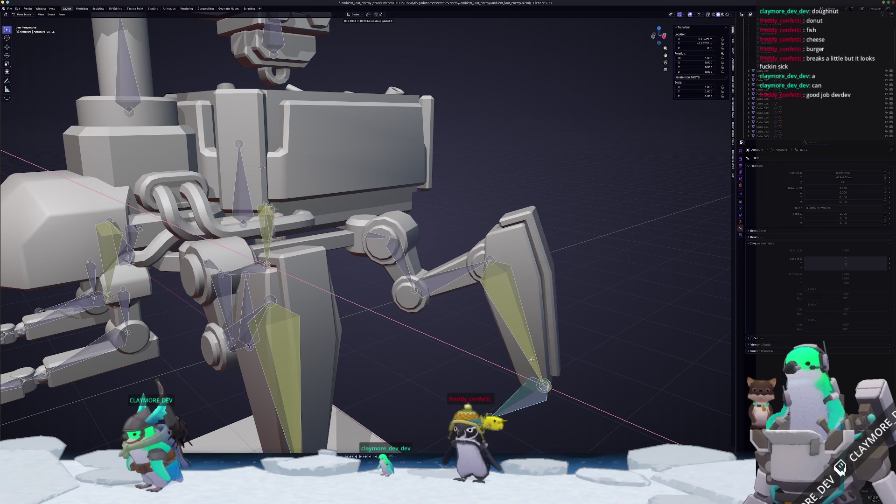
left_click(500, 345)
key("ctrl+Tab")
scroll(500, 344, "down", 5)
middle_click_drag(500, 345, 425, 261)
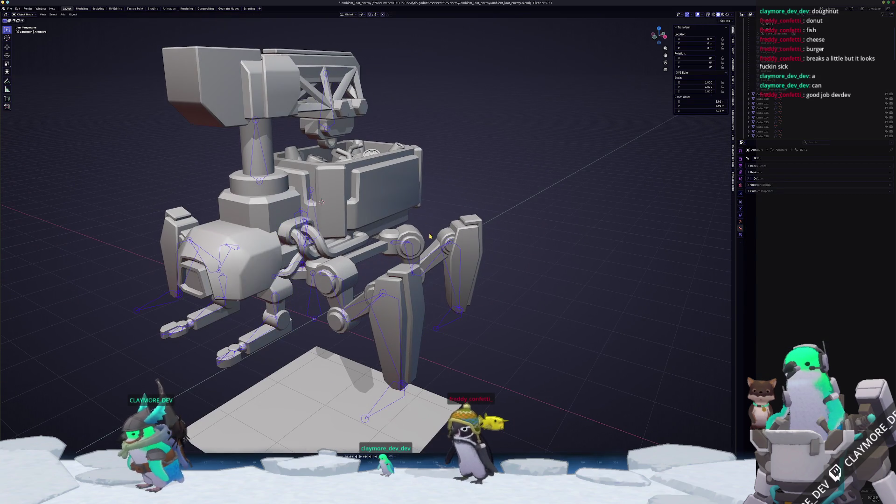
Step: Select the armature in Pose Mode and bring up Leg.R.3.L's IK constraint settings
scroll(425, 261, "up", 2)
left_click(421, 244)
left_click(460, 318)
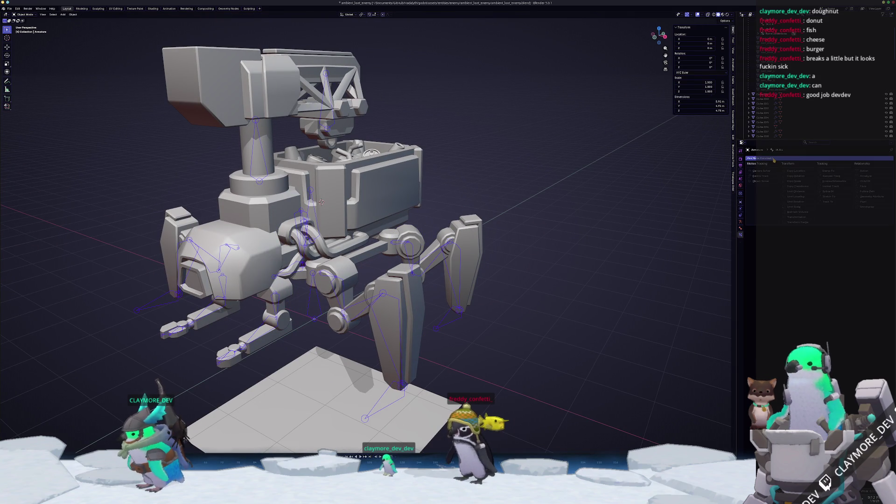
left_click(740, 223)
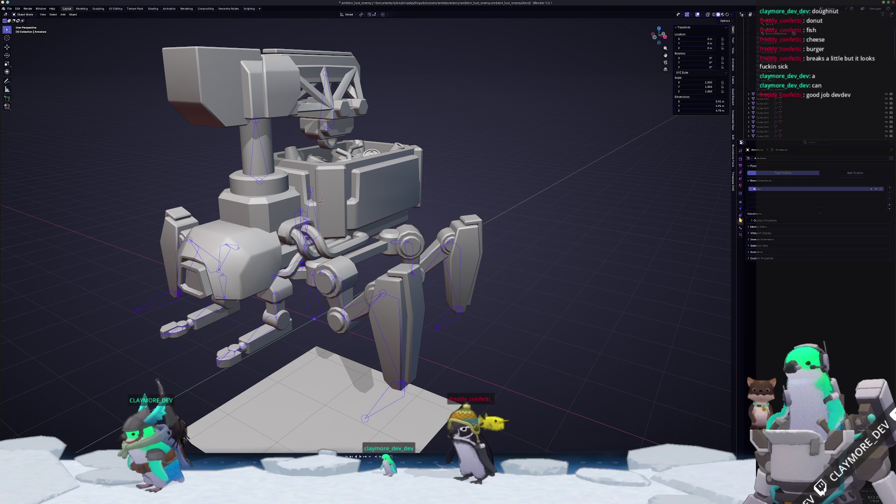
left_click(740, 215)
key("ctrl+Tab")
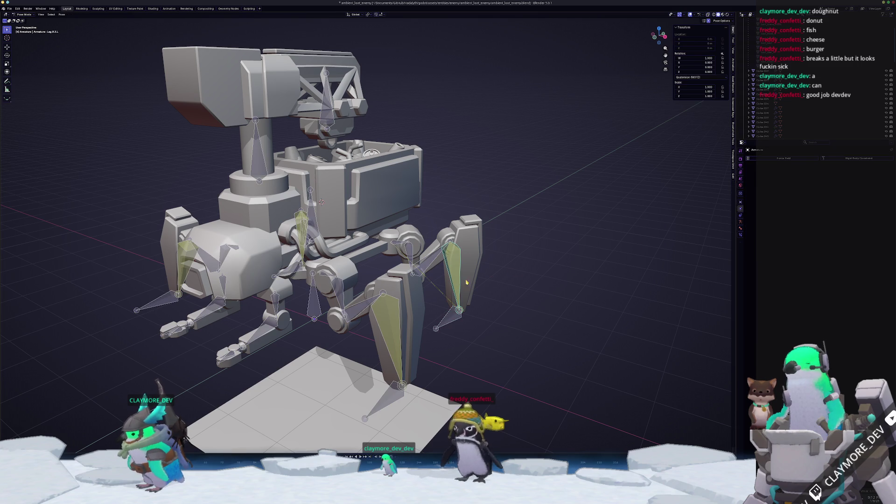
left_click(741, 229)
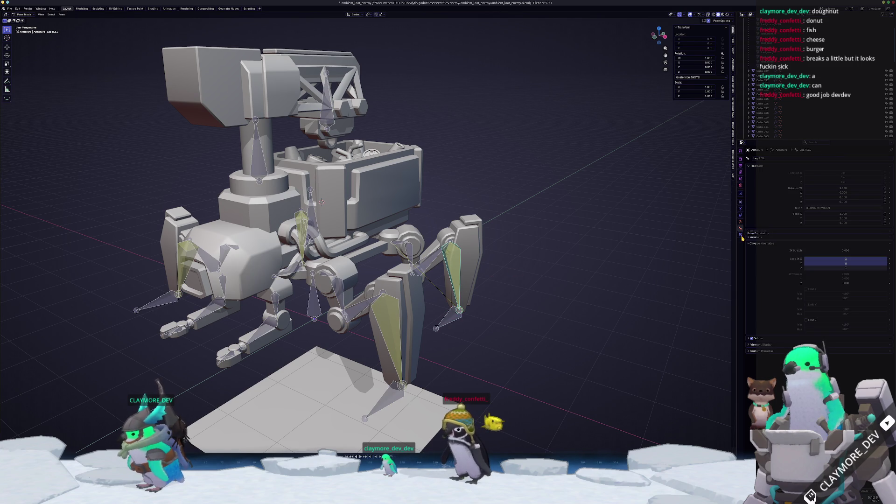
left_click(741, 235)
Step: Set the IK Pole Target to Armature, clear it, then pick Plane instead
left_click(835, 185)
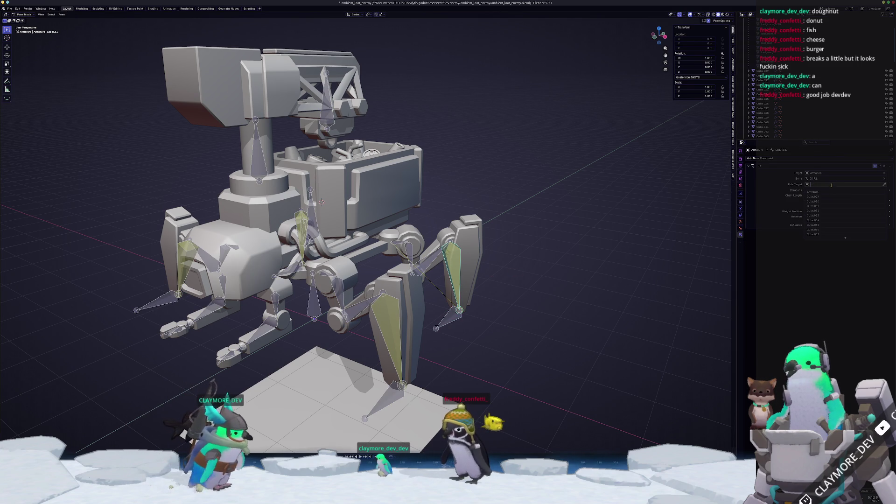
left_click(826, 192)
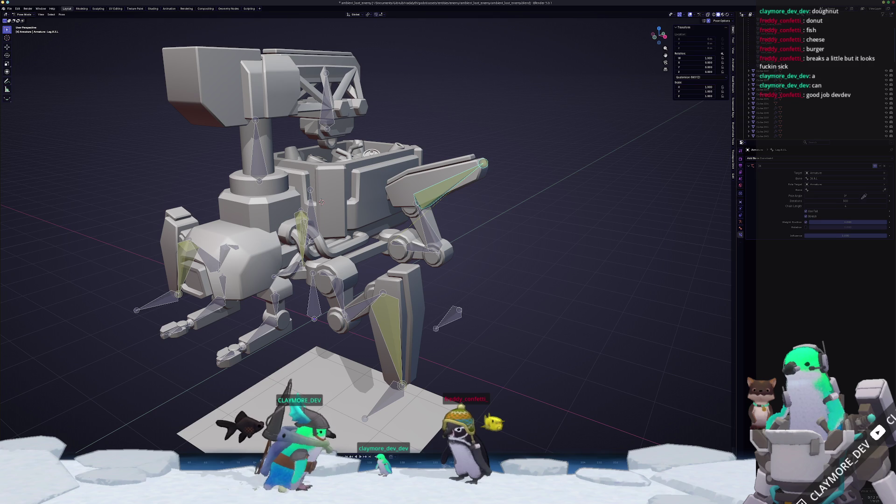
scroll(467, 355, "down", 5)
middle_click_drag(467, 354, 476, 347)
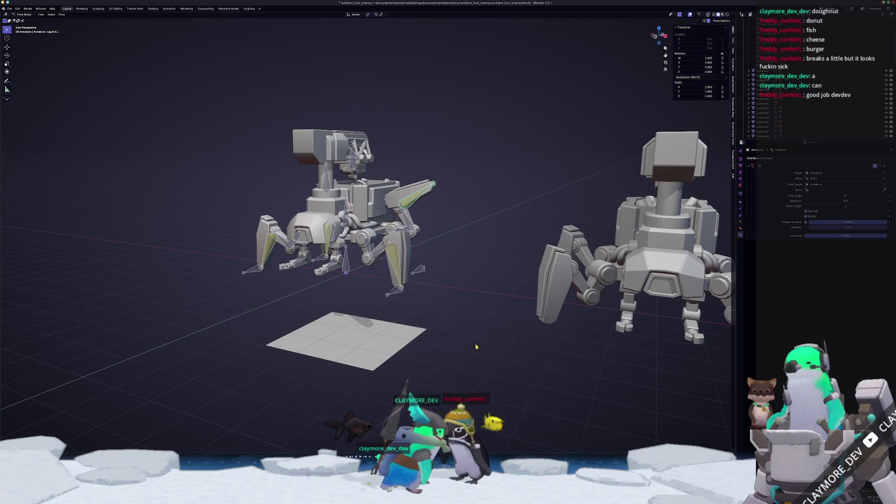
left_click(885, 185)
left_click(362, 345)
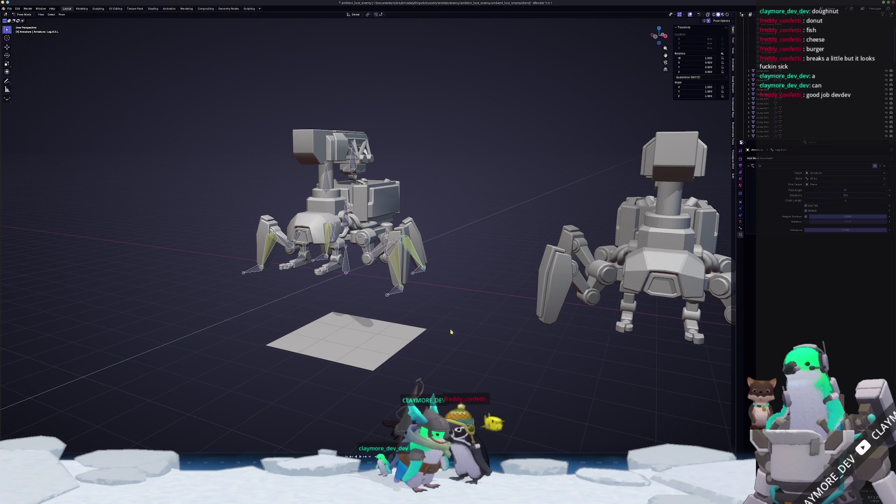
scroll(373, 343, "up", 5)
middle_click_drag(397, 343, 457, 340)
Step: Test-move IK.R.L and cancel, then clear Leg.R.3.L's IK pole target
left_click(402, 327)
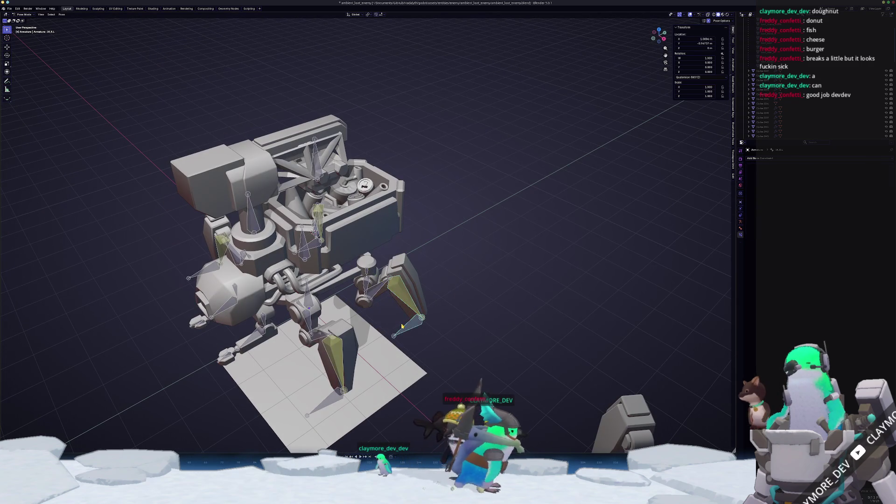
key("g")
right_click(393, 300)
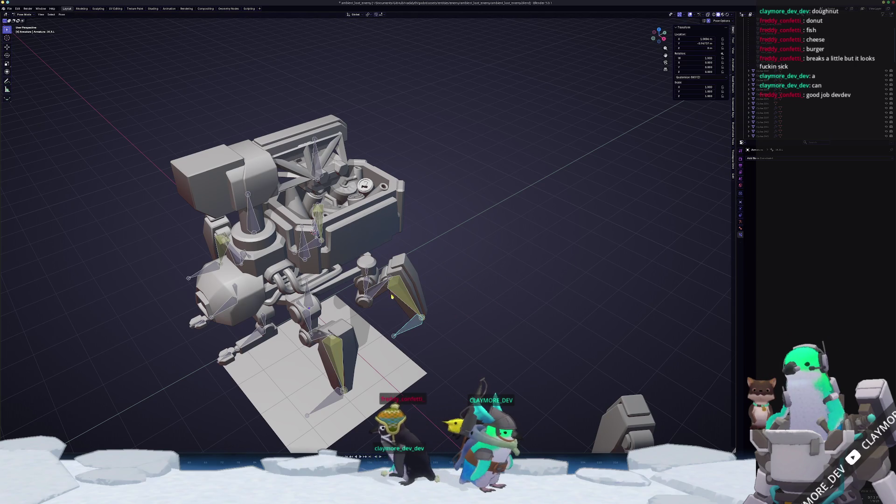
left_click(396, 298)
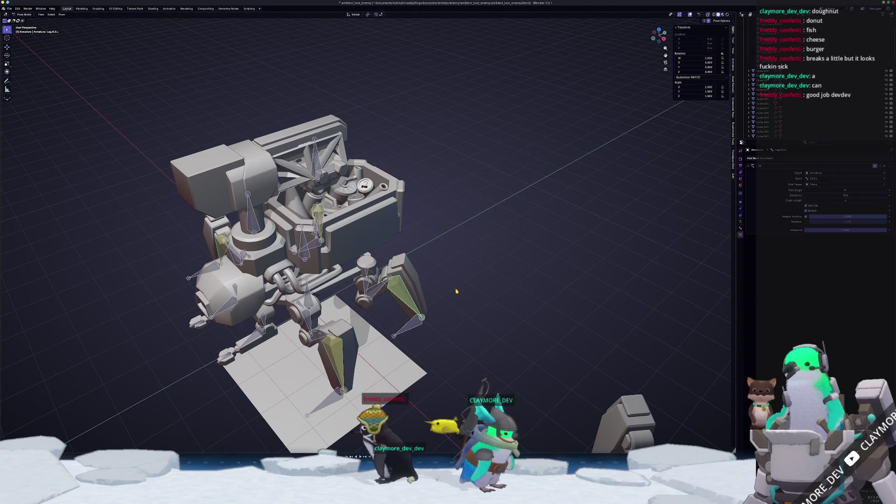
left_click(886, 185)
Step: Pull the IK R.L target outward and view the robot from the front
scroll(499, 325, "up", 2)
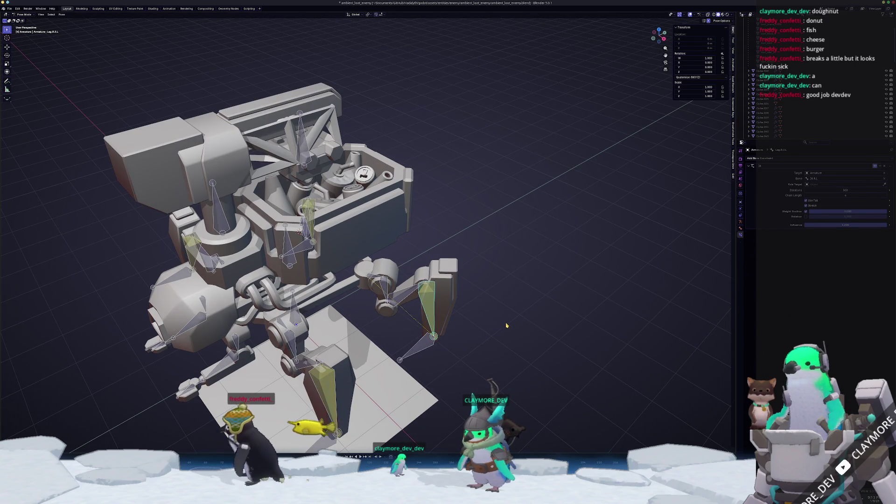
middle_click_drag(499, 325, 518, 322)
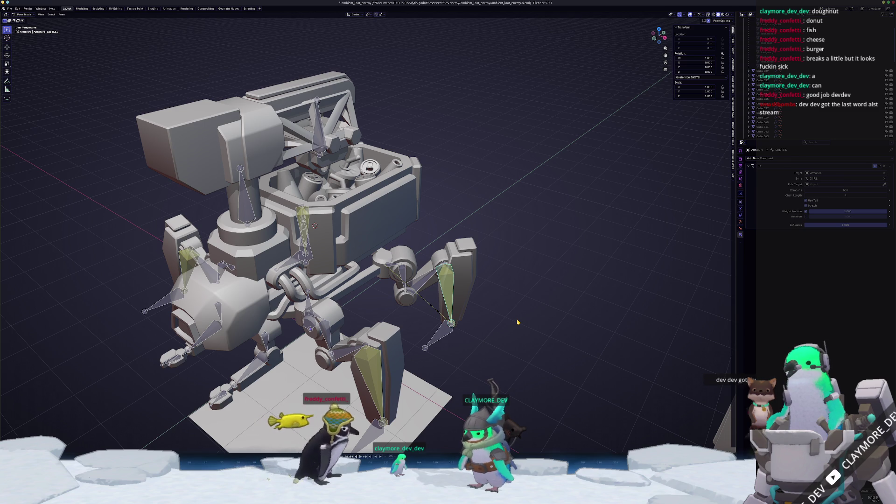
left_click(448, 341)
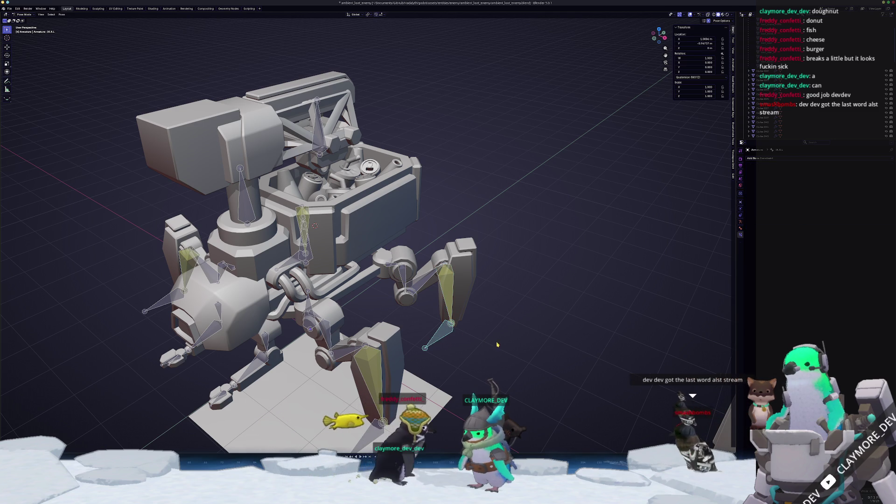
key("g")
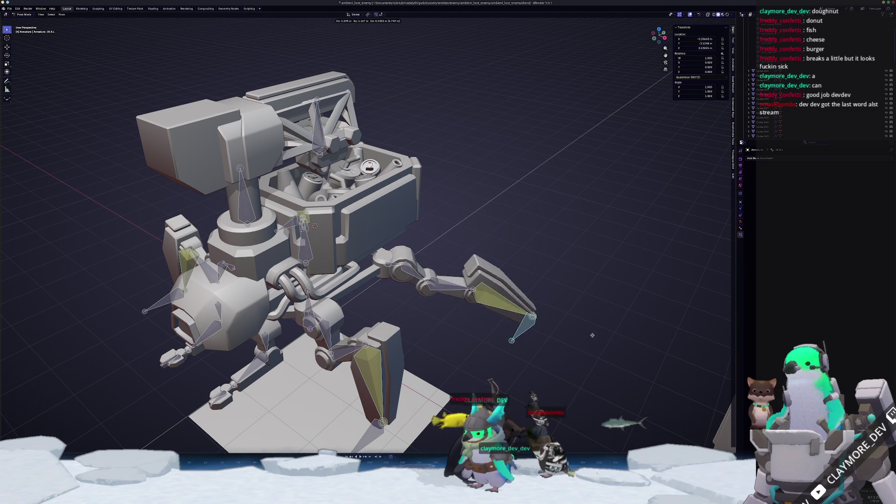
left_click(471, 345)
middle_click_drag(471, 346, 462, 347)
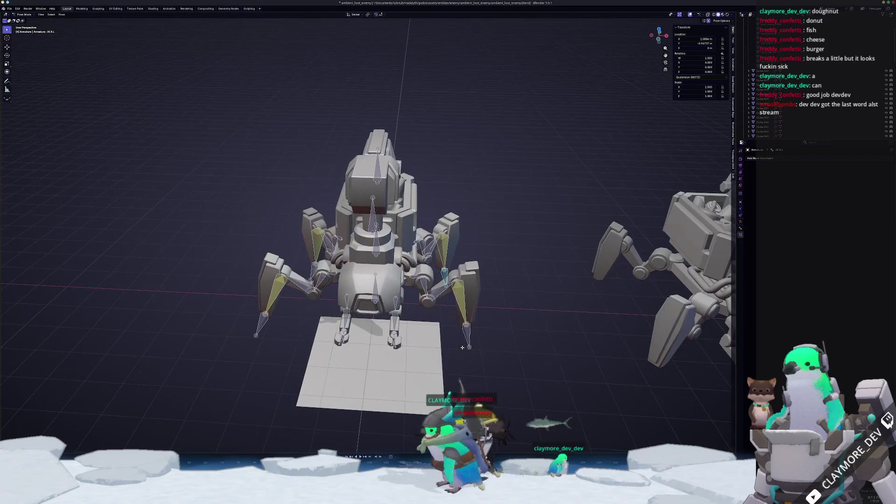
Step: In top view, move the front IK.F.L target with its mirror, then select Leg.F.3.R
key("KP_7")
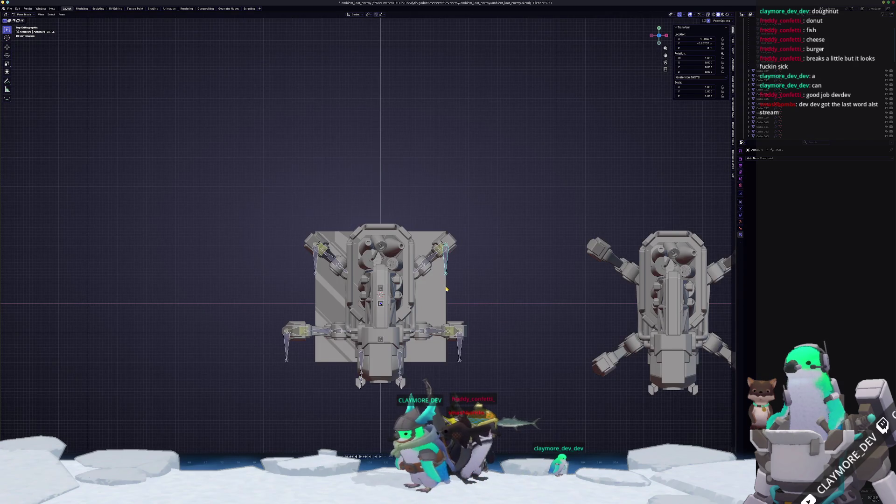
scroll(451, 294, "down", 3, "shift")
key("g")
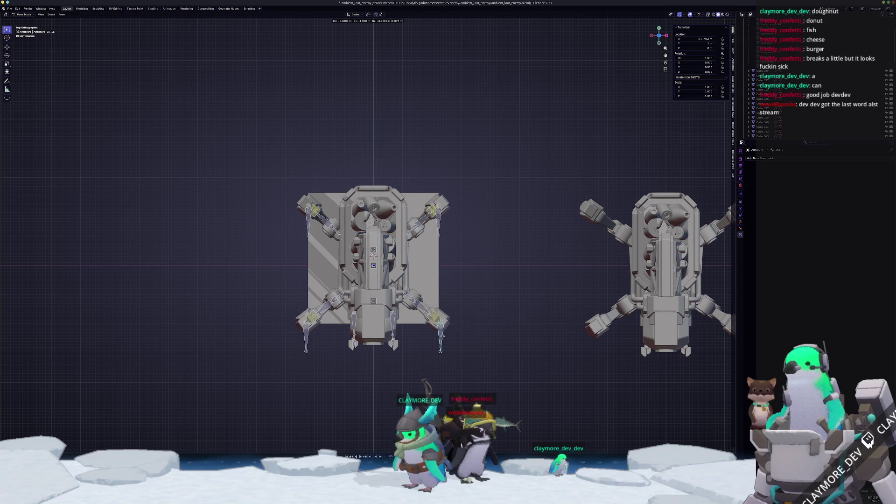
left_click(431, 330)
mouse_move(431, 330)
middle_mouse_down()
mouse_move(326, 315)
mouse_move(307, 292)
middle_mouse_up()
left_click(306, 292)
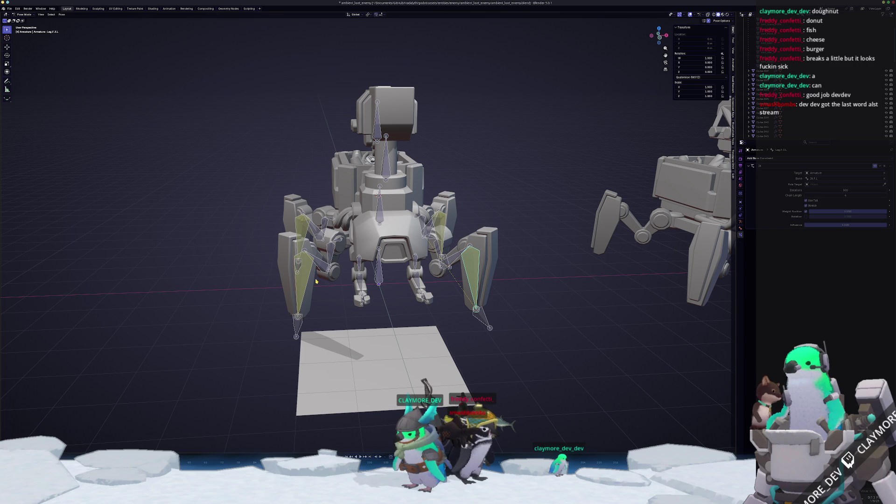
Step: Select Leg.F.2.R and Leg.F.2.L and paste the flipped pose onto Leg.F.2.L
left_click(740, 228)
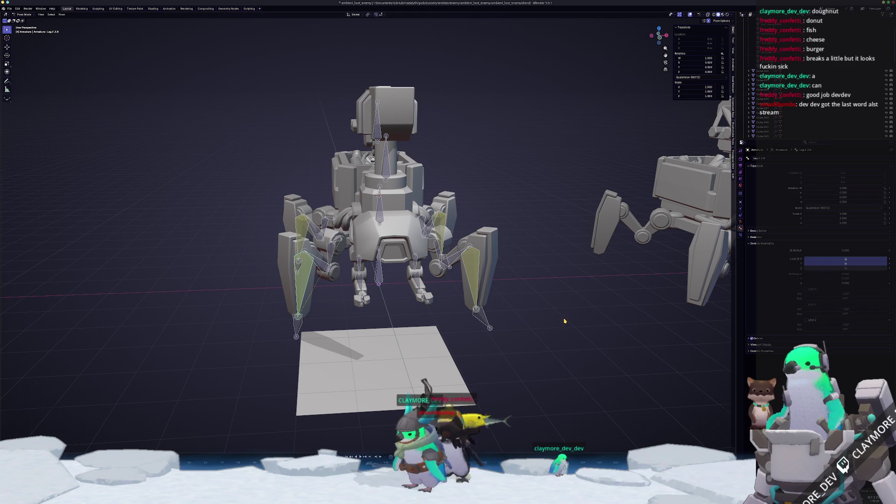
scroll(534, 329, "up", 3)
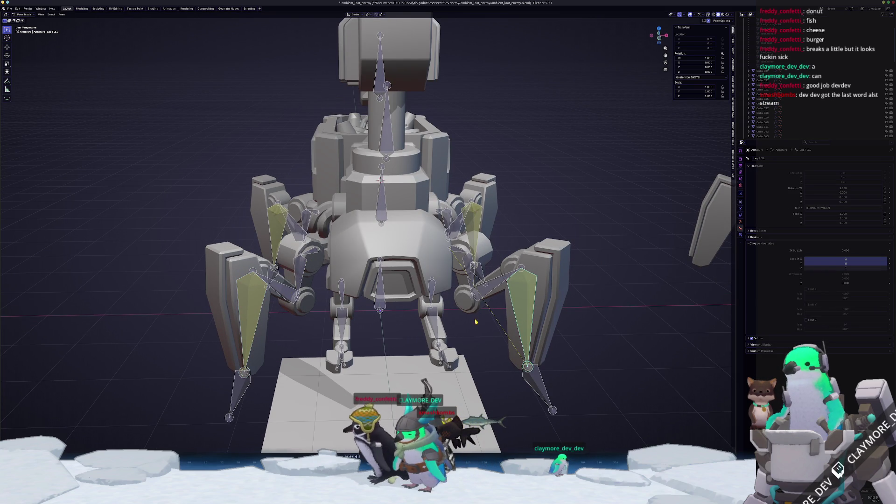
left_click(279, 293)
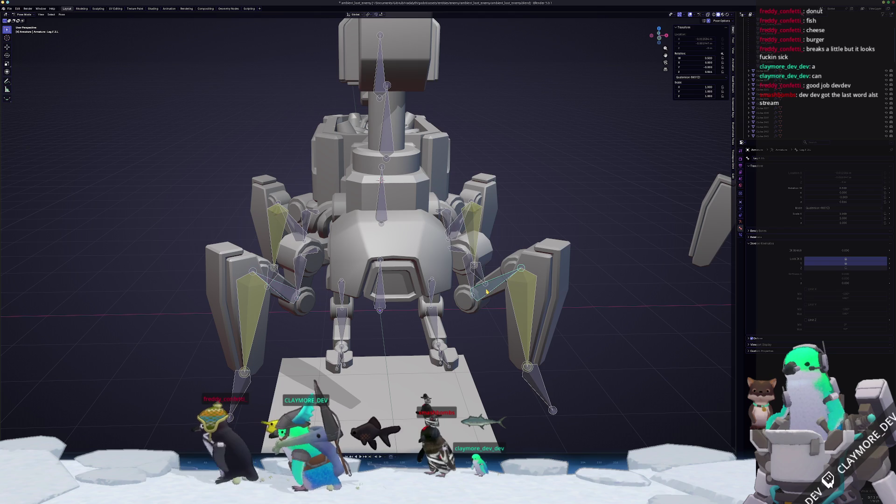
left_click(456, 300)
key("ctrl+shift+v")
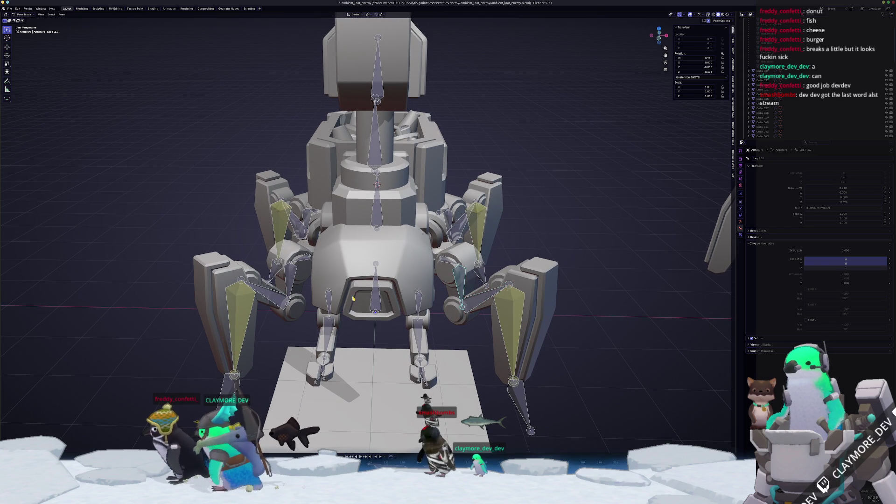
middle_click_drag(275, 302, 292, 238)
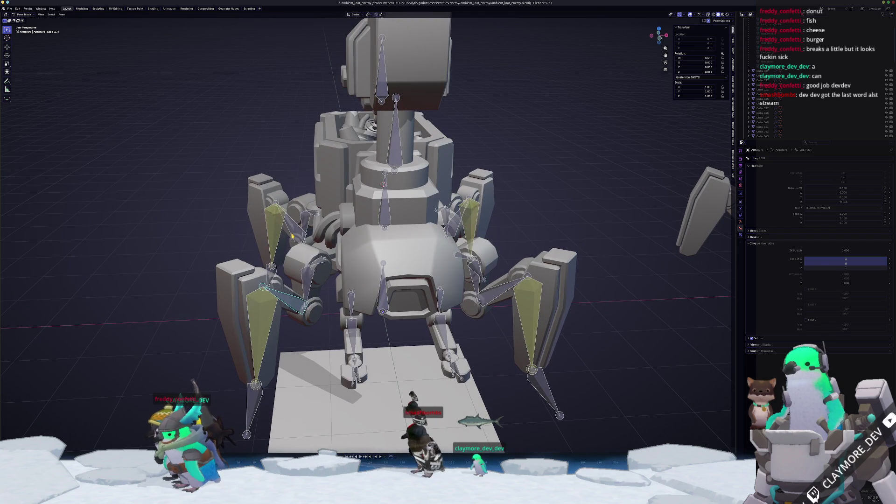
scroll(293, 237, "down", 3)
Step: Try a -90° local-Z rotation on Leg.R.2.R, cancel, then clear all bones' rotation and location
left_click(318, 278)
key("r")
key("z")
key("z")
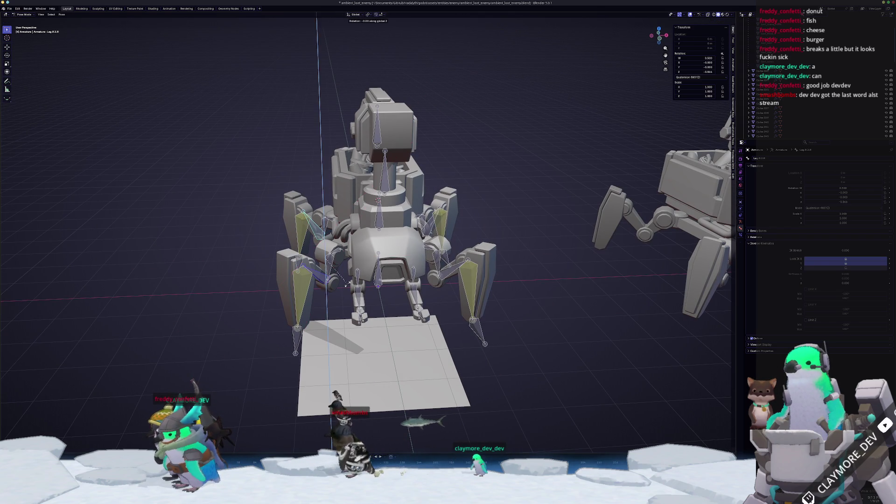
type("90")
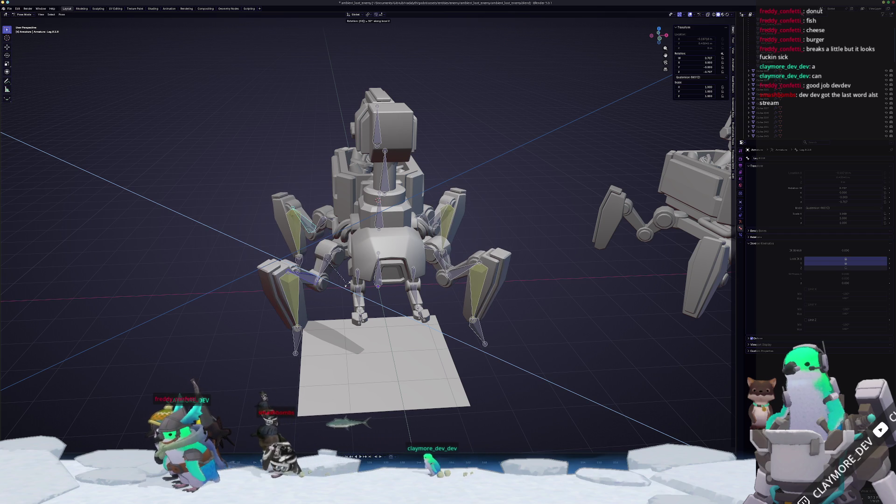
type("-")
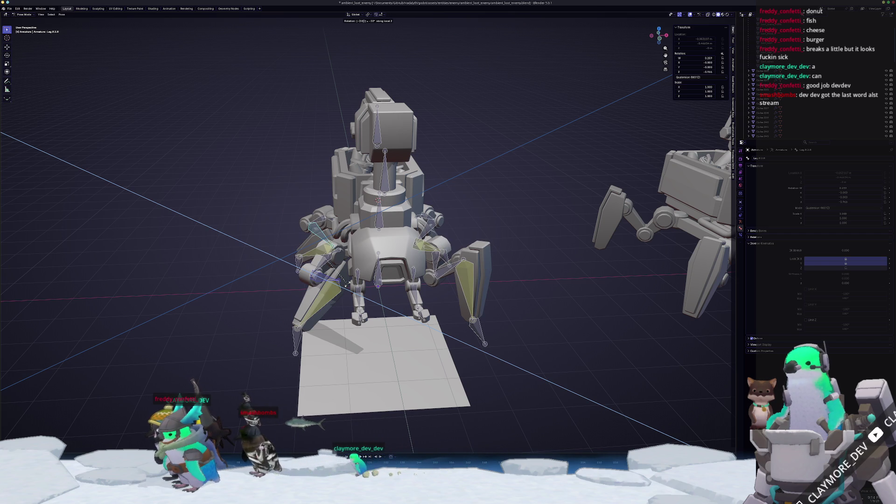
key("Escape")
key("a")
key("alt+r")
key("alt+g")
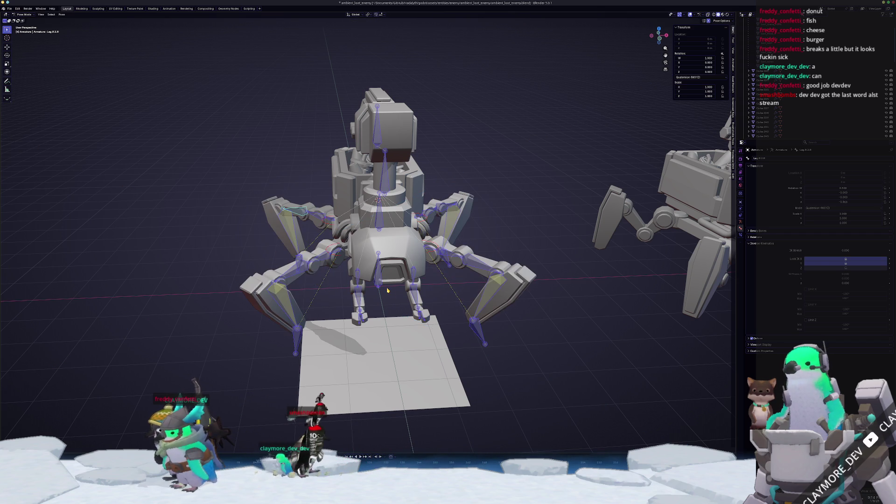
Step: Rotate Leg.F.2.L 90° and then -30° around its local Z axis
left_click(456, 304)
middle_click_drag(457, 304, 449, 218)
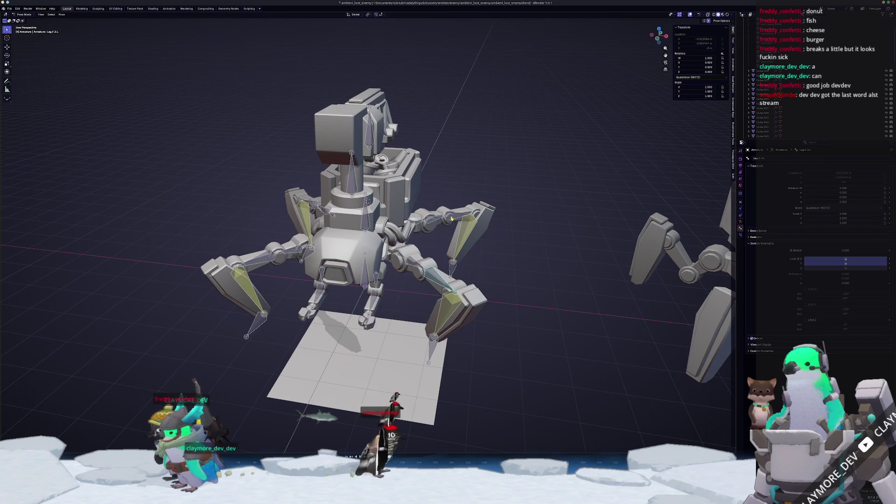
key("r")
key("z")
key("z")
type("90")
key("Return")
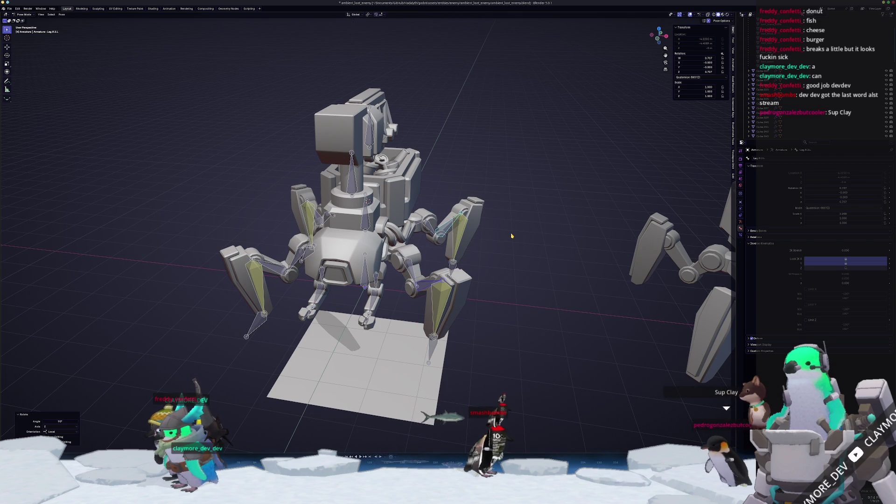
scroll(511, 234, "up", 2)
key("r")
key("z")
key("z")
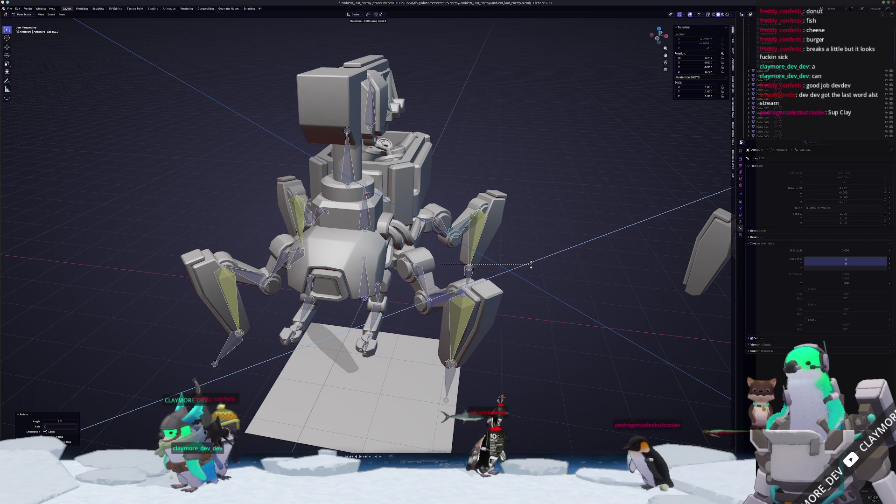
type("-30")
key("Return")
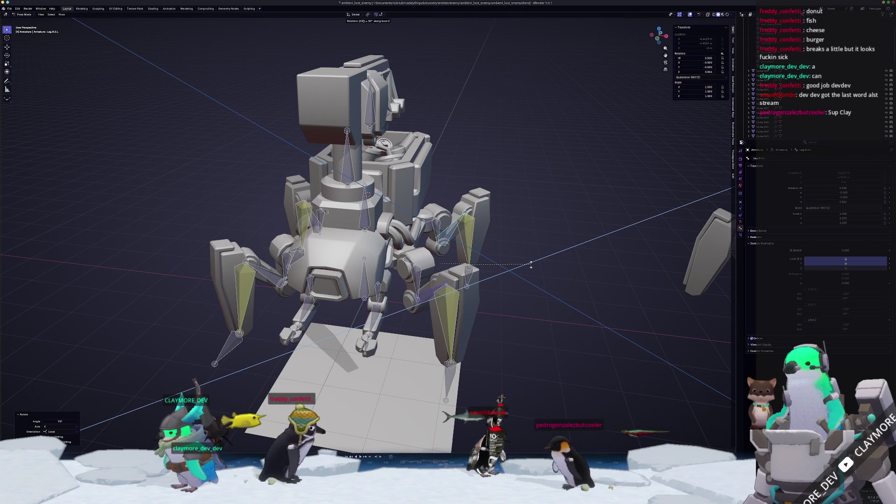
middle_click_drag(531, 267, 467, 318)
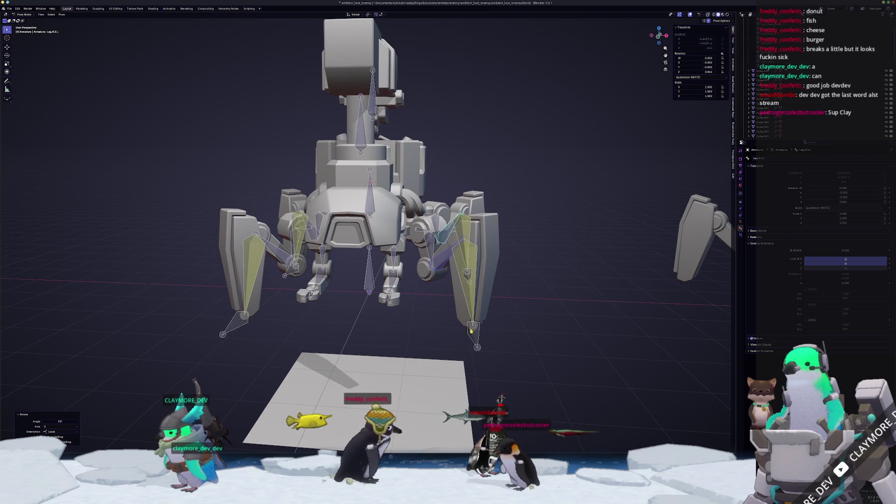
Step: Move IK.F.L along X in front view and flat in top view, then undo to rest
left_click(473, 329)
key("KP_1")
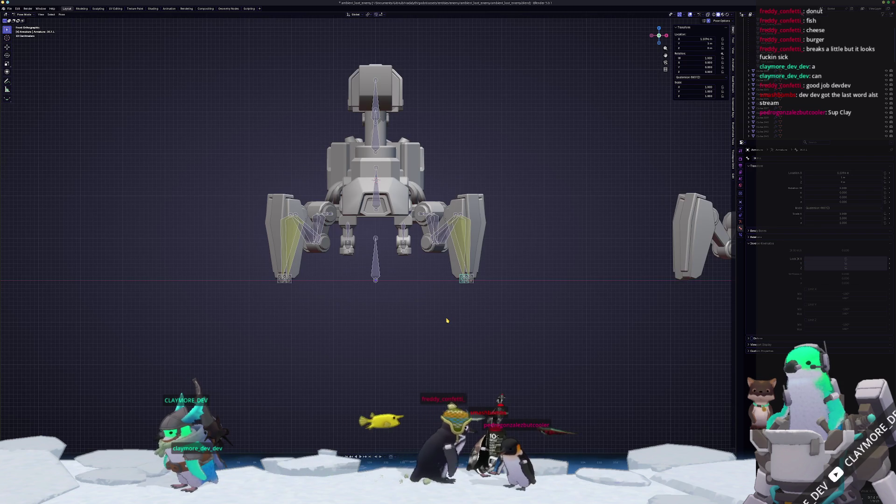
scroll(447, 320, "up", 2)
key("g")
key("x")
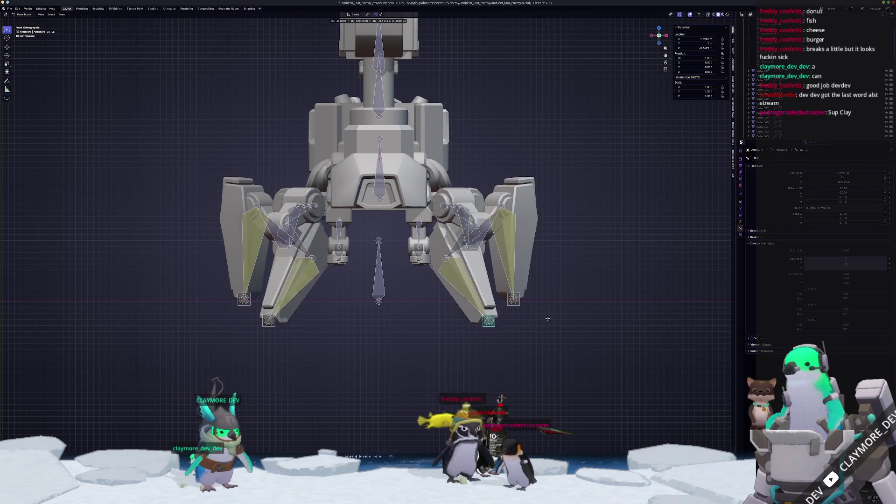
left_click(569, 315)
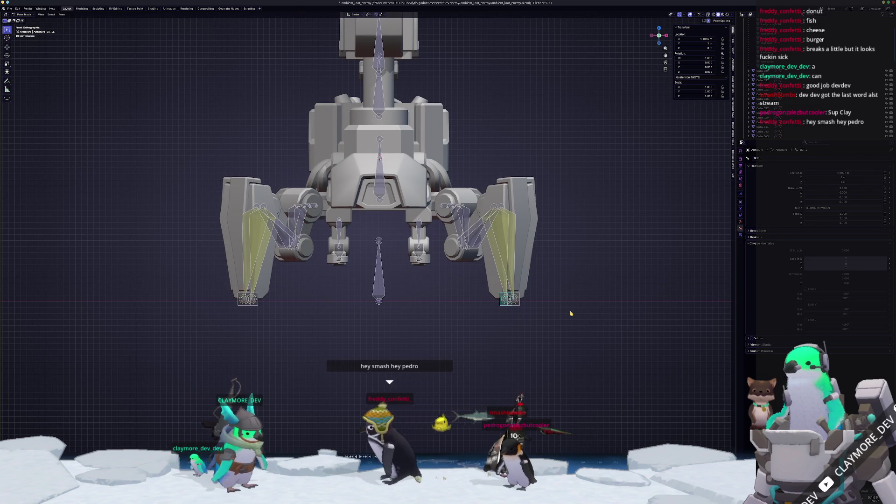
key("KP_7")
key("g")
key("shift+z")
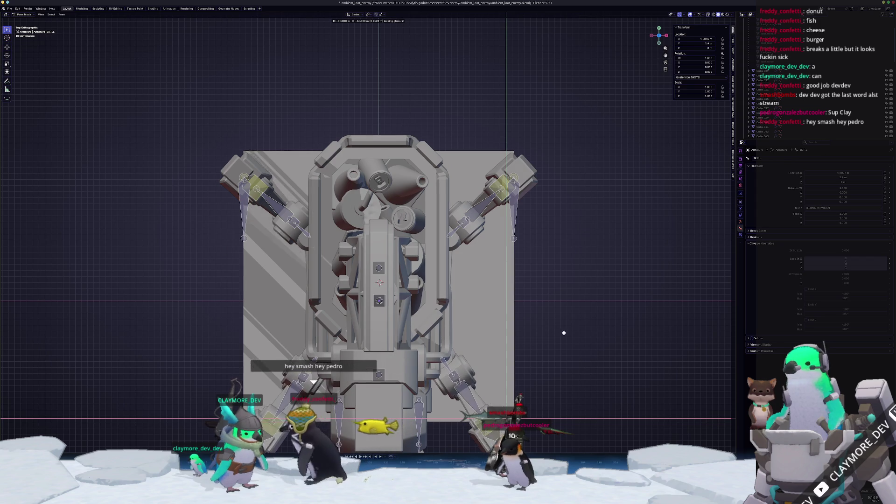
left_click(560, 325)
middle_click_drag(560, 324, 454, 298)
key("ctrl+z")
middle_click_drag(367, 235, 409, 226)
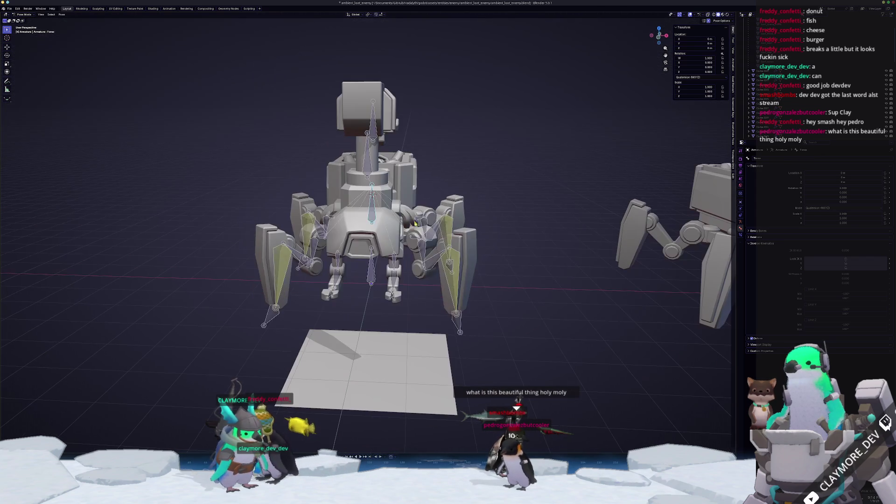
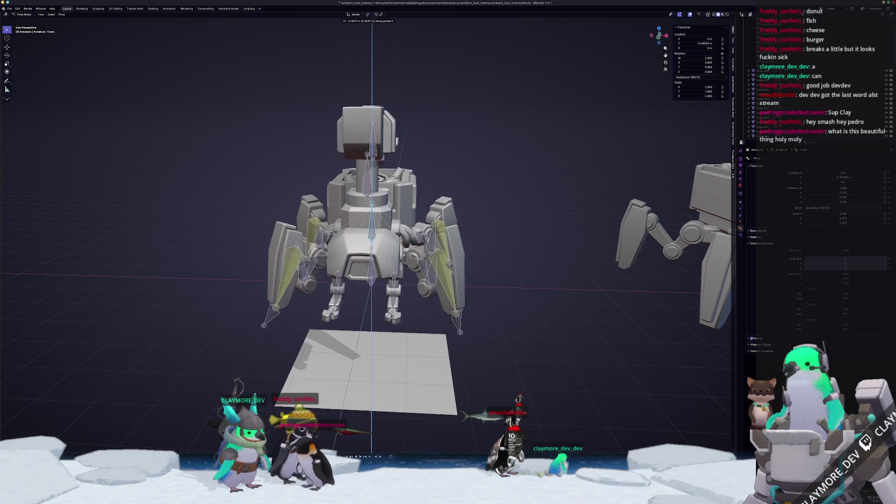
Step: Orbit to a level front view, then start a vertical torso move and cancel it
mouse_move(428, 239)
middle_mouse_down()
mouse_move(342, 209)
mouse_move(401, 308)
middle_mouse_up()
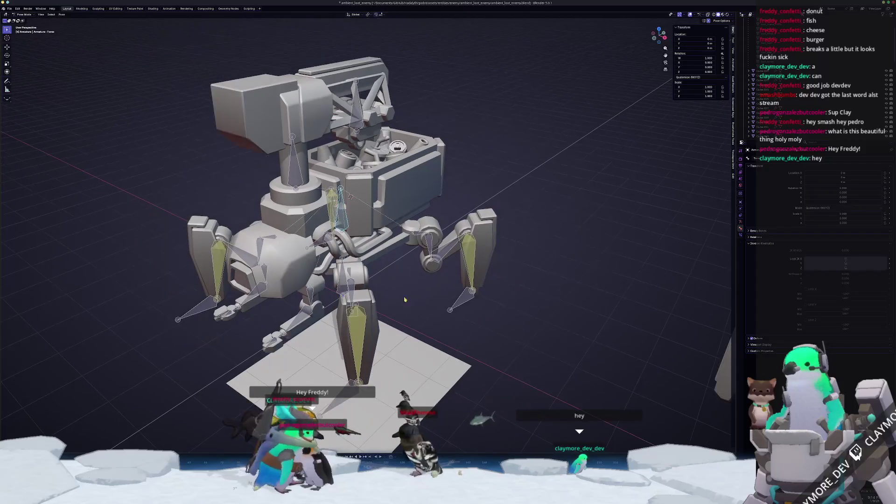
middle_click_drag(411, 212, 388, 240)
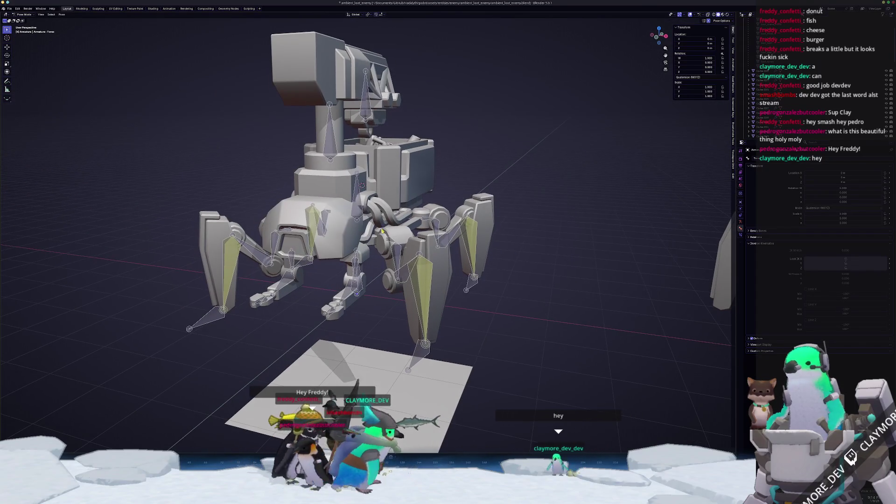
middle_click_drag(360, 210, 461, 243)
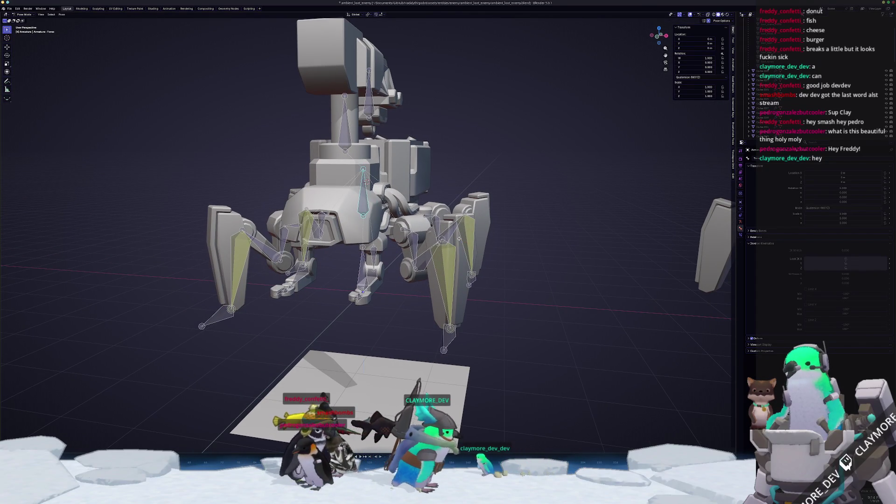
key("g")
key("z")
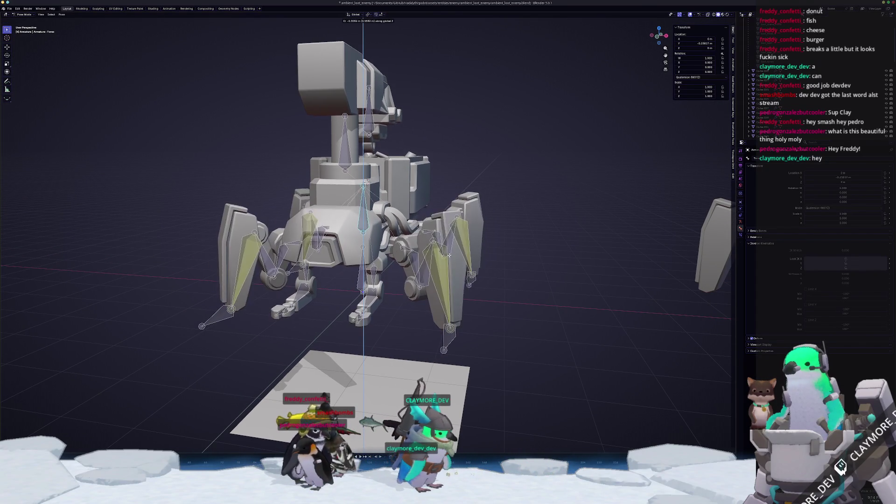
key("Escape")
Step: Return the turret mech rig to Object Mode at a higher view angle and bring up the File menu
key("ctrl+Tab")
scroll(428, 263, "down", 4)
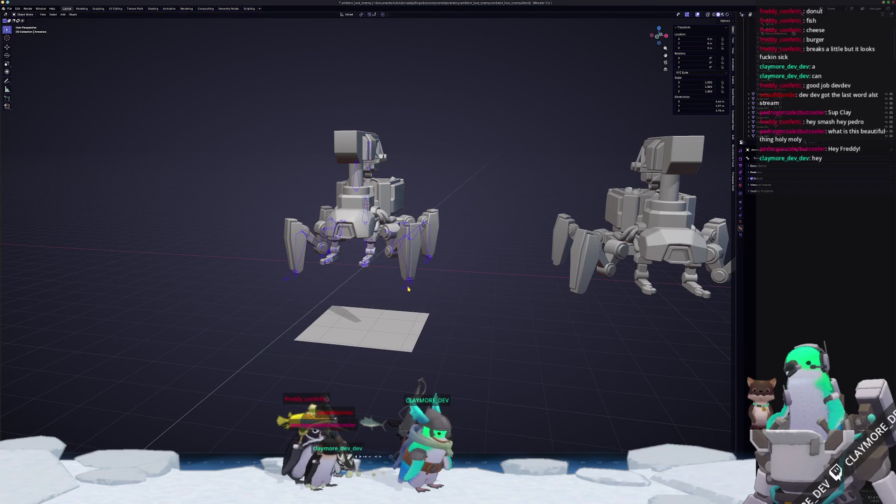
key("KP_8")
key("KP_6")
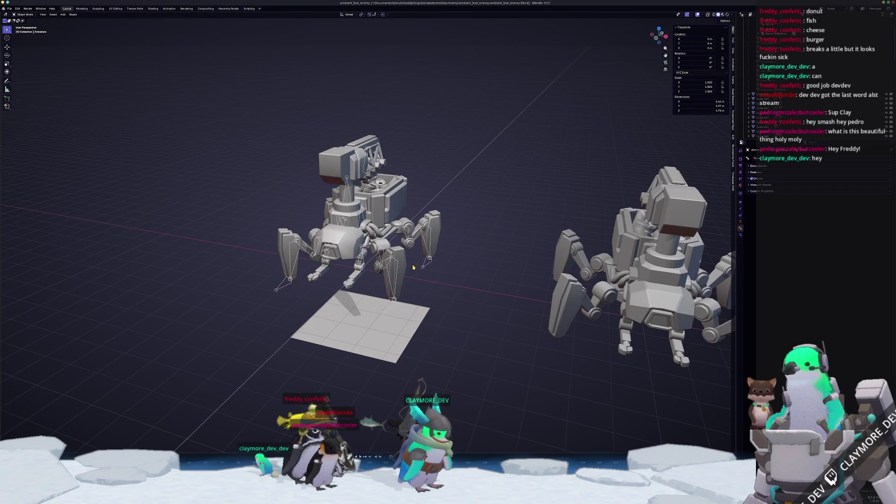
left_click(10, 9)
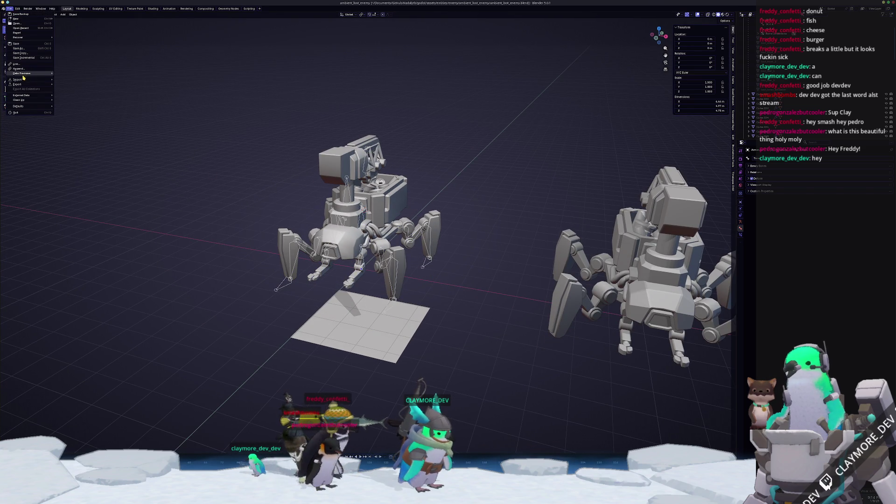
Step: Open basic_enemy.blend from the basic_enemy folder
left_click(18, 24)
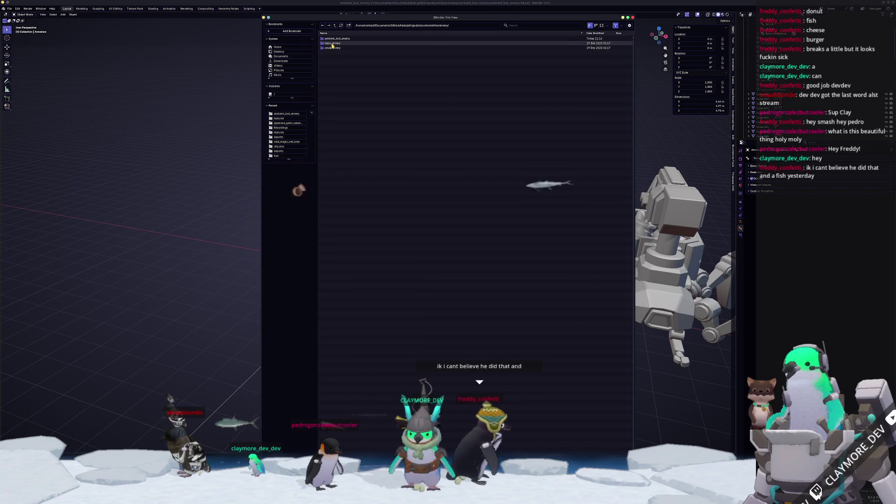
double_click(332, 43)
double_click(334, 61)
scroll(334, 96, "up", 5)
middle_click_drag(334, 95, 413, 260)
Step: In Pose Mode, select the front upper leg bone and inspect its IK constraint
key("ctrl+Tab")
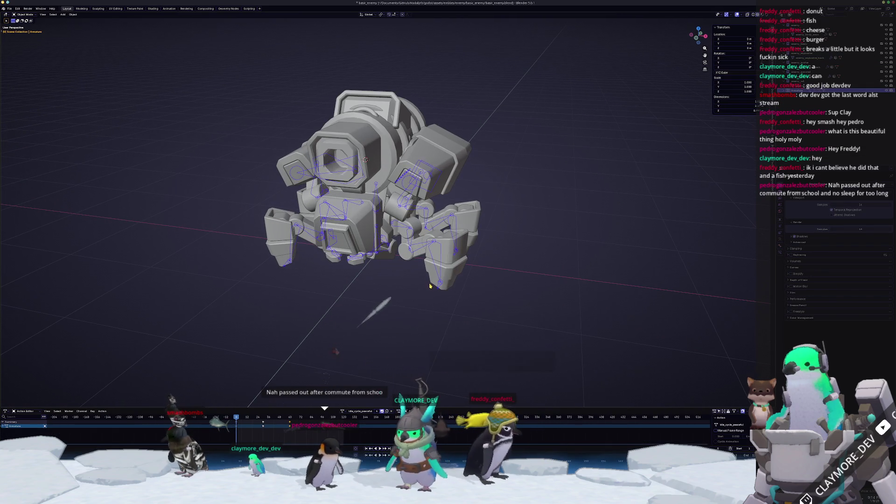
scroll(439, 274, "up", 3)
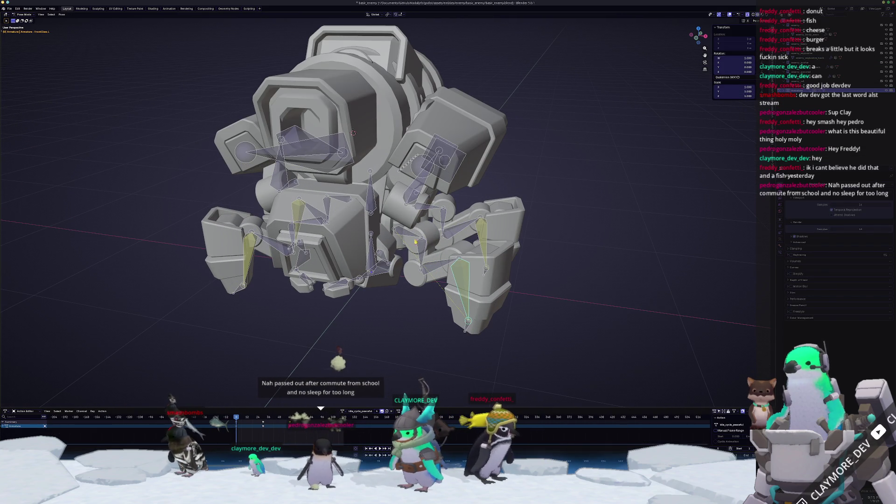
left_click(398, 231)
middle_click_drag(398, 231, 477, 254)
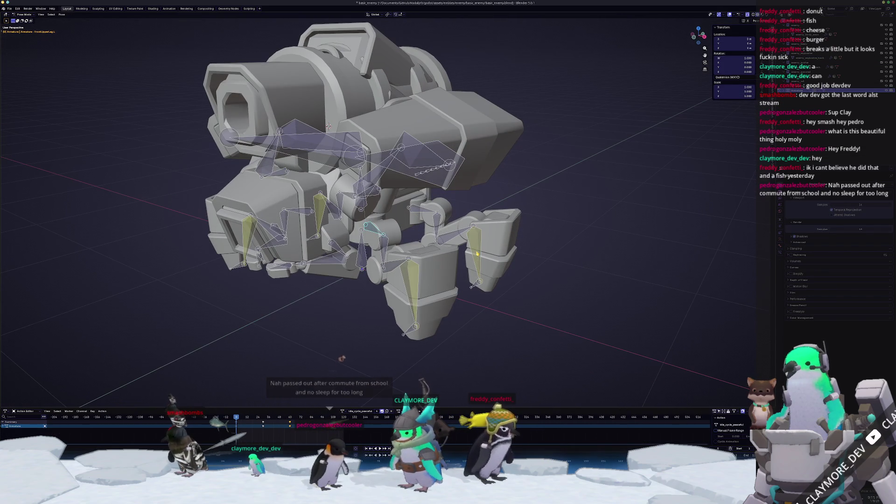
left_click(780, 251)
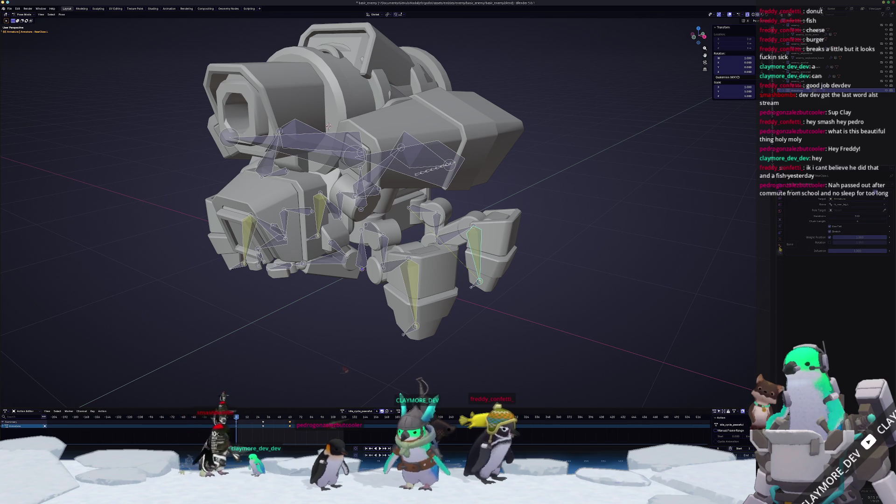
middle_click_drag(328, 126, 354, 115)
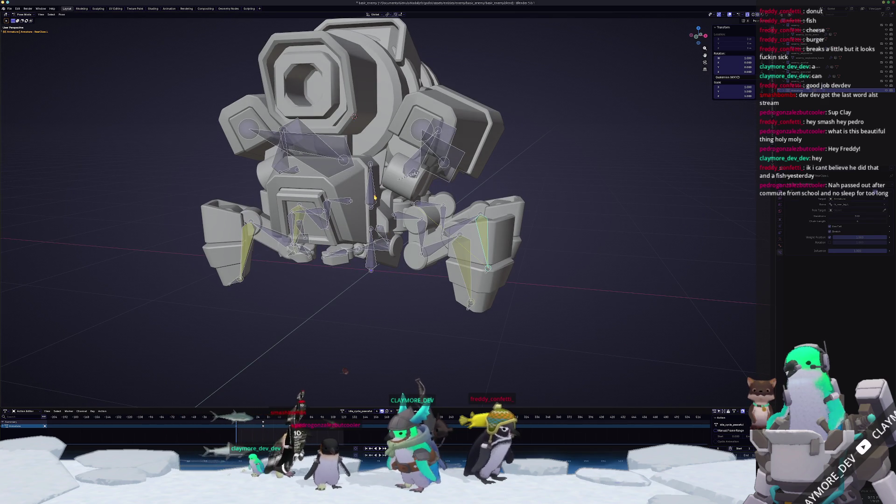
Step: Move the Torso bone vertically and confirm to watch the legs' IK react
left_click(375, 198)
scroll(374, 198, "down", 3)
key("g")
key("z")
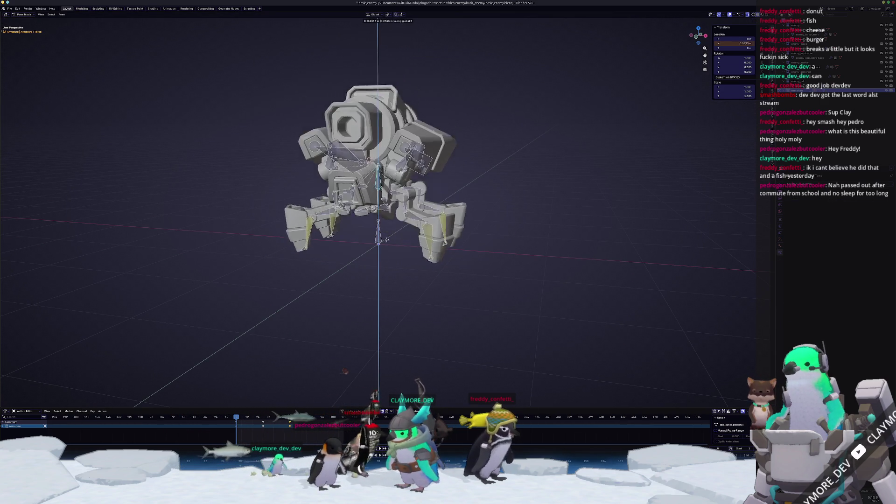
left_click(428, 268)
middle_click_drag(427, 267, 420, 293)
Step: Test a ground-level move of the front-leg IK bone, then cancel it
key("shift+g")
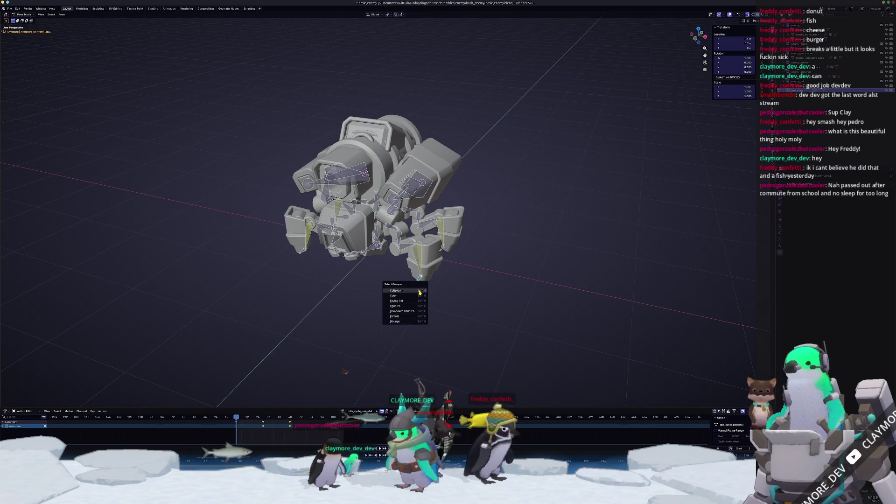
key("Escape")
scroll(458, 275, "up", 3)
key("g")
key("shift+z")
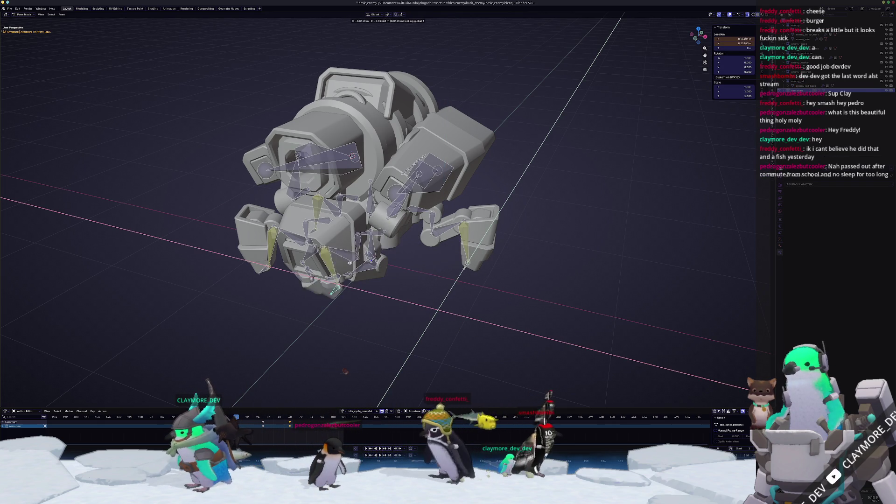
key("Escape")
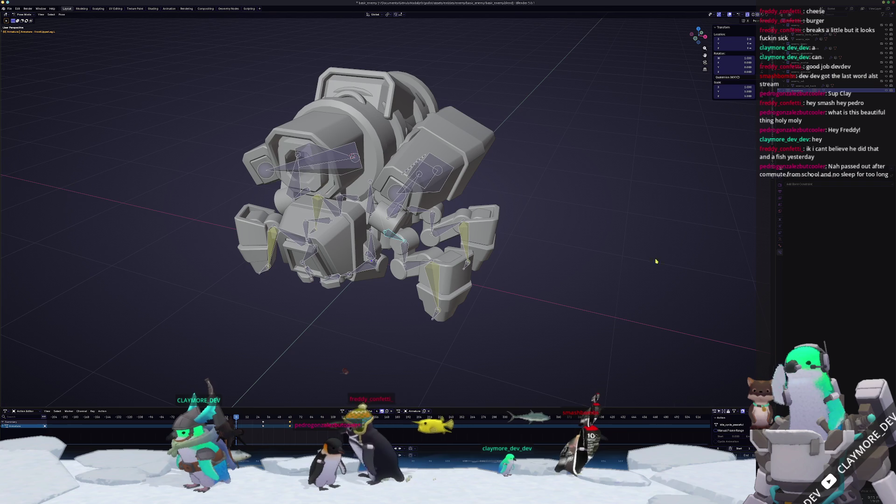
Step: Select the front foot IK bone and bring up the File menu
scroll(629, 264, "up", 2)
middle_click_drag(626, 266, 590, 298)
scroll(589, 298, "down", 2)
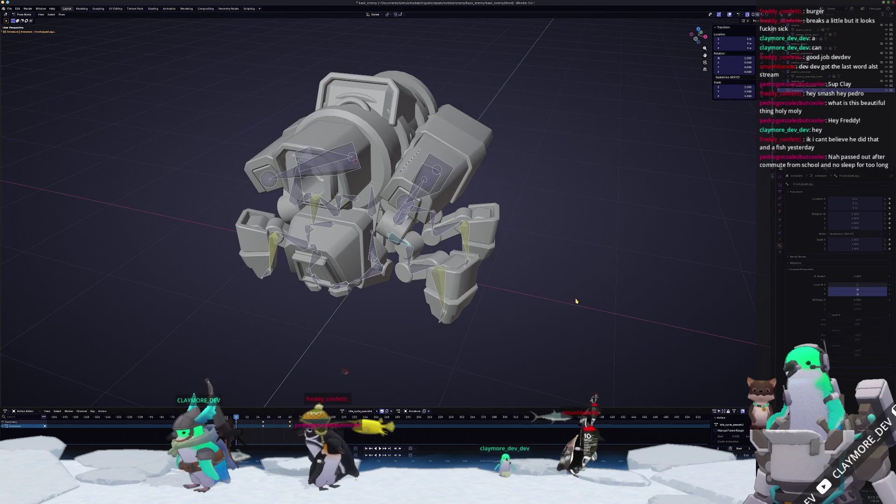
left_click(441, 321)
scroll(357, 293, "down", 2)
middle_click_drag(357, 293, 204, 145)
left_click(9, 8)
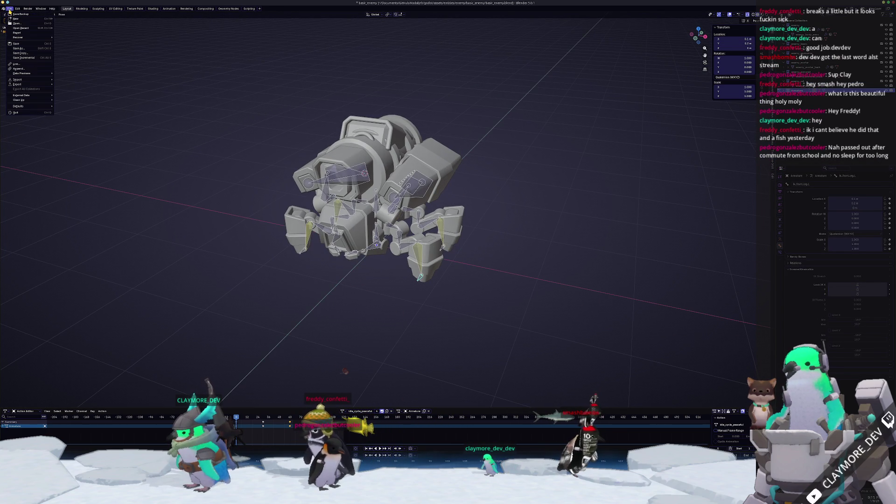
Step: Reopen ambient_loot_enemy.blend from recent files, discarding changes, and enter Pose Mode
mouse_move(24, 29)
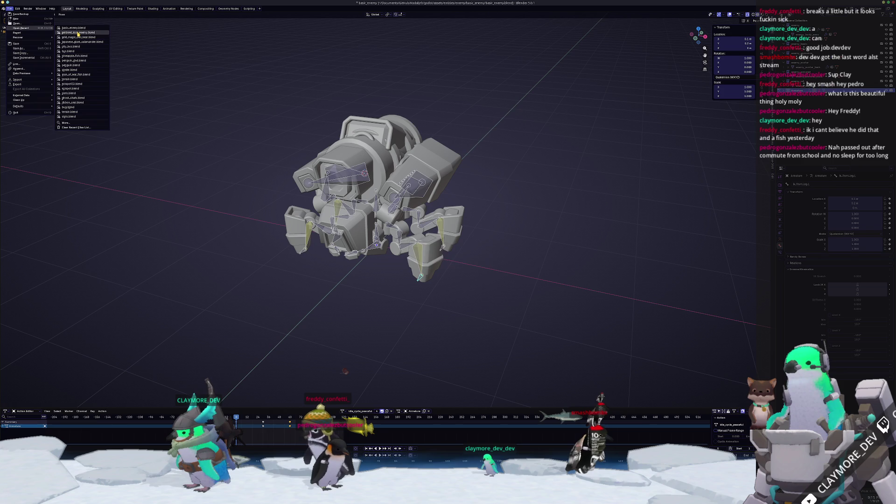
left_click(78, 32)
left_click(425, 256)
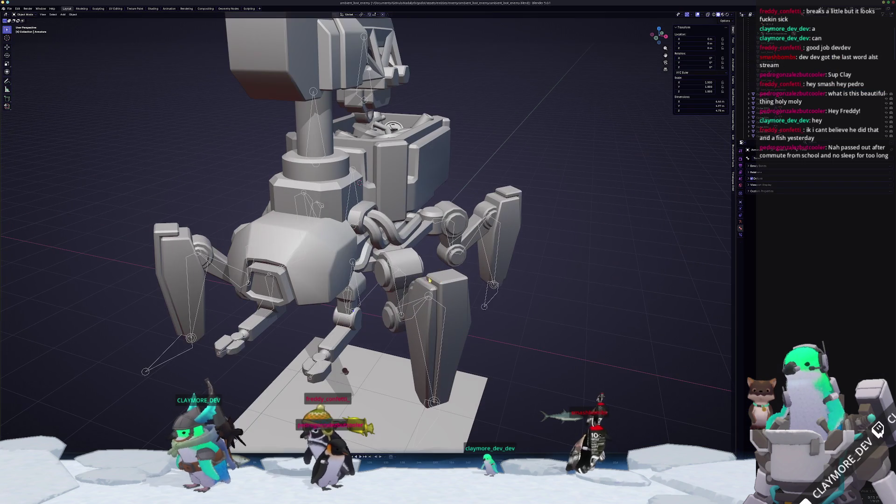
key("ctrl+Tab")
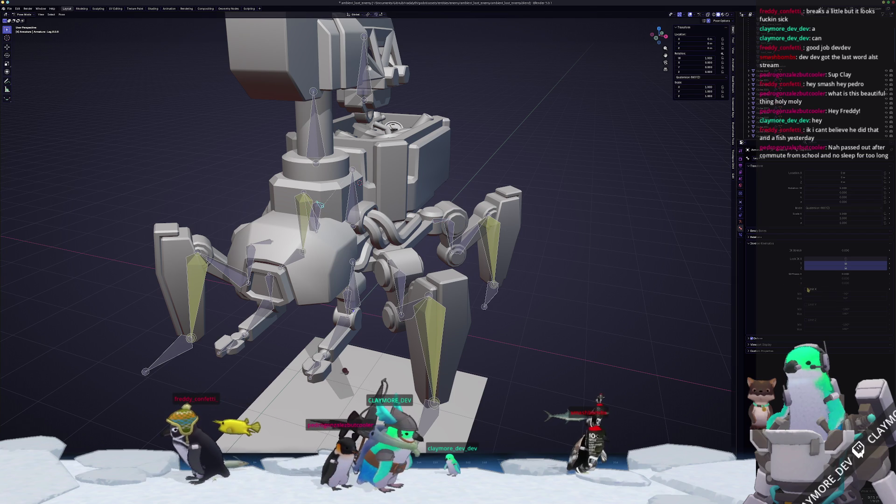
Step: In top view, move the selected foot IK bones outward to new positions
mouse_move(387, 294)
middle_mouse_down()
mouse_move(420, 310)
mouse_move(442, 300)
middle_mouse_up()
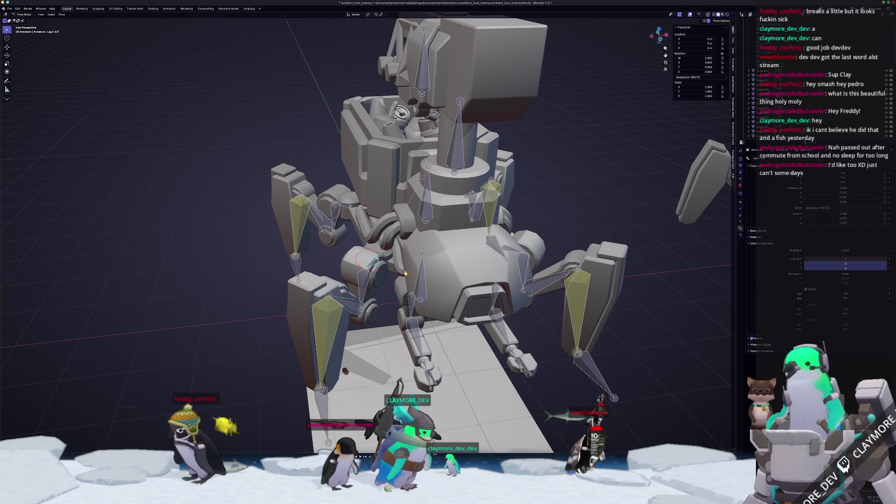
scroll(420, 233, "down", 5)
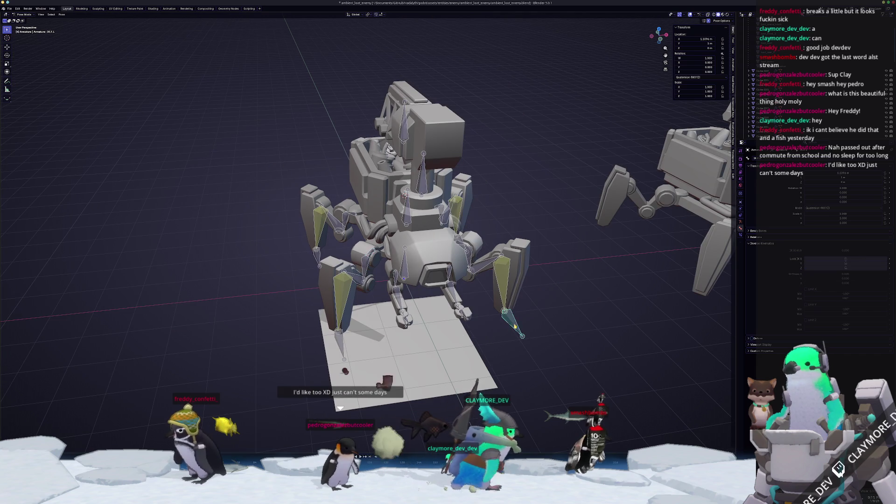
key("KP_7")
key("g")
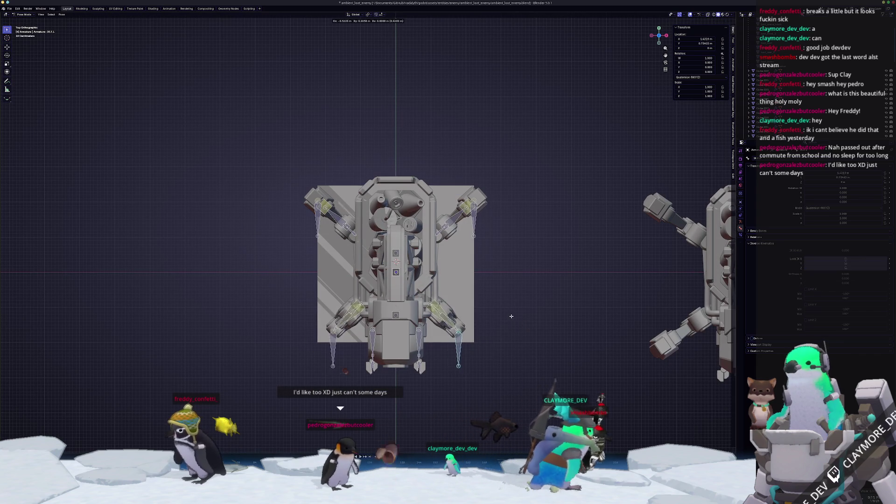
left_click(519, 326)
mouse_move(519, 326)
middle_mouse_down()
mouse_move(513, 306)
mouse_move(355, 199)
middle_mouse_up()
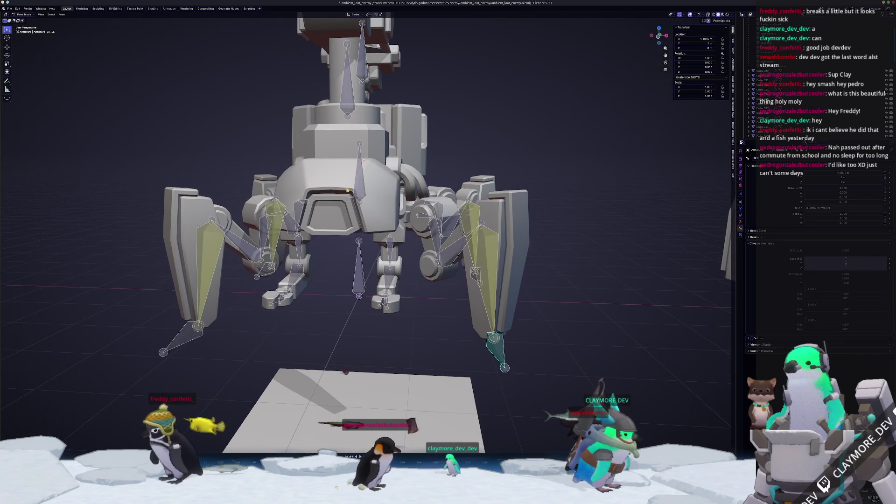
Step: Lower the torso straight down along Z
key("g")
key("z")
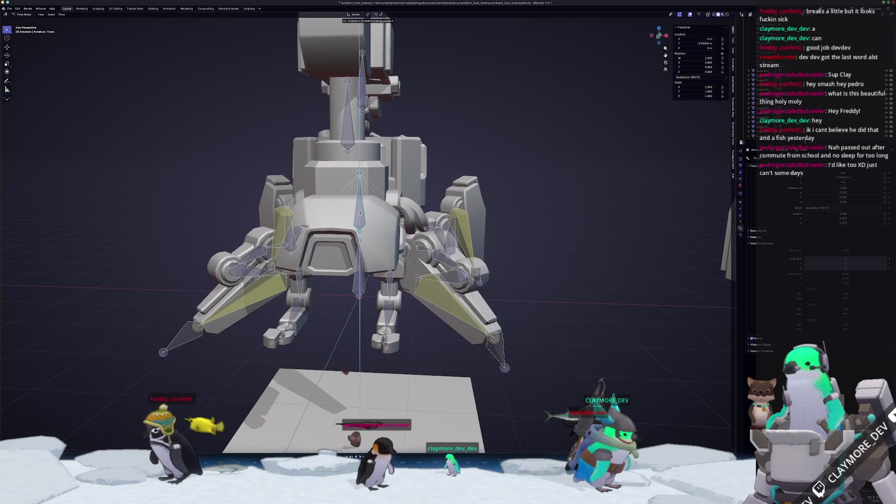
left_click(360, 208)
middle_click_drag(361, 208, 537, 249)
scroll(536, 249, "down", 5)
Step: Reposition a rear foot IK bone, then select the rear upper leg bone Leg R.1.L
left_click(434, 294)
mouse_move(435, 294)
middle_mouse_down()
mouse_move(446, 289)
mouse_move(456, 301)
middle_mouse_up()
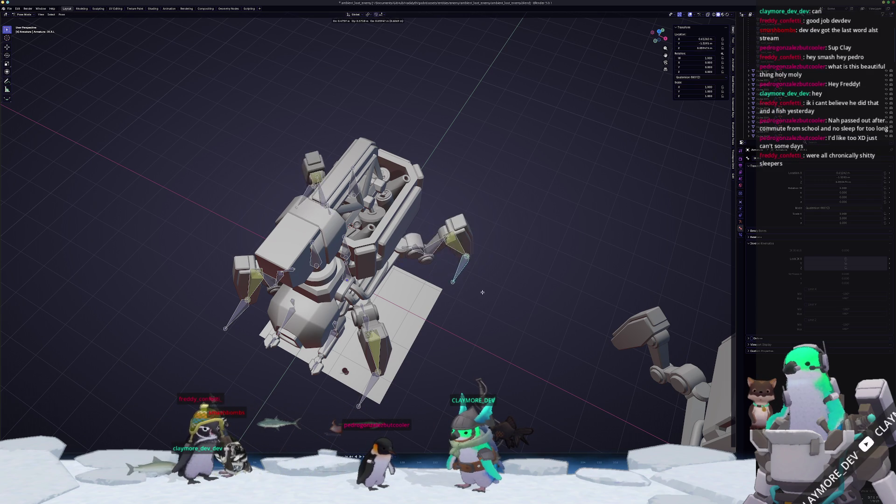
left_click(444, 340)
middle_click_drag(444, 340, 421, 285)
left_click(407, 251)
mouse_move(407, 251)
middle_mouse_down()
mouse_move(421, 266)
mouse_move(517, 268)
mouse_move(504, 276)
middle_mouse_up()
scroll(457, 265, "up", 3)
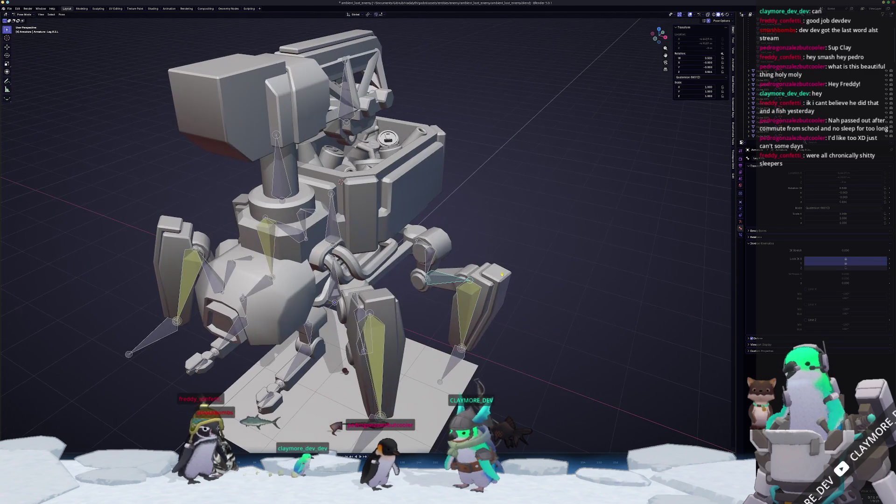
middle_click_drag(425, 266, 472, 243)
Step: Rotate the selected leg bone -180° around its local Z axis
key("r")
key("z")
key("z")
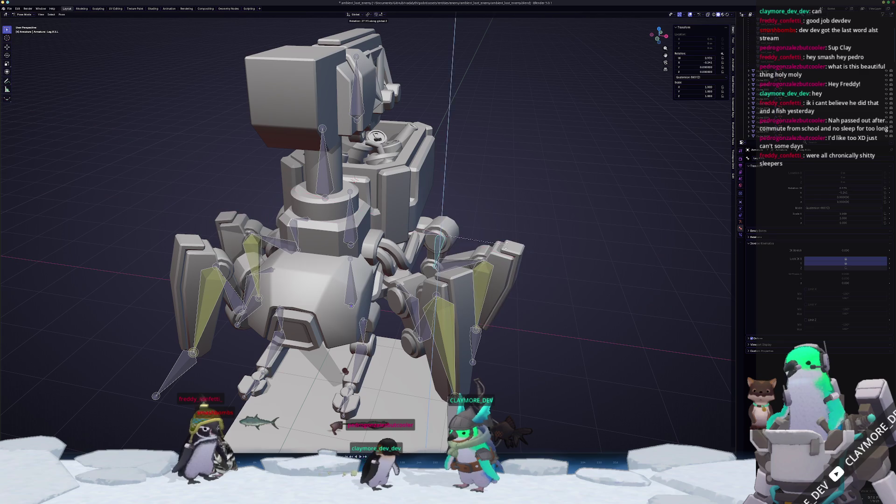
left_click(514, 230)
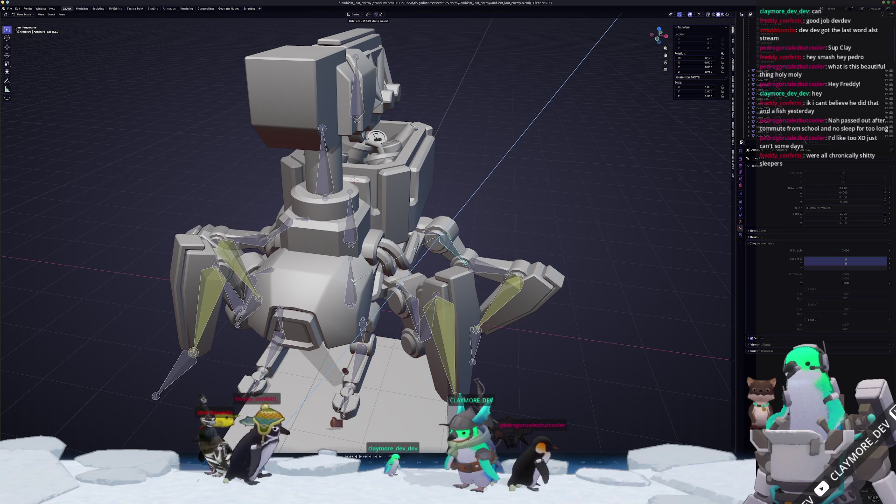
type("-180")
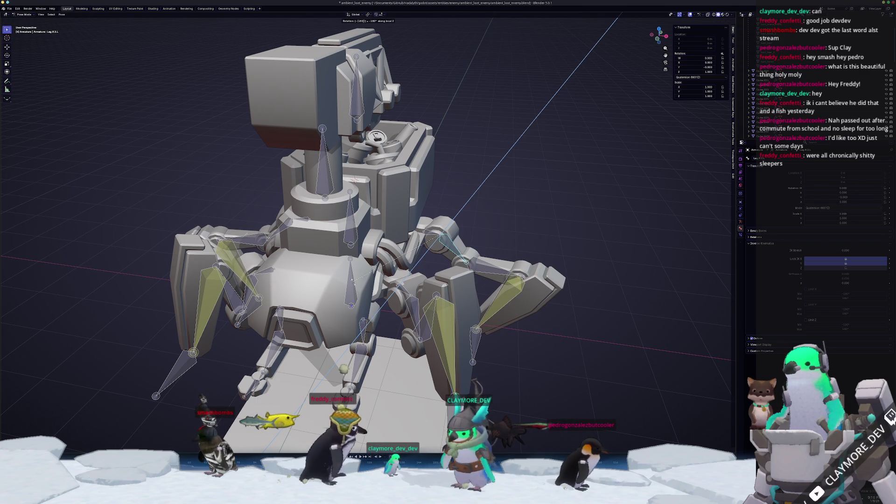
key("Return")
Step: Try another local Z rotation of -180° then 90°, and clear the rotation back to rest
key("r")
key("z")
key("z")
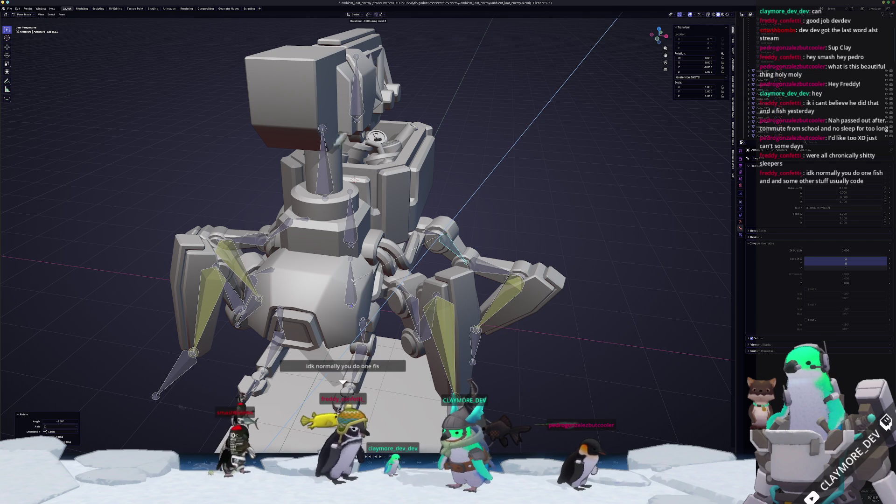
type("-180")
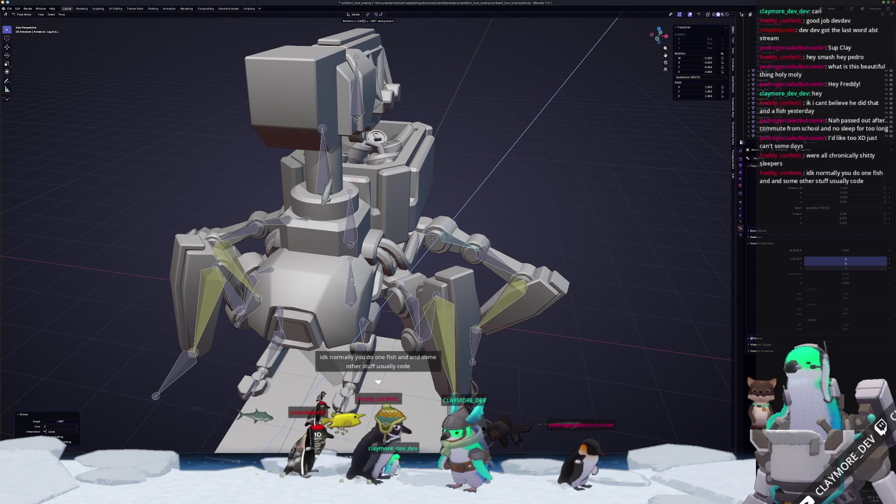
key("BackSpace")
key("BackSpace")
key("BackSpace")
type("-90")
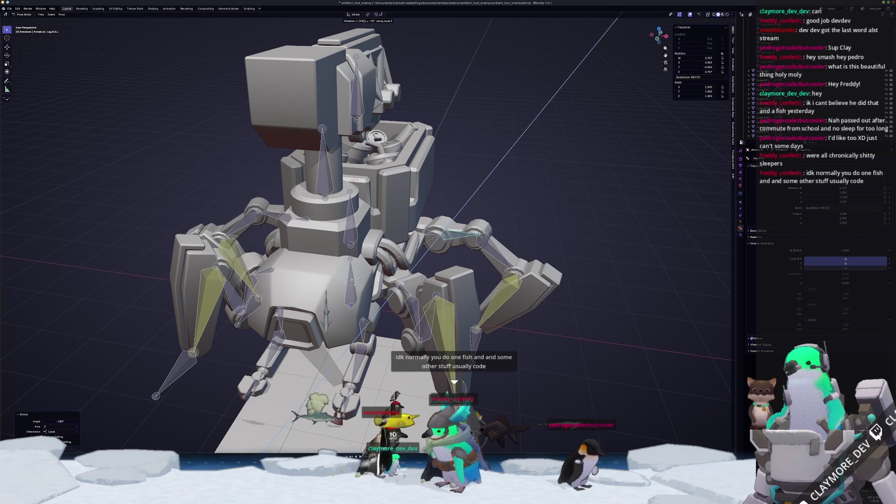
key("minus")
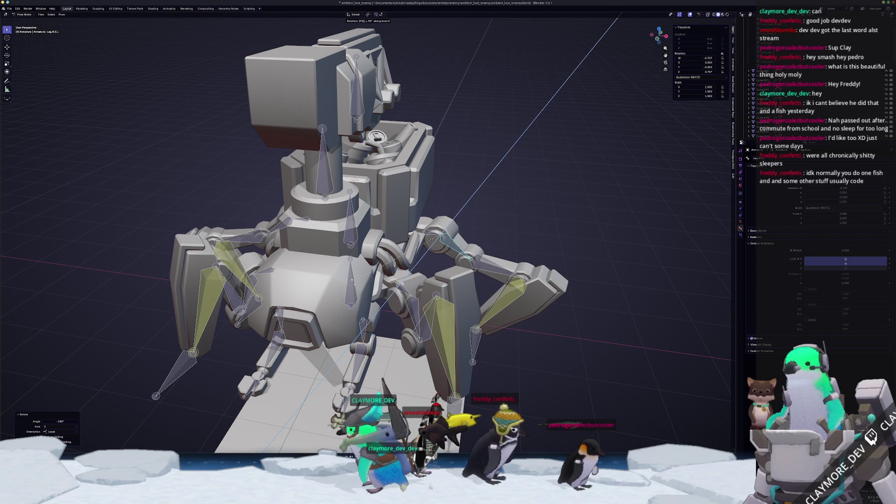
key("alt+r")
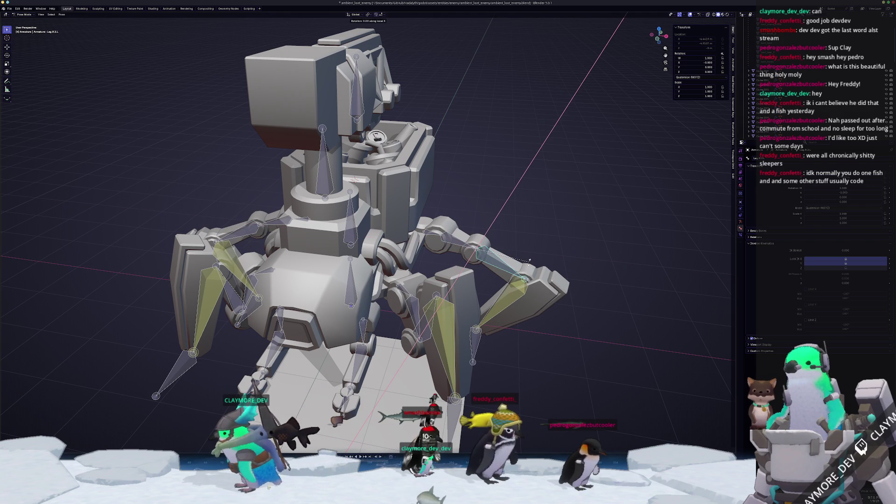
Step: Cancel a further rotation attempt, clear the bone rotation again, and bring up the File menu
type("-90")
key("minus")
key("Return")
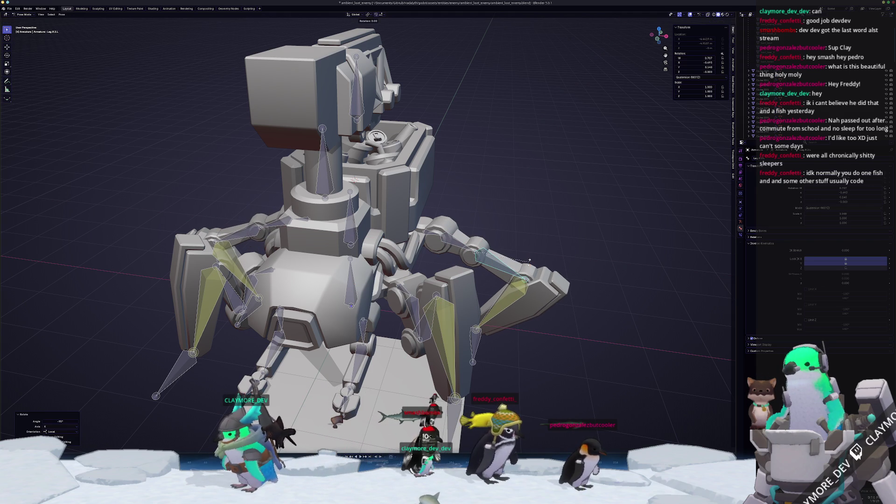
key("Escape")
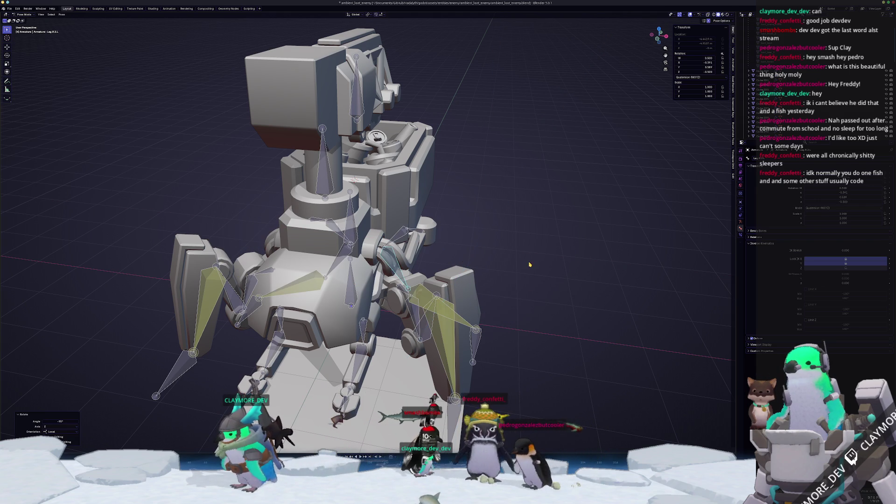
key("alt+r")
scroll(505, 260, "down", 5)
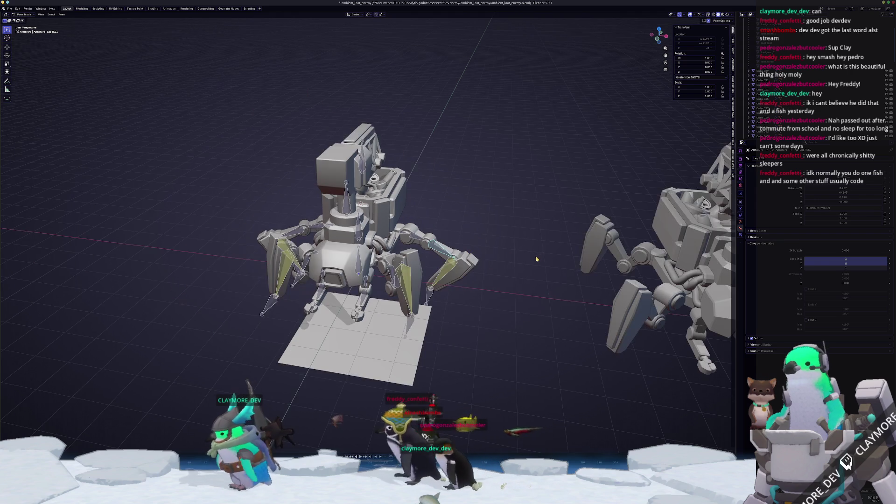
mouse_move(465, 261)
middle_mouse_down()
mouse_move(464, 229)
mouse_move(475, 233)
middle_mouse_up()
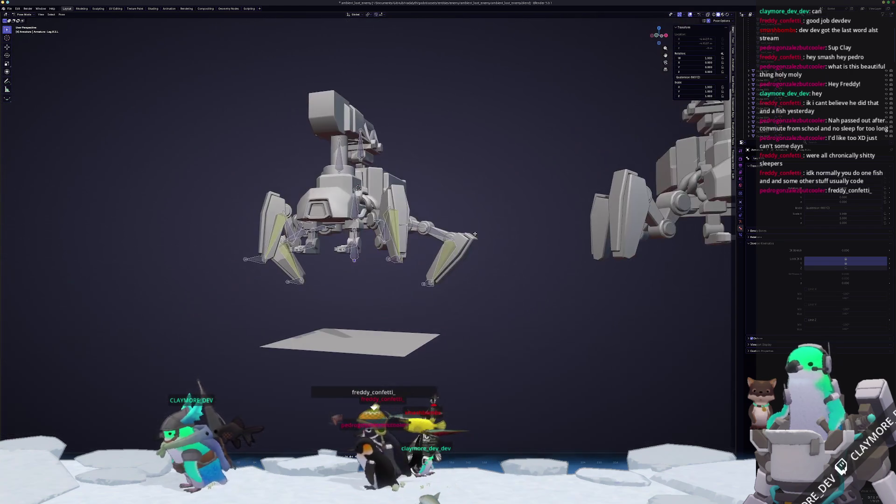
left_click(14, 9)
Step: Open basic_enemy.blend from recent files without saving
mouse_move(22, 28)
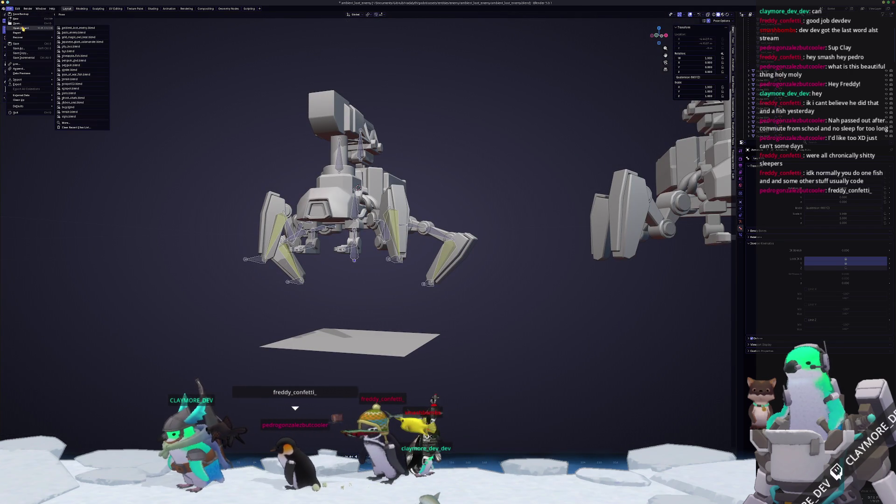
left_click(76, 33)
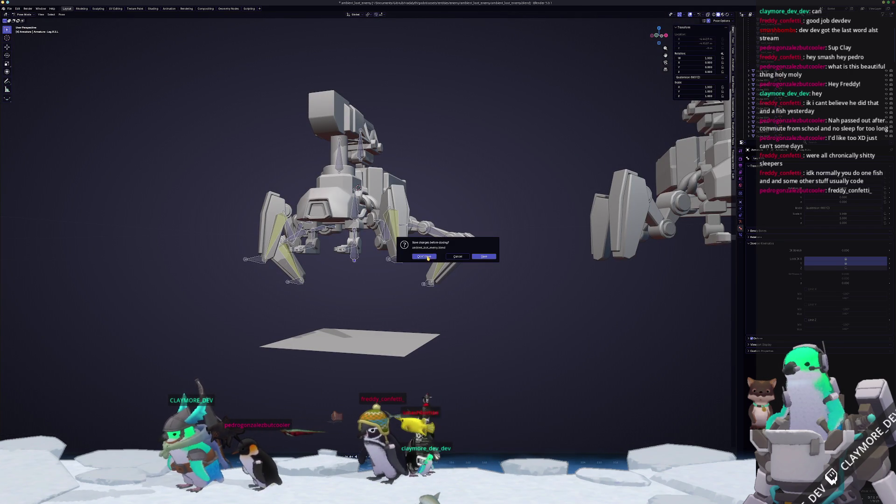
left_click(425, 257)
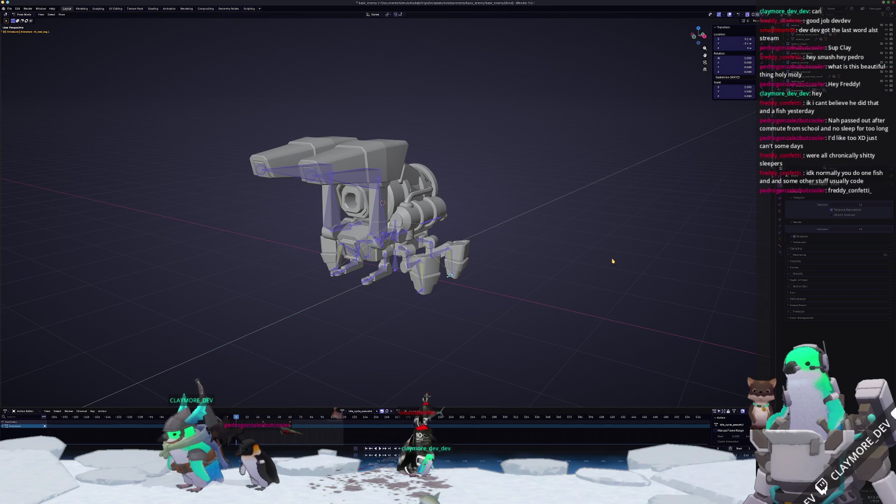
Step: Compare the armature's Rest Position against Pose Position from several angles, then bring up the File menu
left_click(779, 238)
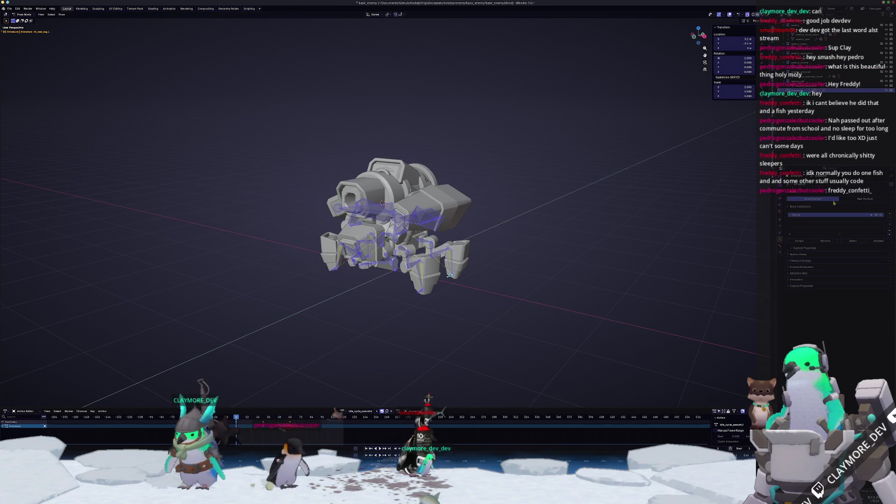
left_click(862, 199)
middle_click_drag(583, 290, 469, 280)
scroll(469, 279, "up", 3)
mouse_move(504, 331)
middle_mouse_down()
mouse_move(482, 341)
mouse_move(597, 311)
middle_mouse_up()
left_click(823, 200)
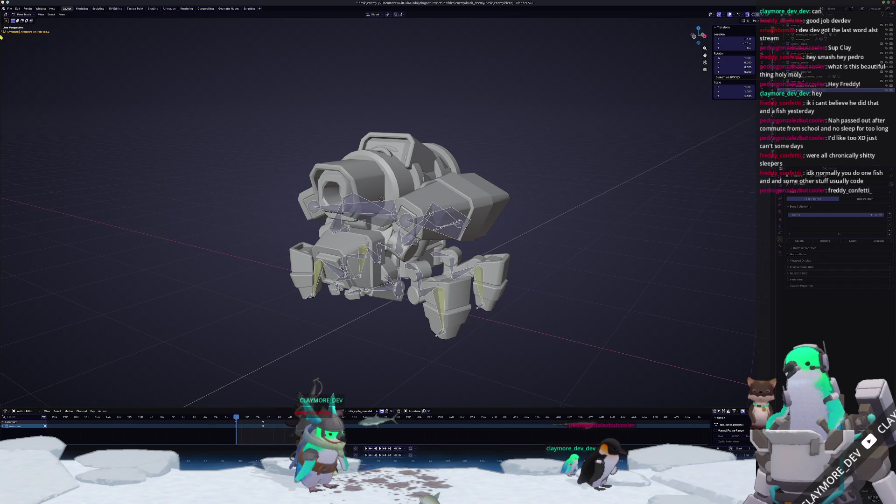
left_click(9, 9)
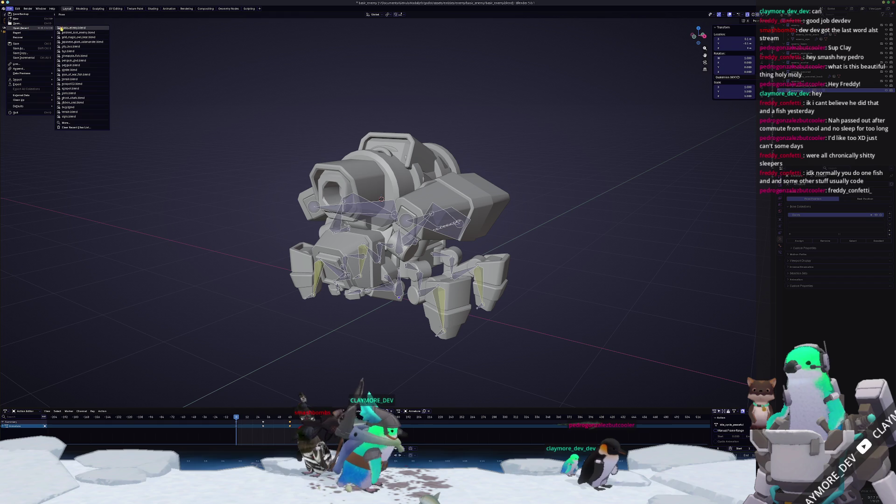
Step: Reopen the ambient_loot_enemy spider mech without saving and enter Pose Mode
left_click(74, 32)
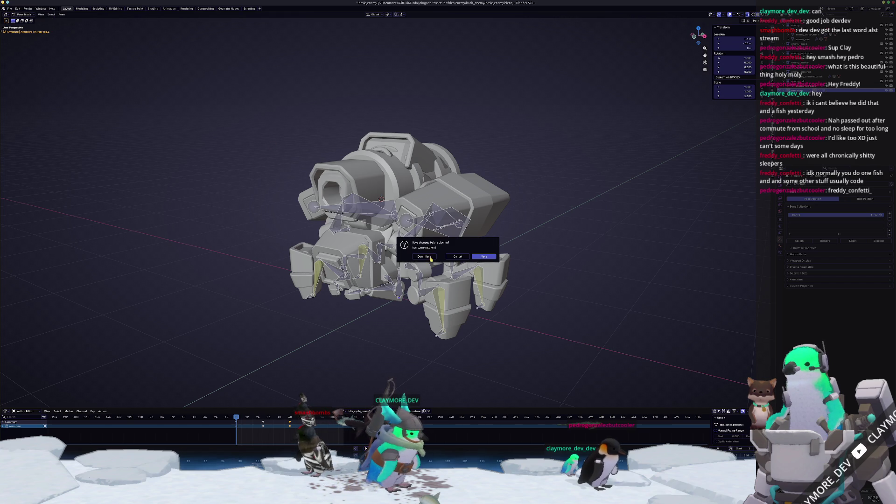
left_click(473, 258)
scroll(467, 286, "up", 2)
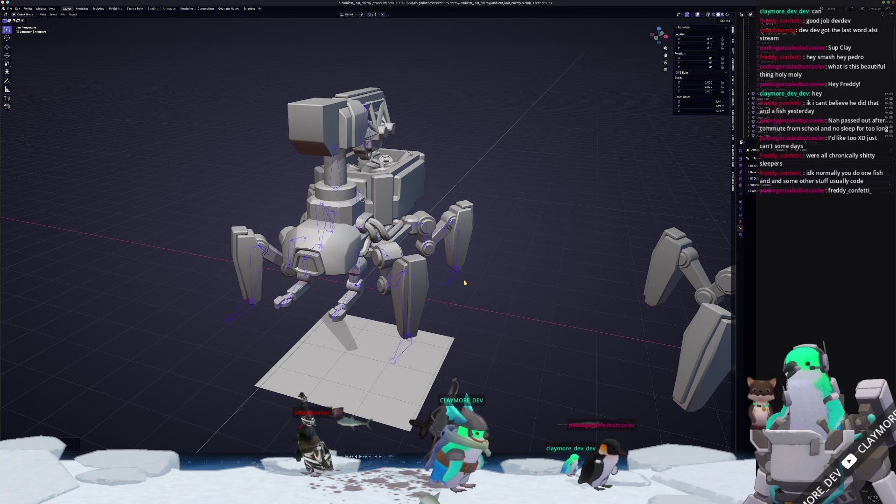
key("ctrl+Tab")
Step: Play back the leg animation and toggle between Edit and Pose Mode
key("space")
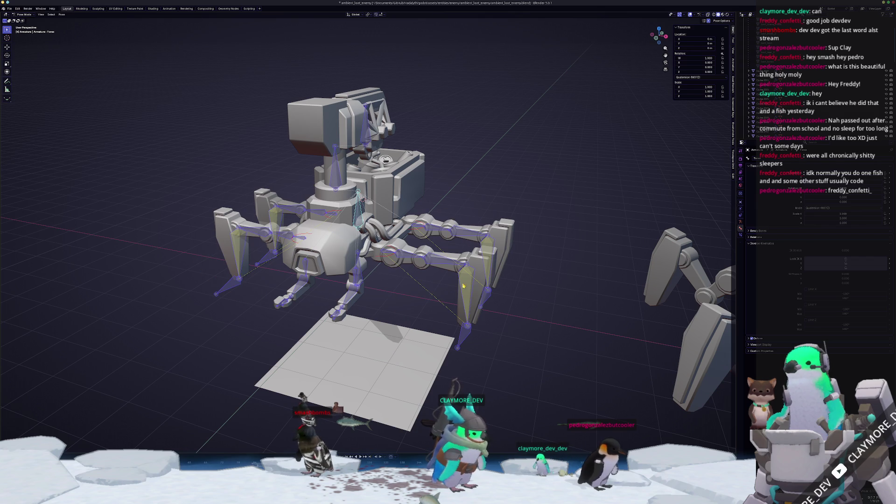
key("Tab")
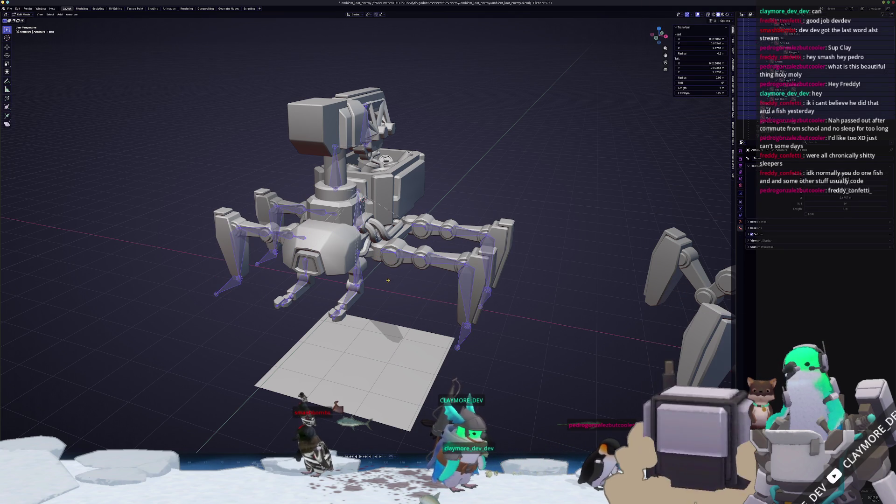
key("ctrl+Tab")
mouse_move(385, 277)
middle_mouse_down()
mouse_move(328, 303)
mouse_move(377, 202)
mouse_move(366, 199)
middle_mouse_up()
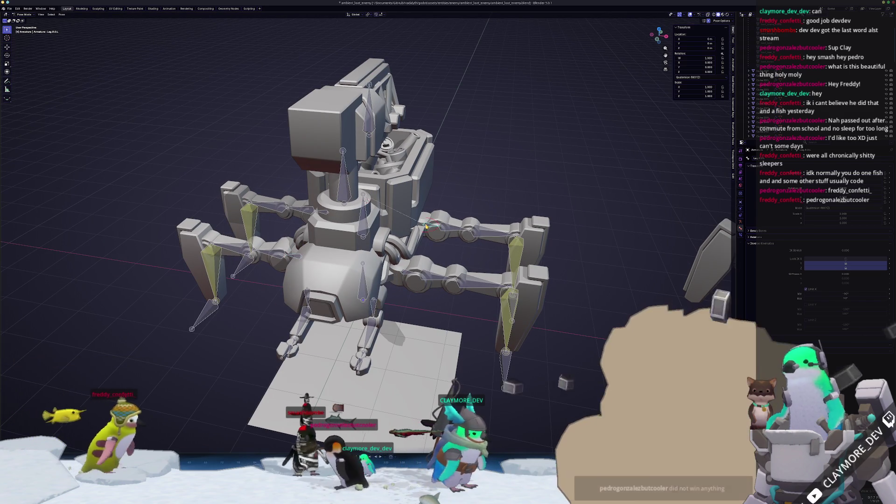
Step: Select the Leg.R.O.R bone and view it from the front
left_click(321, 212)
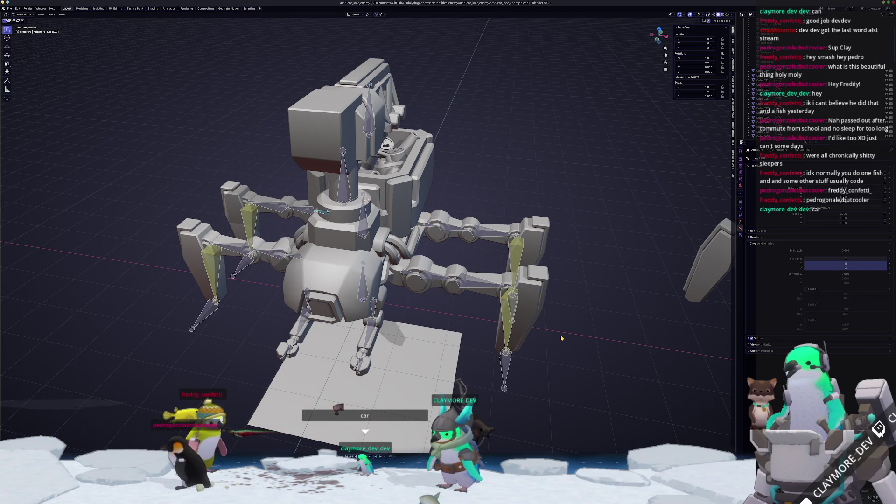
key("KP_1")
scroll(523, 280, "up", 2)
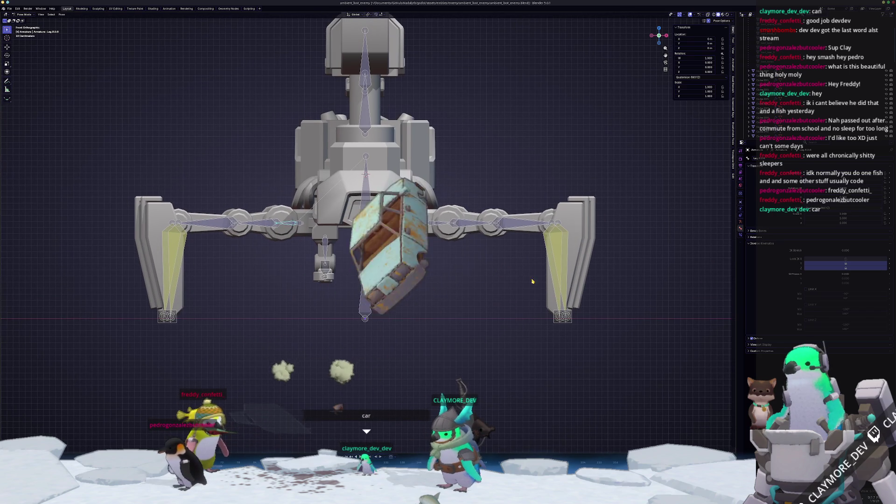
middle_click_drag(522, 279, 476, 294)
Step: In Object Mode, select the leg meshes loot_front_3 and loot_rear_3
key("ctrl+Tab")
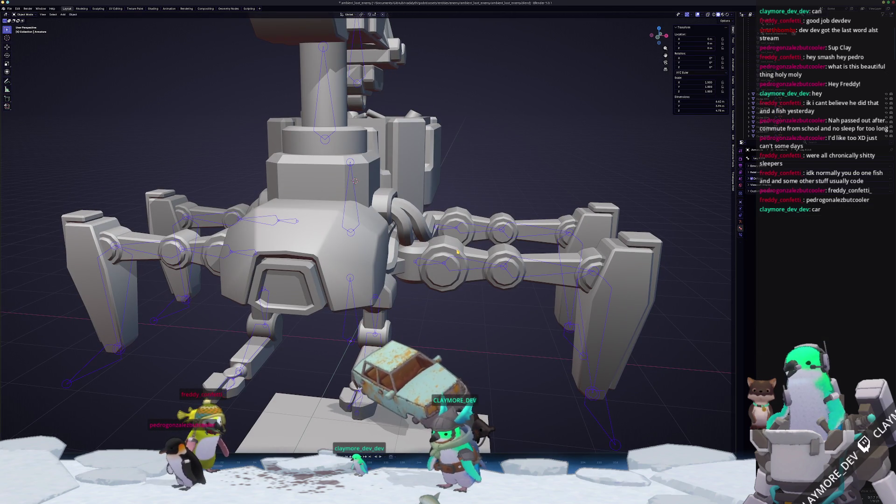
left_click(457, 252)
left_click(465, 213)
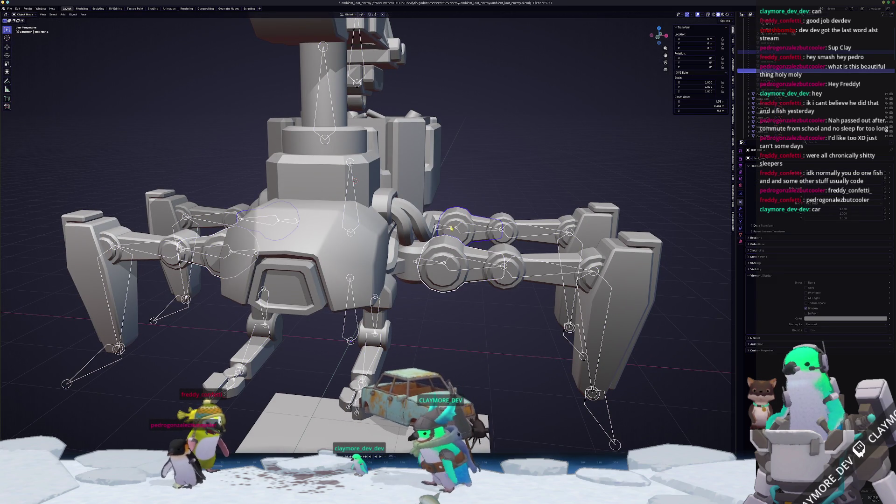
scroll(464, 276, "down", 2)
middle_click_drag(260, 242, 607, 319)
scroll(373, 242, "down", 3)
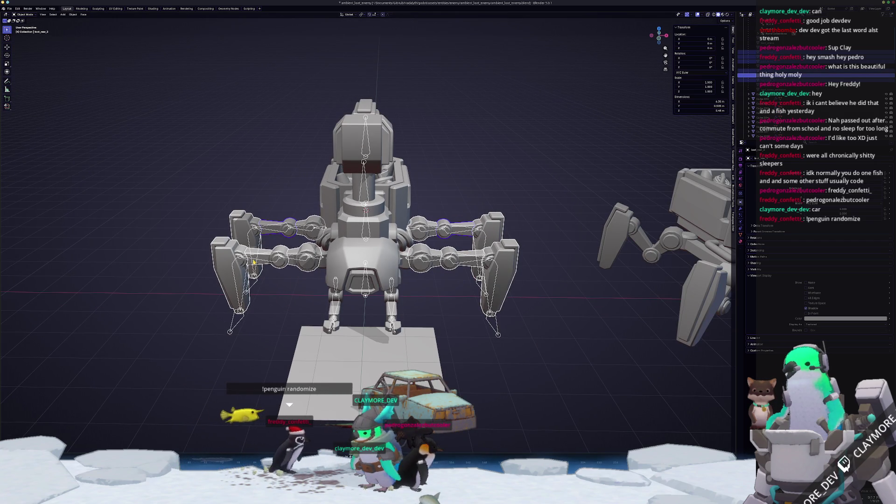
Step: Enter Edit Mode on the leg meshes and box-select the right arm's faces in front view
key("Tab")
key("KP_1")
scroll(568, 346, "up", 3)
mouse_move(605, 352)
left_mouse_down()
mouse_move(538, 202)
mouse_move(468, 140)
mouse_move(448, 140)
left_mouse_up()
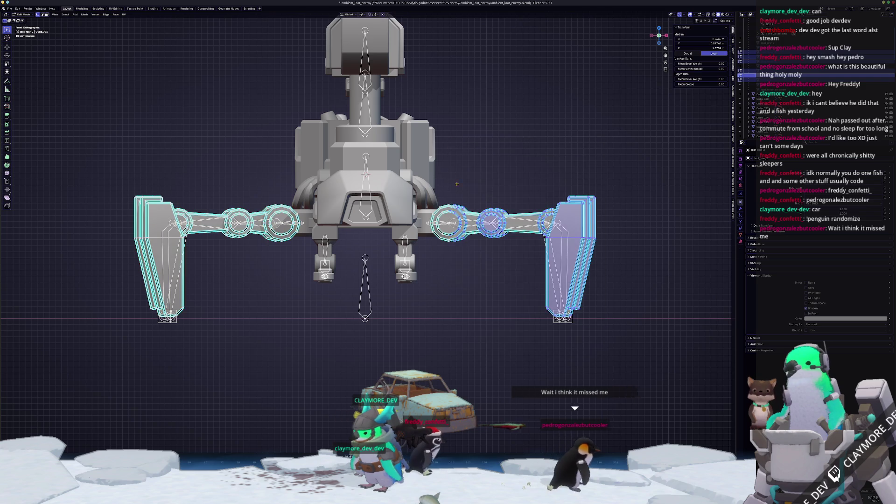
Step: Deselect the leg geometry, then switch the armature into Pose Mode
left_click(455, 180)
middle_click_drag(455, 180, 467, 154)
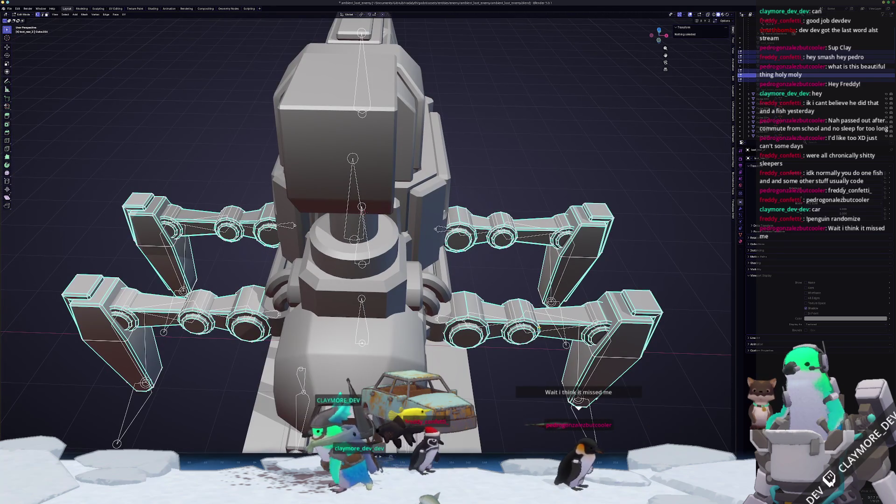
left_click(544, 332)
key("Tab")
left_click(541, 333)
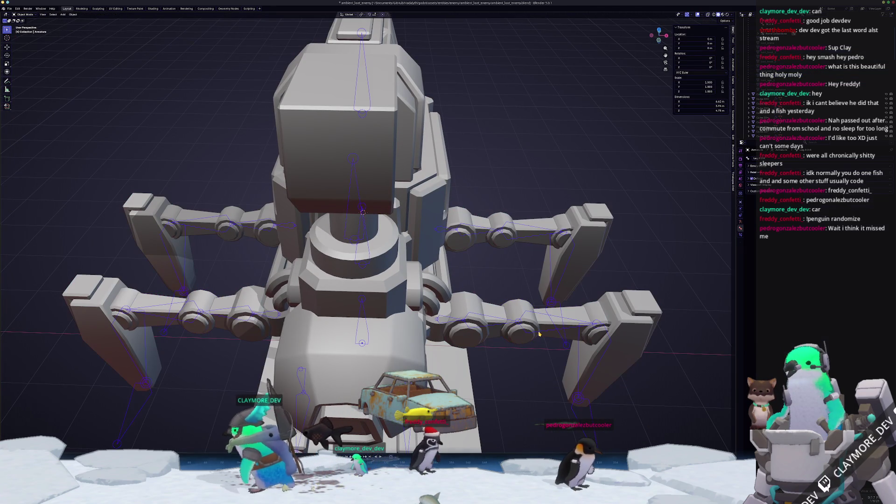
key("ctrl+Tab")
key("ctrl+Tab")
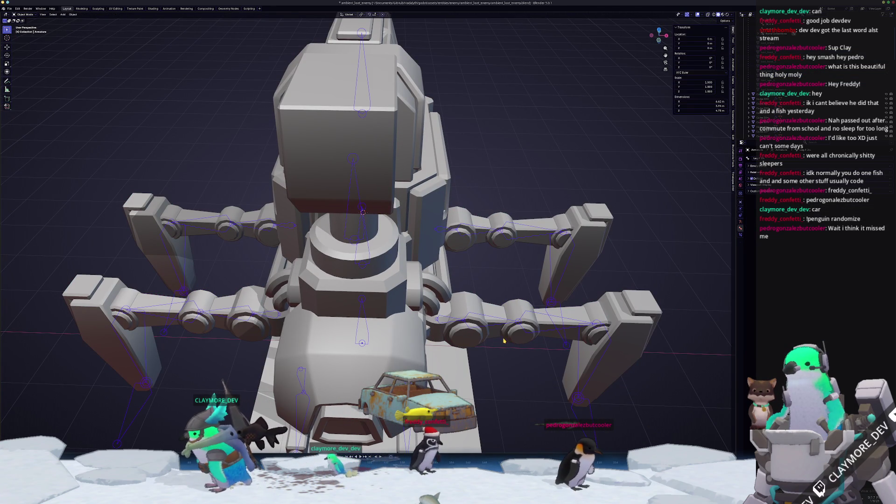
Step: Select the right arm mesh and box-select its parts in front view with X-ray on
left_click(490, 337)
key("KP_1")
key("alt+z")
mouse_move(539, 296)
left_mouse_down()
mouse_move(451, 151)
mouse_move(456, 163)
left_mouse_up()
key("alt+z")
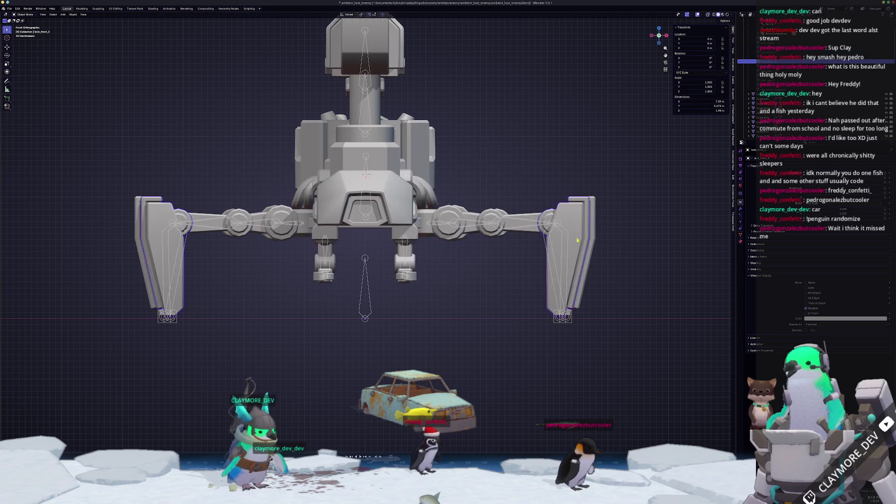
middle_click_drag(456, 163, 579, 270)
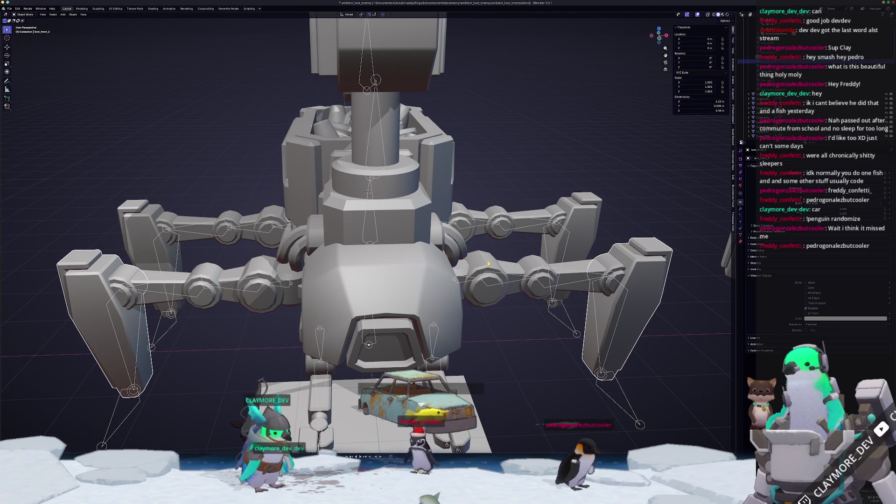
middle_click_drag(532, 264, 406, 287)
Step: Select the round shoulder joint ring via a vertex and linked selection, checking the pivot setting
key("Tab")
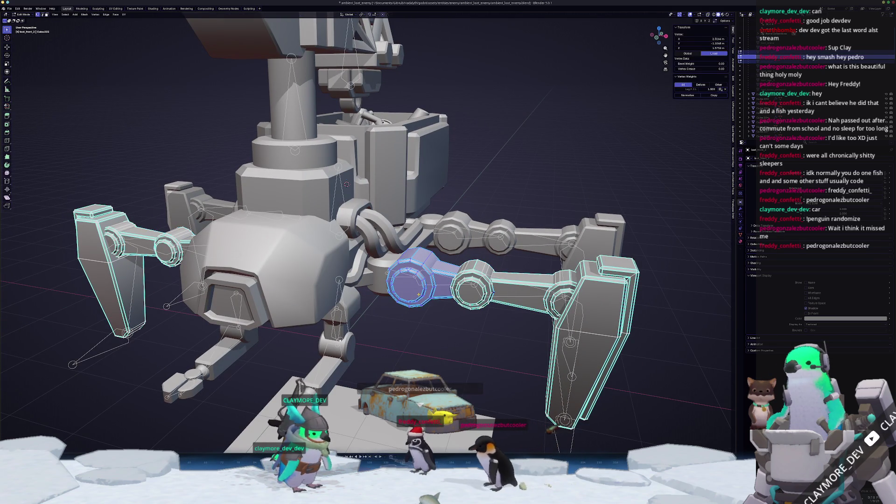
key("Tab")
key("Tab")
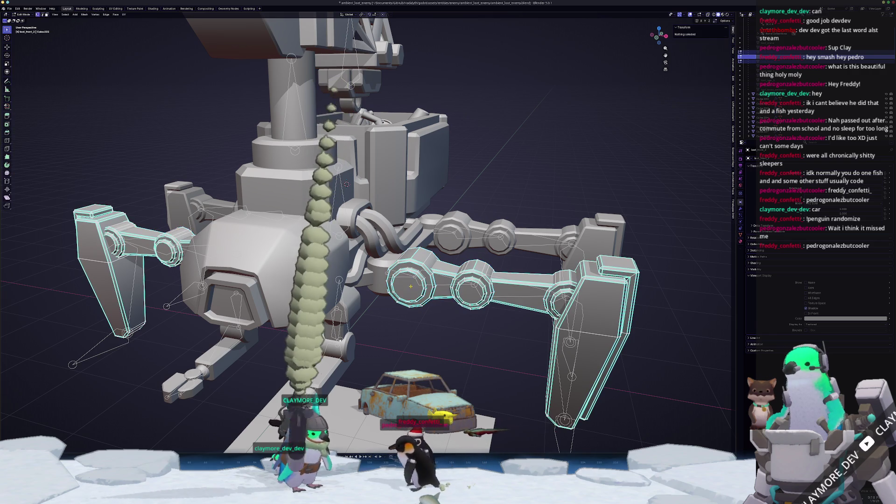
left_click(422, 293, "alt")
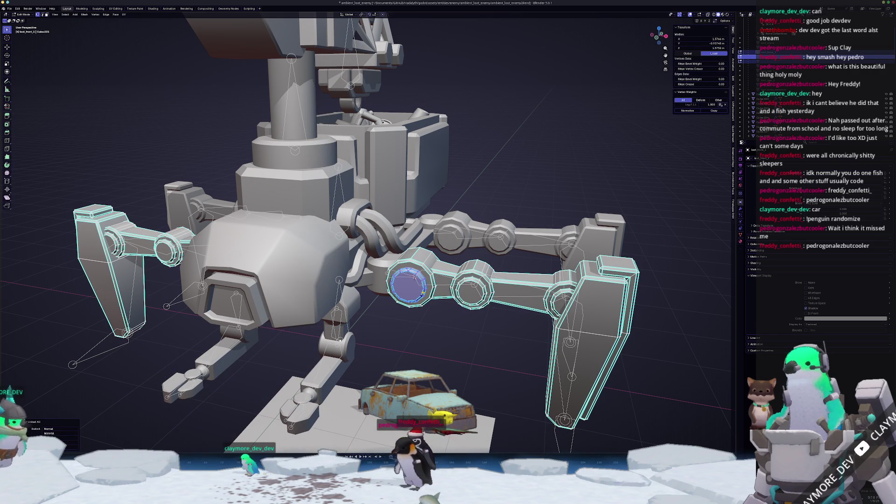
left_click(363, 14)
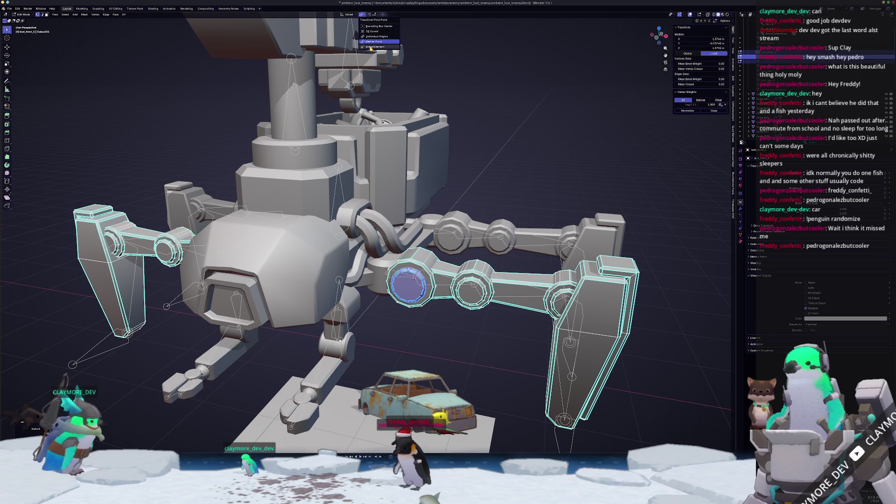
key("ctrl+l")
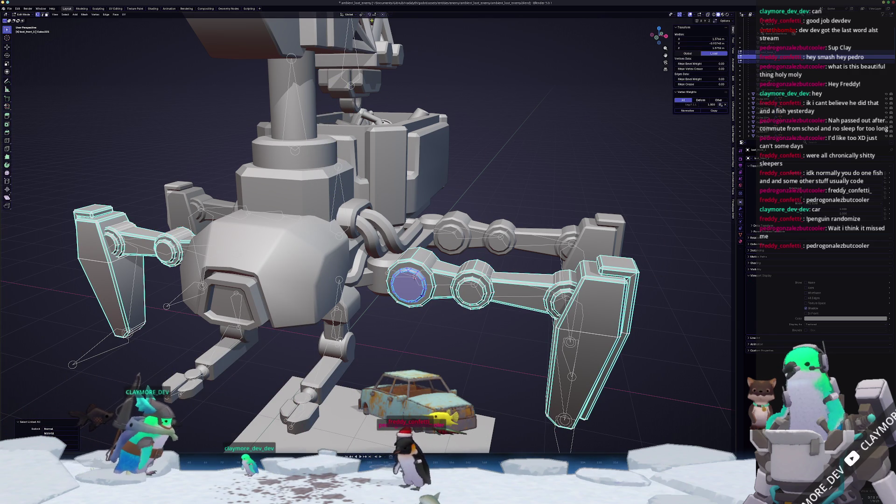
Step: Box-select the rest of the right arm in front view, using X-ray for hidden faces
key("KP_1")
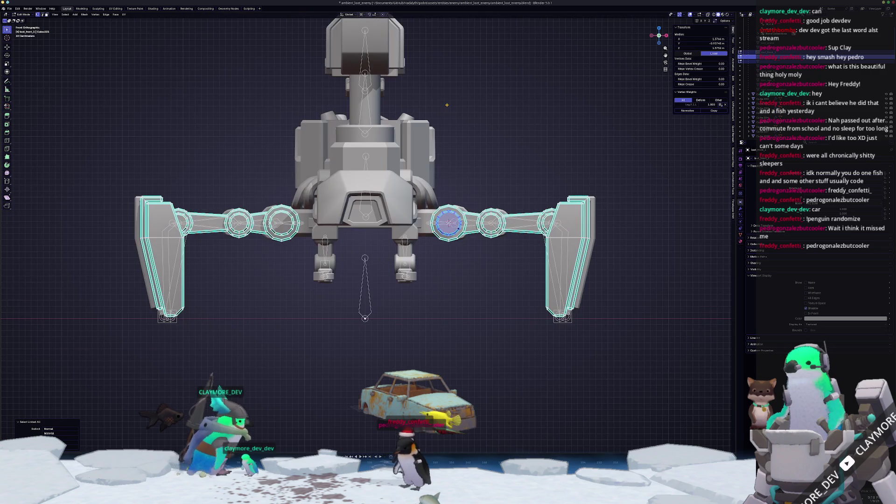
mouse_move(659, 379)
left_mouse_down()
mouse_move(581, 261)
mouse_move(428, 115)
left_mouse_up()
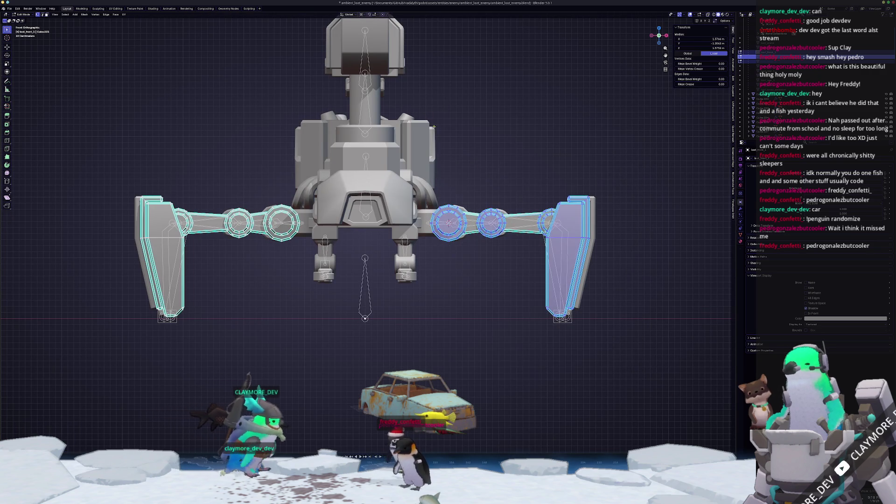
key("alt+z")
left_click_drag(625, 367, 408, 120)
key("alt+z")
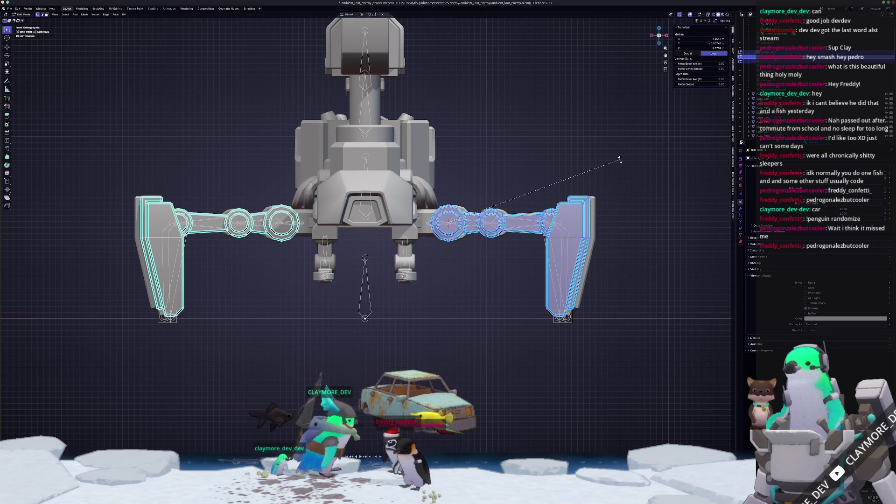
Step: Rotate the right front arm 90° to hang down, then select its elbow ring and forearm
key("r")
left_click(475, 295)
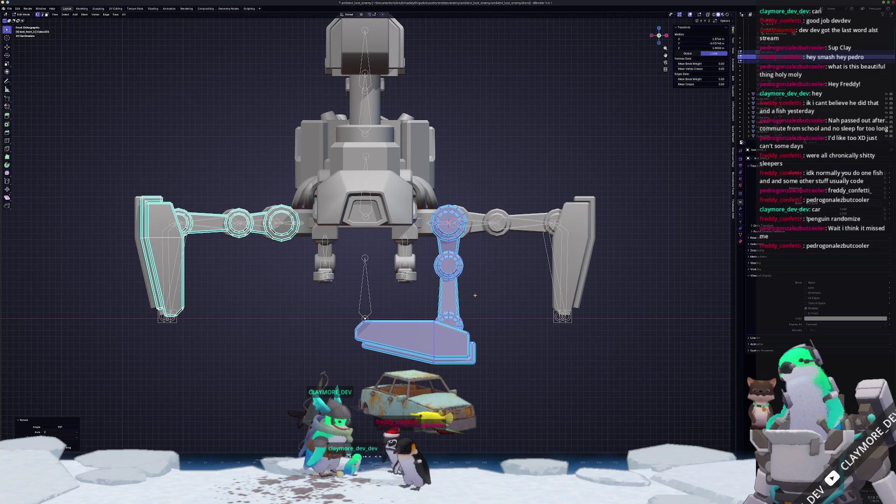
left_click(503, 302)
left_click(470, 271)
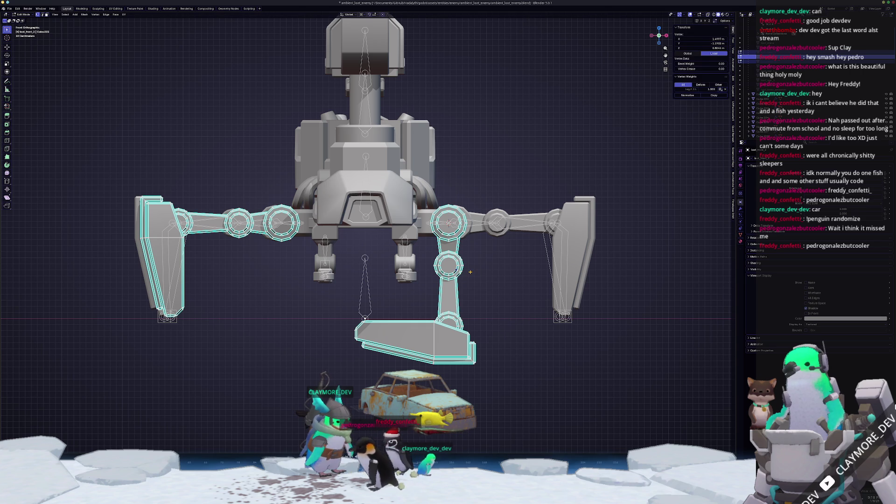
key("ctrl+l")
mouse_move(508, 393)
left_mouse_down()
mouse_move(419, 355)
mouse_move(328, 272)
left_mouse_up()
key("ctrl+l")
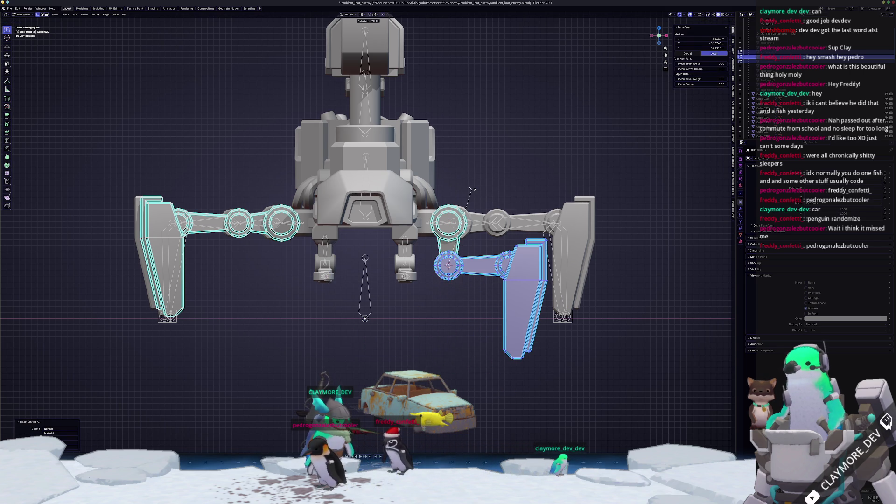
left_click(459, 315)
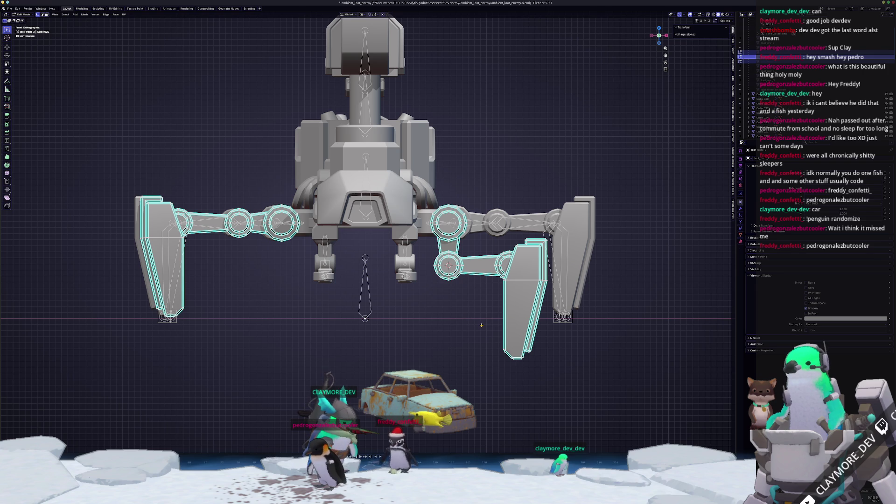
Step: With X-ray on, select the whole linked left front arm and rotate it straight down
scroll(481, 236, "up", 5, "ctrl")
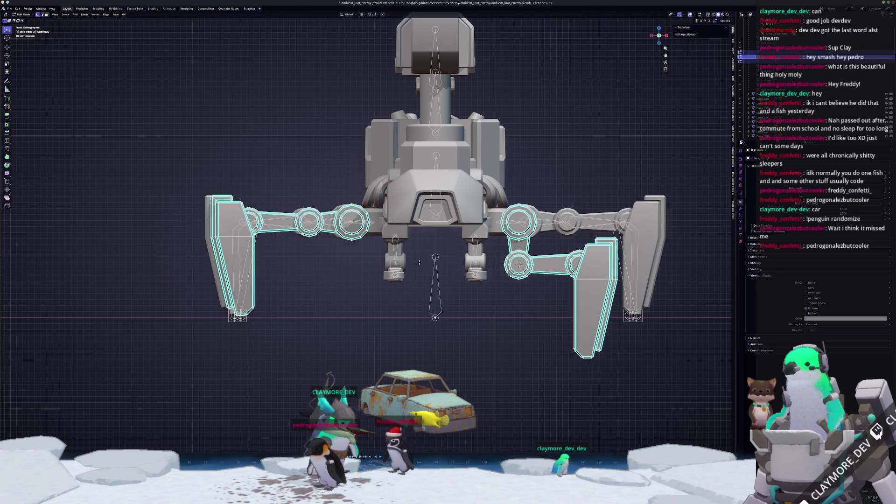
left_click(436, 244)
key("ctrl+l")
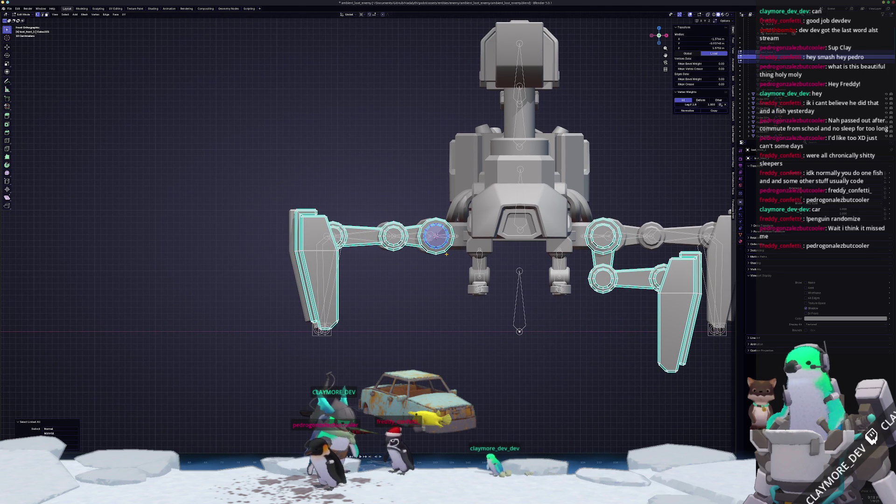
left_click_drag(454, 326, 194, 166)
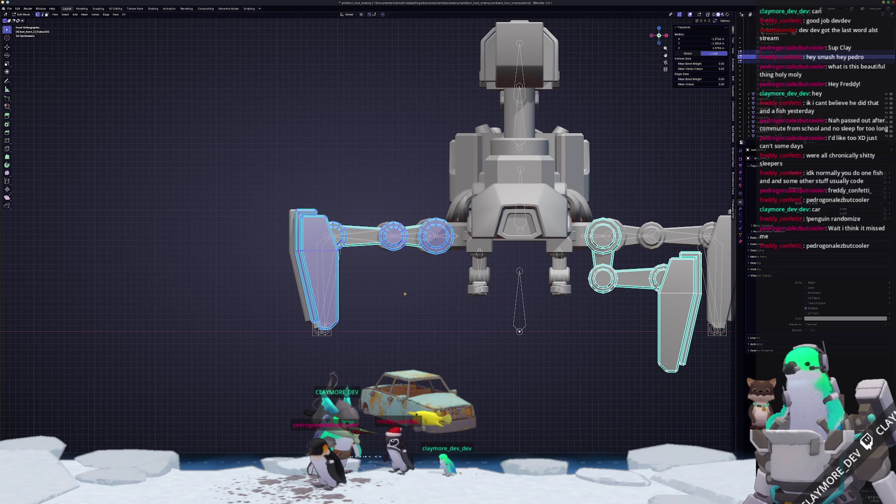
key("ctrl+l")
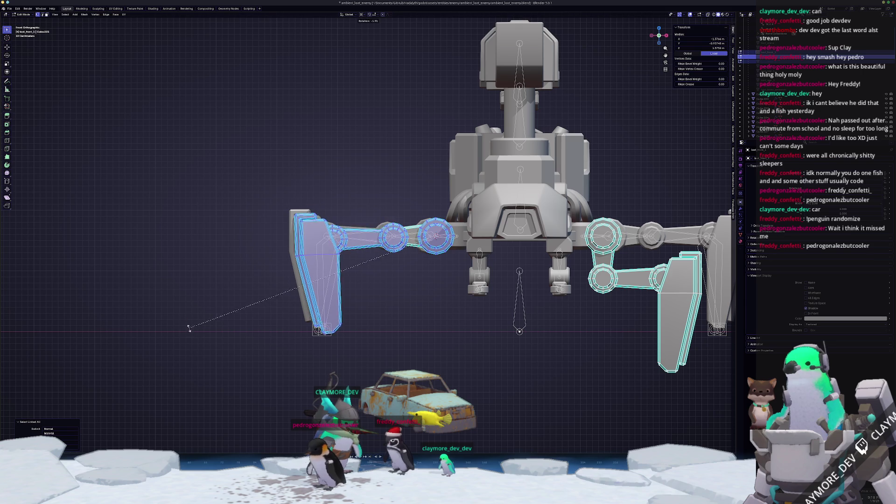
key("alt+z")
left_click_drag(441, 413, 176, 151)
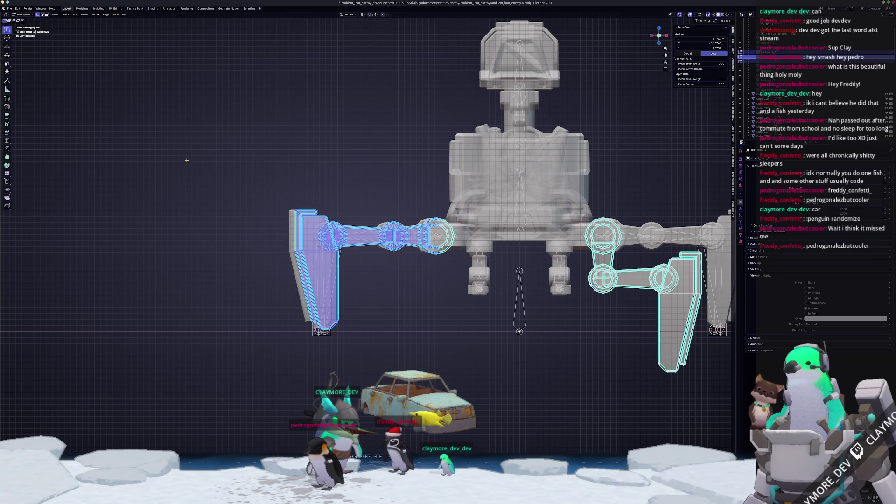
key("r")
mouse_move(411, 356)
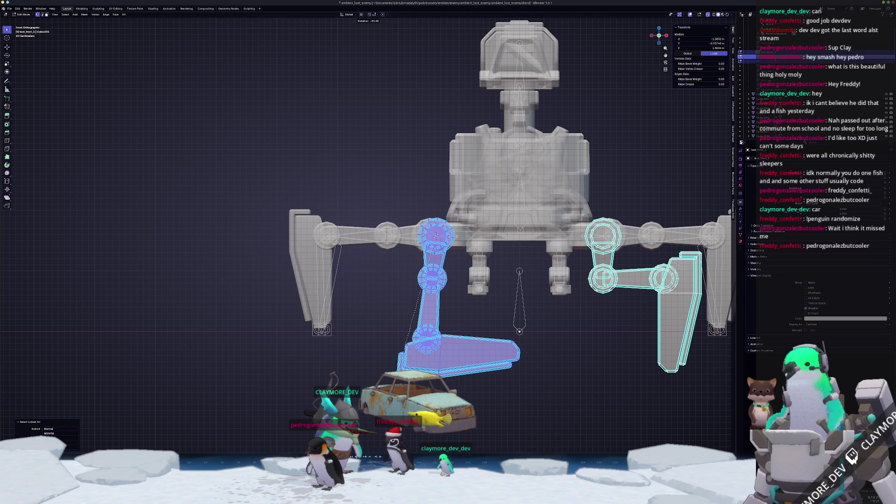
mouse_move(352, 315)
left_mouse_down()
mouse_move(353, 288)
mouse_move(361, 294)
left_mouse_up()
Step: Rotate the left lower leg 45° about its elbow so it folds under the arm
left_click(436, 282)
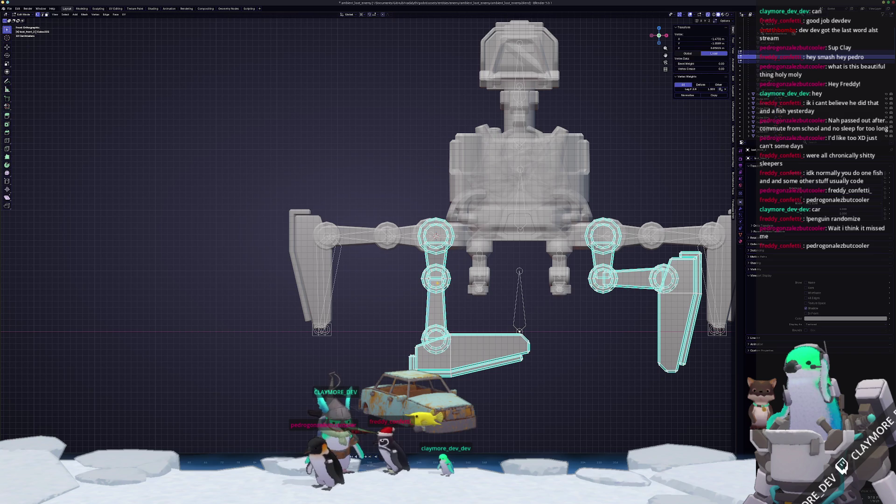
key("ctrl+l")
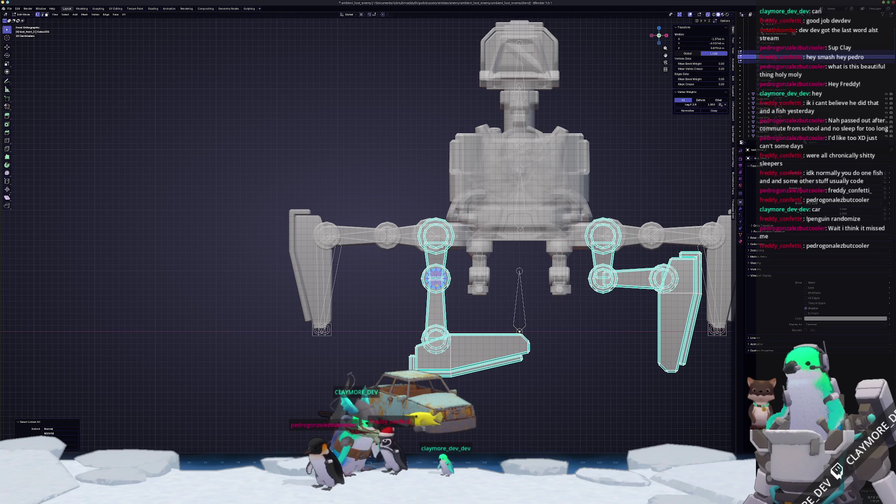
key("Tab")
key("Tab")
left_click_drag(360, 397, 540, 283)
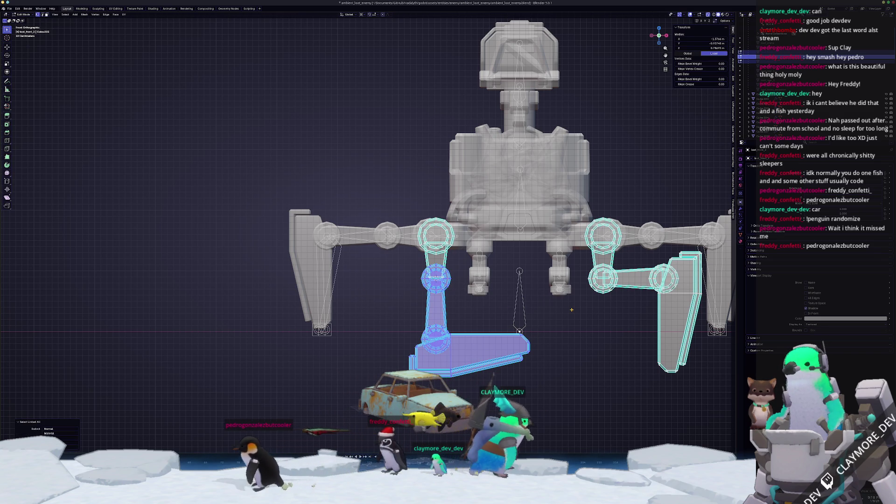
key("ctrl+l")
key("r")
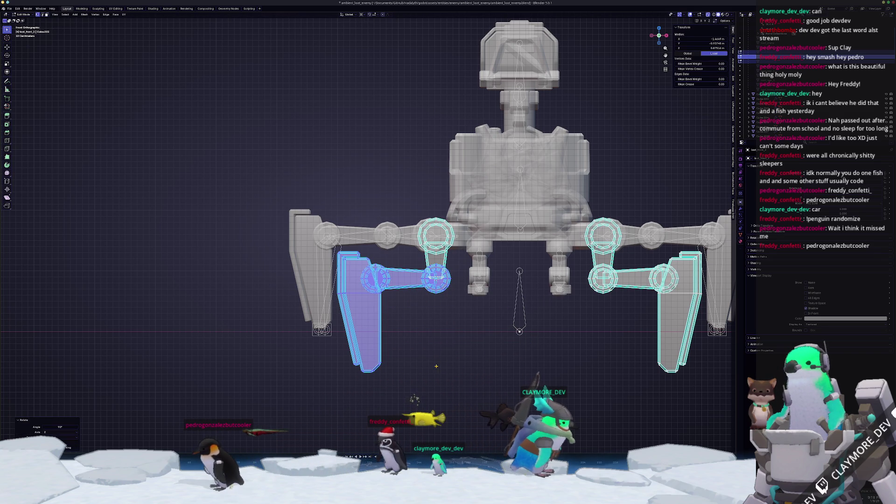
middle_click_drag(429, 357, 461, 361, "shift")
key("Tab")
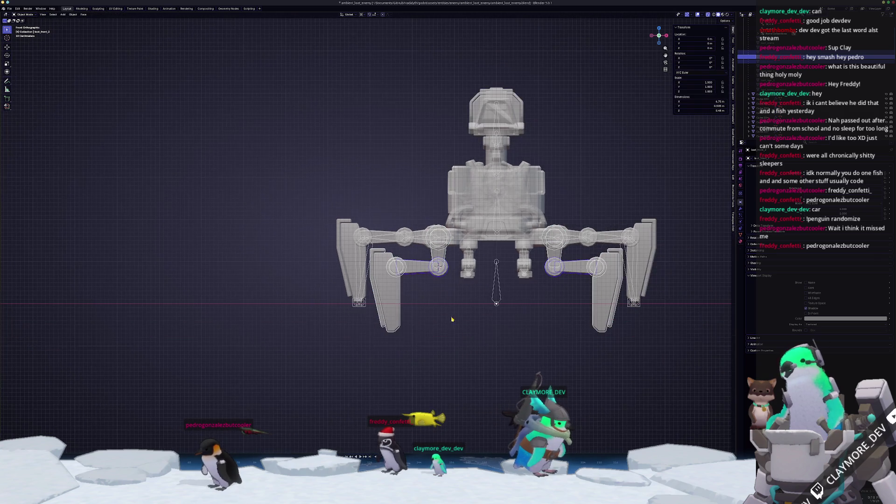
left_click(444, 253)
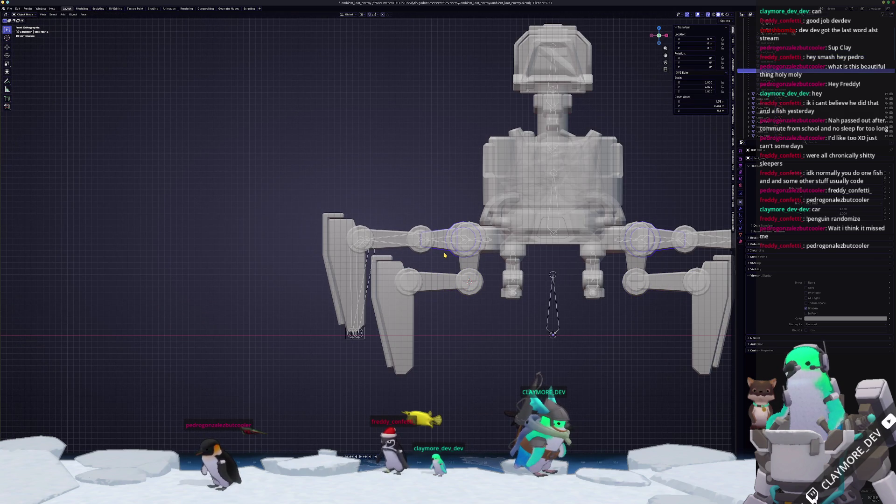
Step: From the back view, select the arm and rear foot pieces and enter Edit Mode with X-ray on
key("ctrl+KP_1")
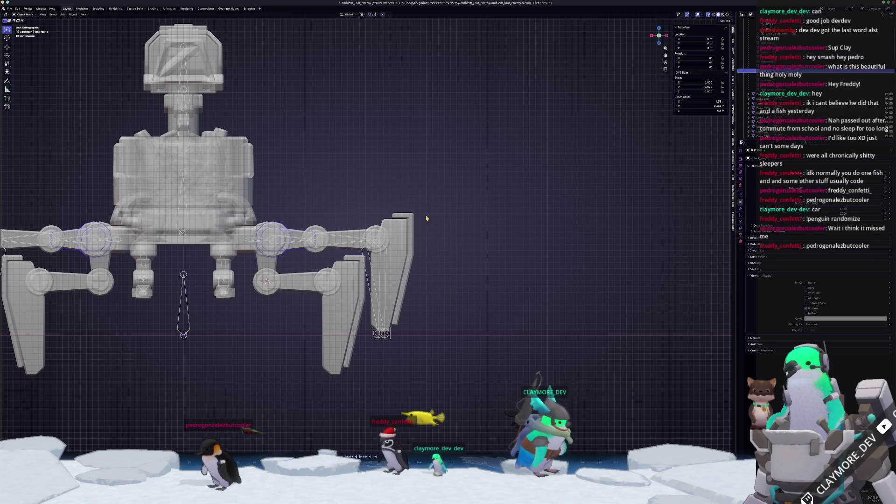
key("alt+z")
scroll(458, 219, "up", 2)
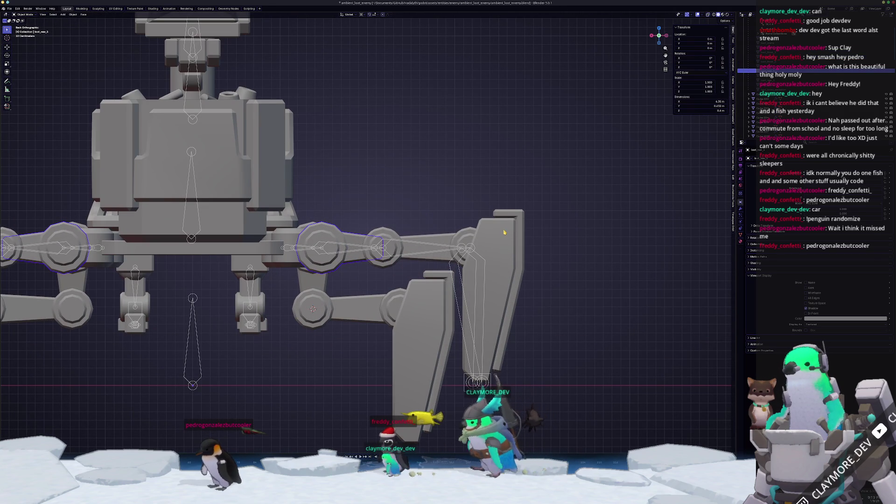
left_click(504, 231, "shift")
key("Tab")
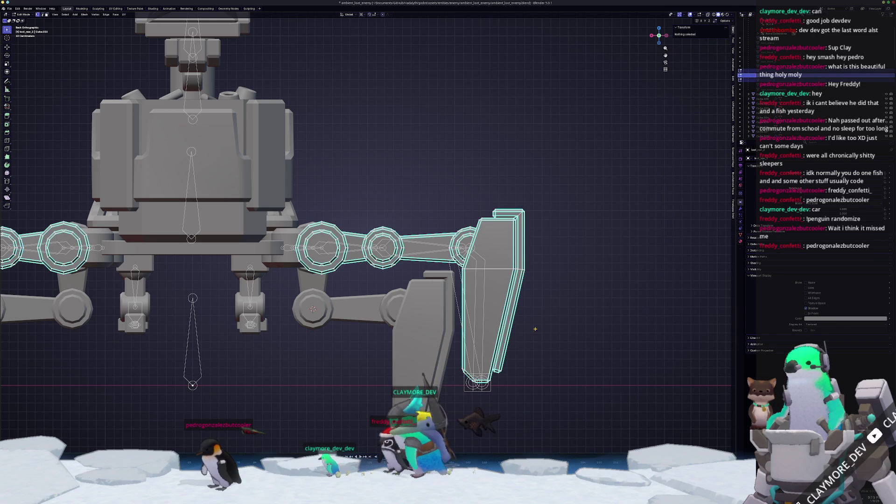
key("alt+z")
scroll(535, 329, "down", 1)
Step: Select the linked right arm and foot geometry and rotate it to hang down
left_click_drag(525, 390, 324, 173)
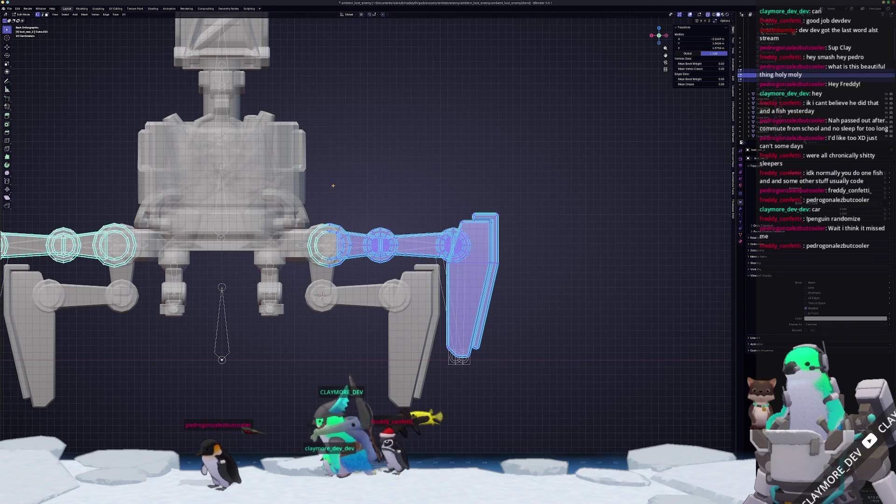
left_click(327, 231)
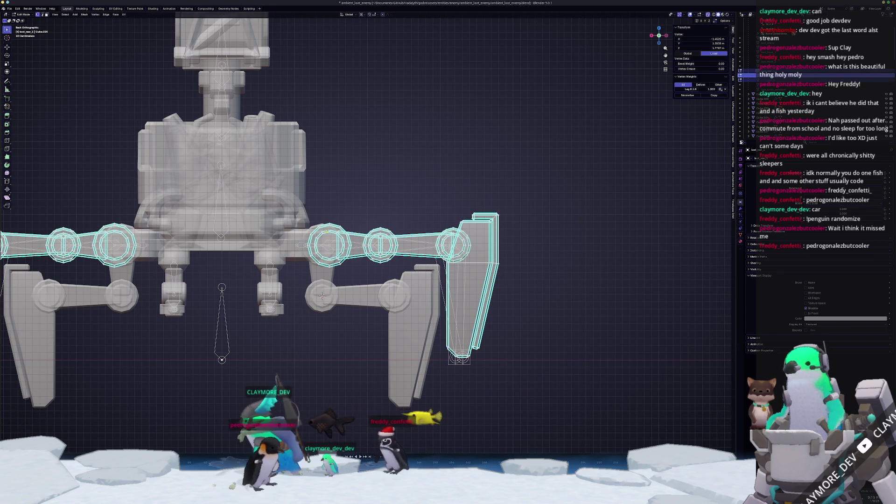
key("ctrl+l")
left_click_drag(556, 422, 310, 180)
scroll(594, 167, "up", 1)
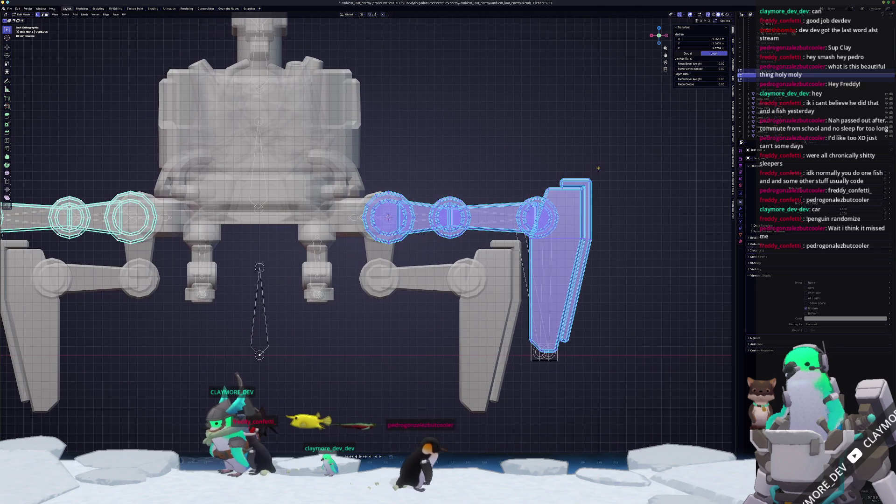
key("r")
left_click(418, 323)
Step: Select the right elbow ring, forearm and foot, and bend them down at the elbow
middle_click_drag(418, 323, 469, 247, "shift")
left_click_drag(511, 391, 291, 208)
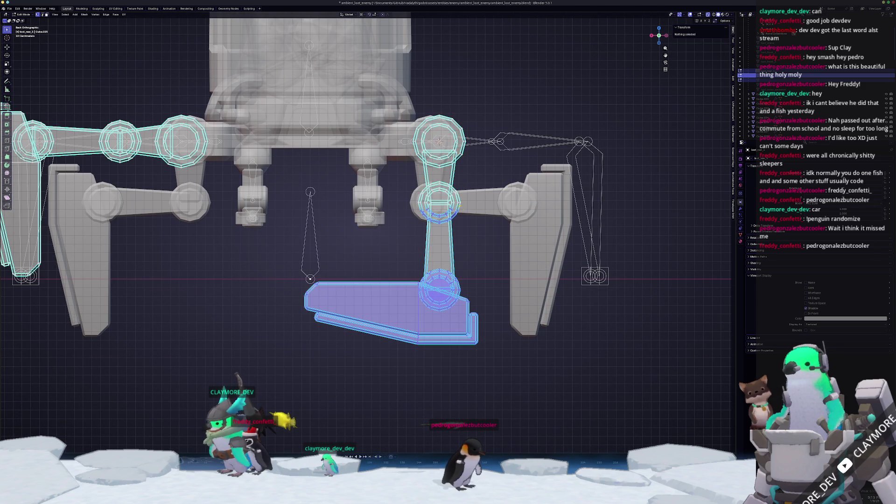
left_click(463, 205)
key("ctrl+l")
mouse_move(511, 392)
left_mouse_down()
mouse_move(296, 226)
mouse_move(292, 211)
left_mouse_up()
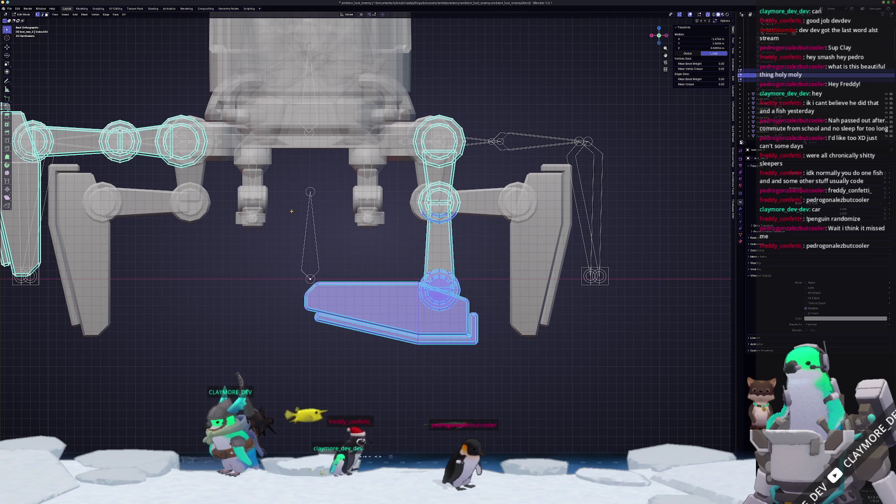
key("ctrl+l")
key("r")
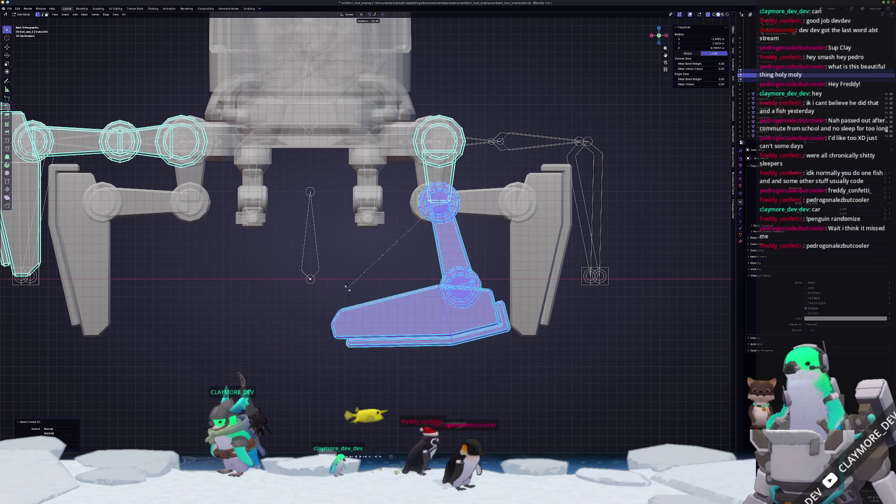
scroll(444, 262, "down", 3)
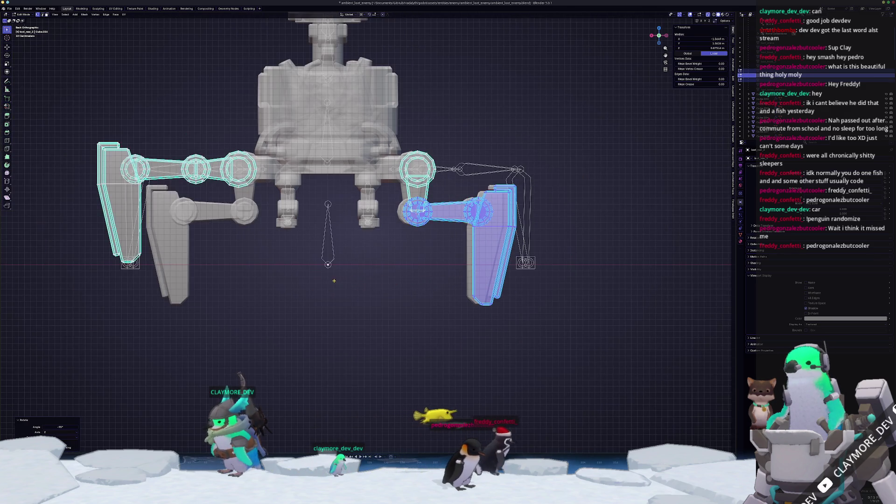
scroll(384, 255, "up", 2)
Step: Select the left leg's elbow ring and arm pieces and rotate the left arm about the elbow
middle_click_drag(384, 255, 448, 297, "shift")
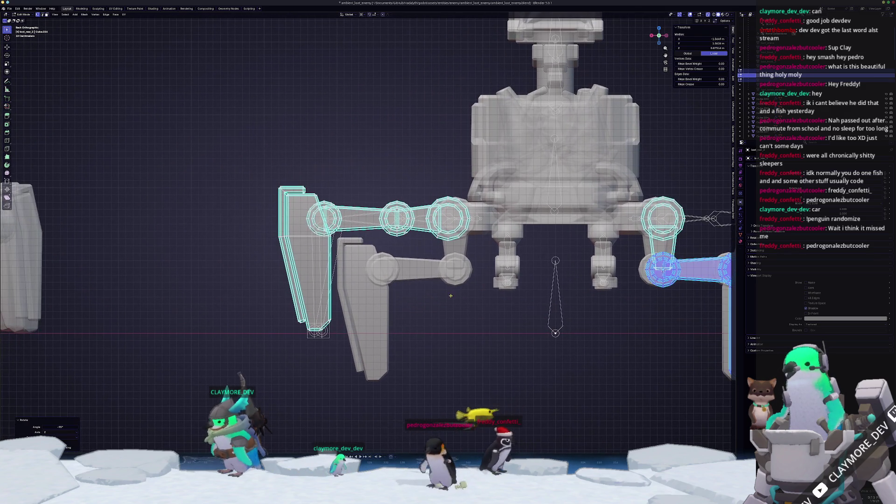
left_click(451, 231)
key("ctrl+l")
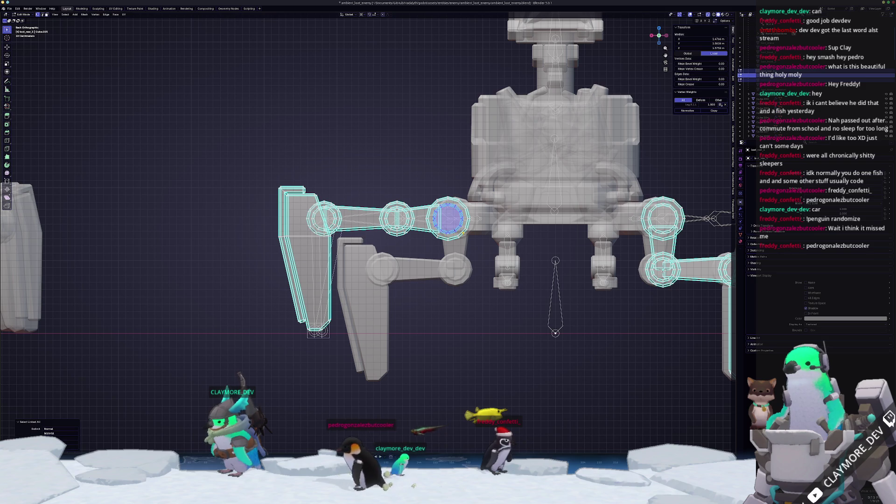
left_click_drag(477, 378, 172, 138)
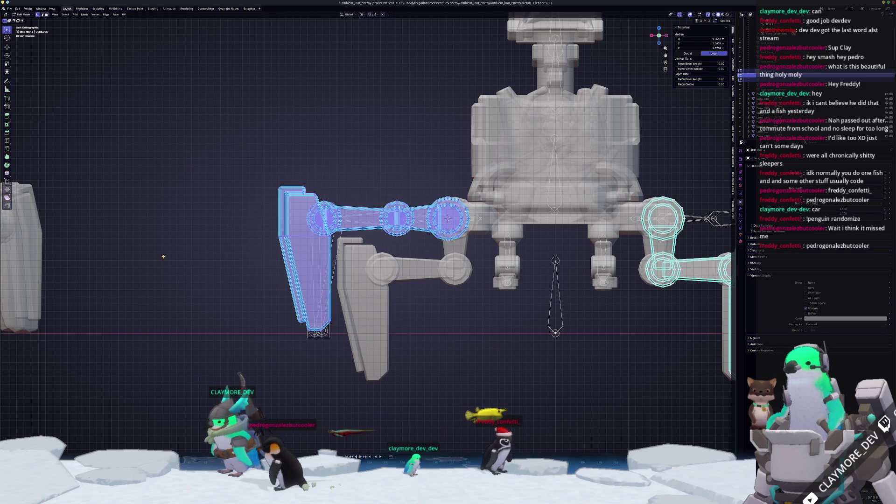
key("r")
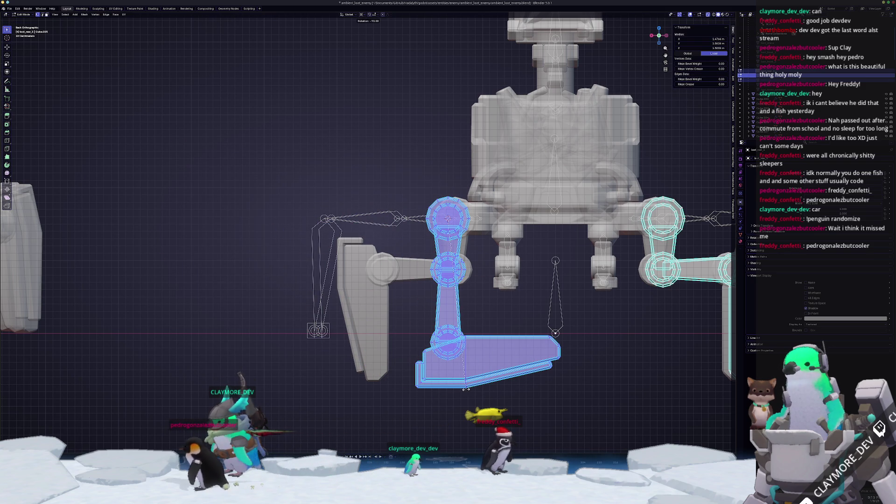
left_click(527, 405)
Step: Select the left elbow ring and linked forearm and rotate them 90° about Z (R Z 90)
left_click_drag(469, 392, 360, 310)
key("alt+a")
left_click(445, 275)
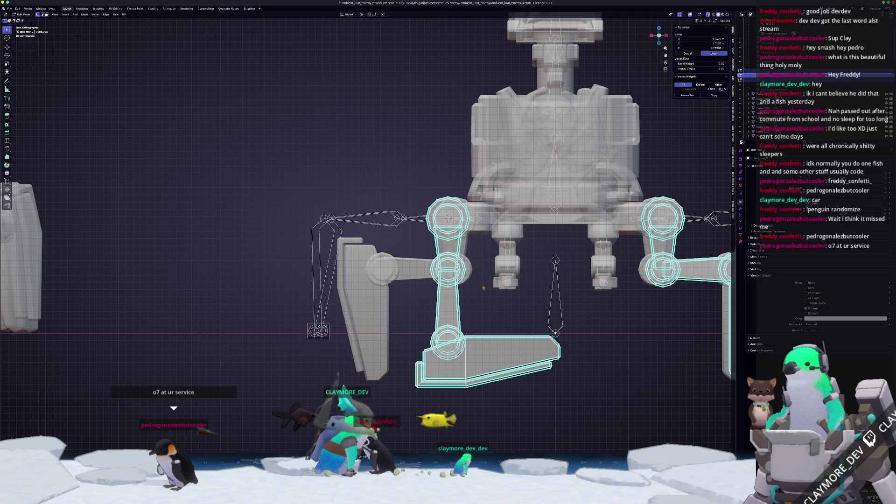
key("ctrl+l")
mouse_move(576, 403)
left_mouse_down()
mouse_move(371, 291)
mouse_move(379, 286)
left_mouse_up()
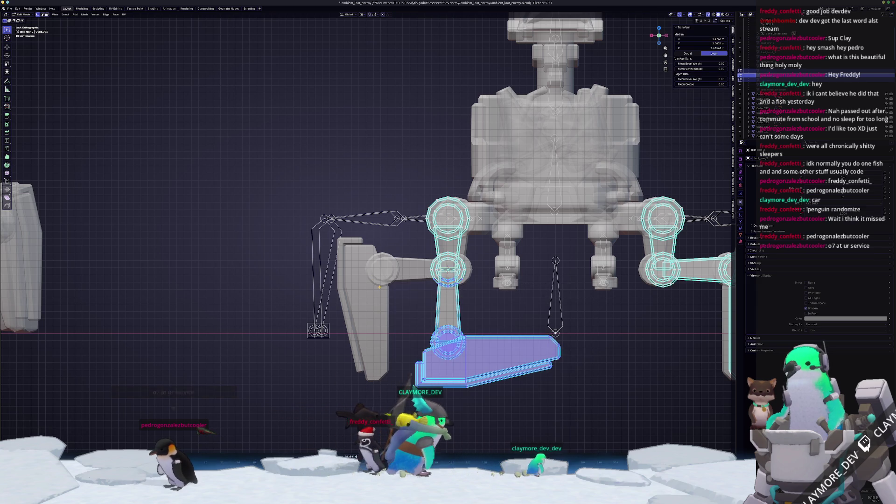
key("ctrl+l")
type("rz")
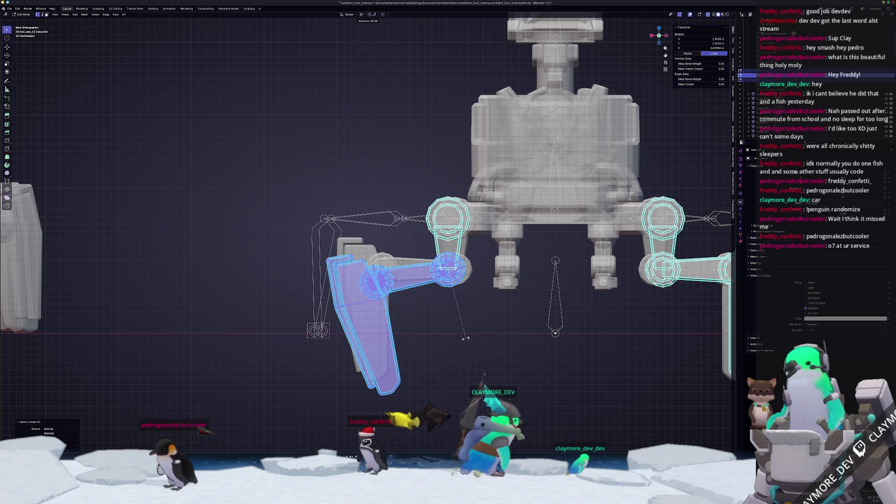
type("90")
key("Return")
Step: Return to Object Mode and orbit to view the folded legs in perspective from above
scroll(487, 312, "down", 3)
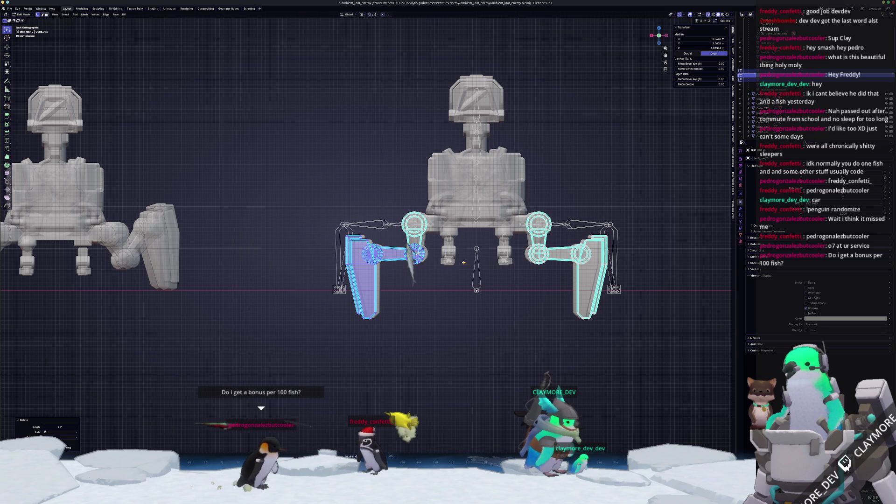
scroll(495, 290, "up", 1)
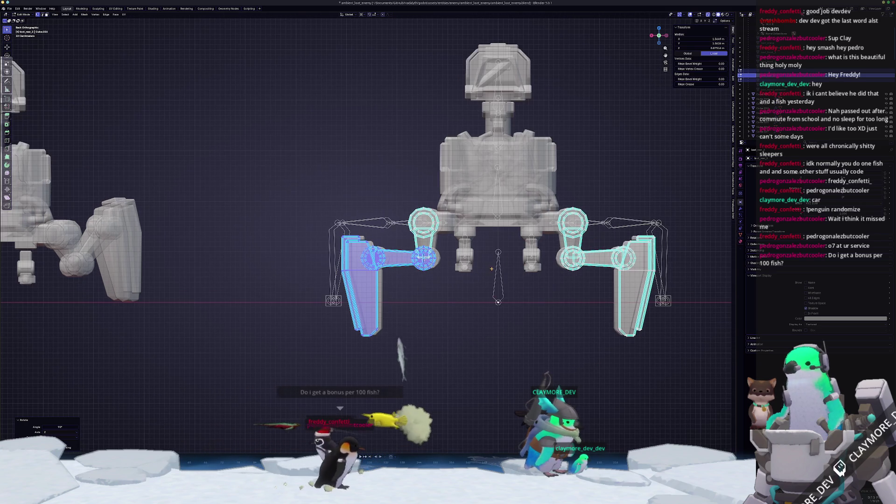
scroll(495, 303, "up", 3)
key("Tab")
mouse_move(449, 303)
middle_mouse_down()
mouse_move(437, 327)
mouse_move(427, 287)
middle_mouse_up()
scroll(427, 287, "up", 2)
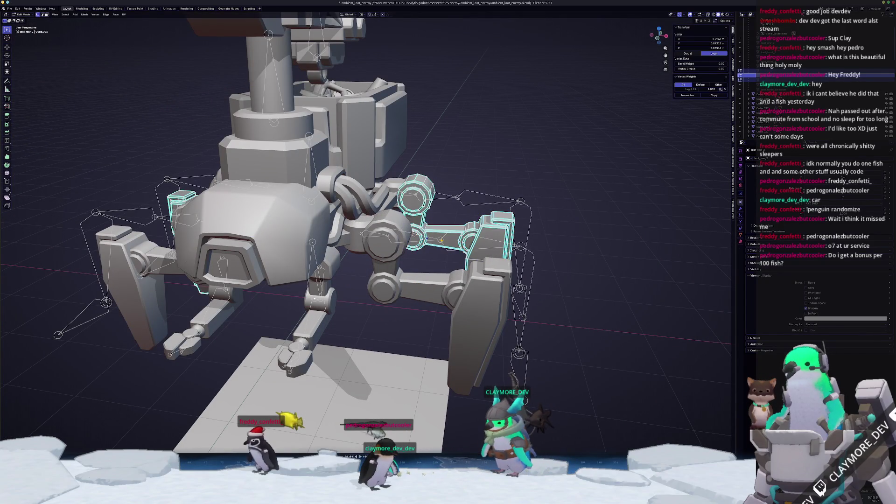
Step: Select the linked ring part of leg mesh loot_front_2, then inspect the armature's bones
left_click(383, 297)
key("Tab")
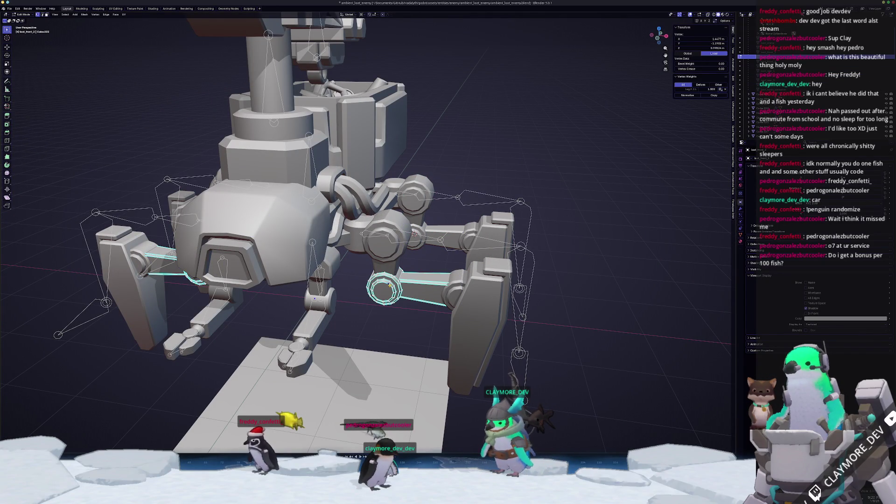
key("ctrl+l")
middle_click_drag(388, 289, 399, 236)
key("Tab")
left_click(444, 211)
key("Tab")
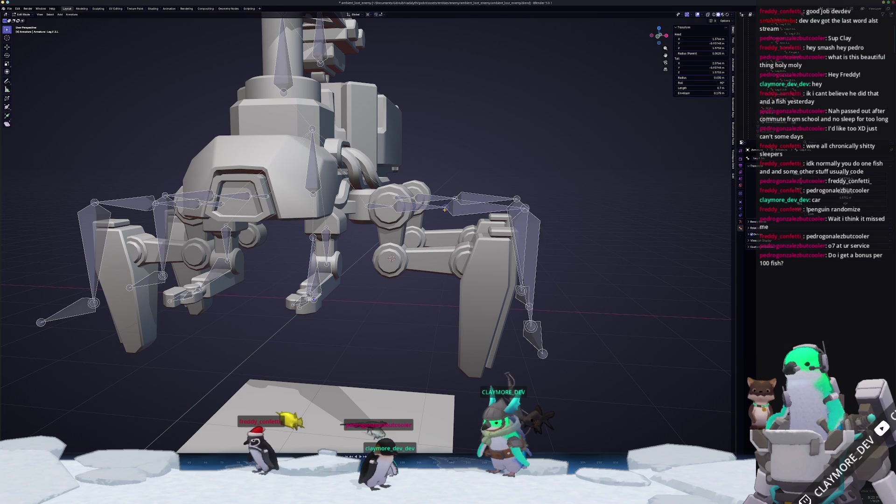
key("Tab")
middle_click_drag(444, 210, 445, 250)
Step: Select the cylinder joint of loot_front_3 and review the leg bones in armature Edit Mode
left_click(446, 250)
key("Tab")
left_click(449, 257)
key("ctrl+l")
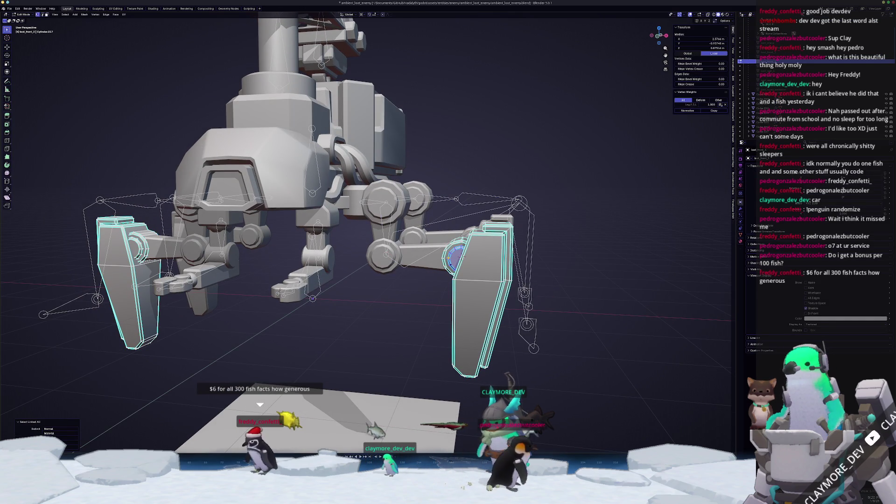
key("Tab")
left_click(521, 252)
key("Tab")
mouse_move(521, 252)
middle_mouse_down()
mouse_move(542, 249)
mouse_move(521, 312)
mouse_move(539, 302)
middle_mouse_up()
key("Tab")
Step: Snap the front leg bone's tail and the IK.F.L bone to the tip of Cylinder.017
left_click(522, 311)
key("Tab")
key("Tab")
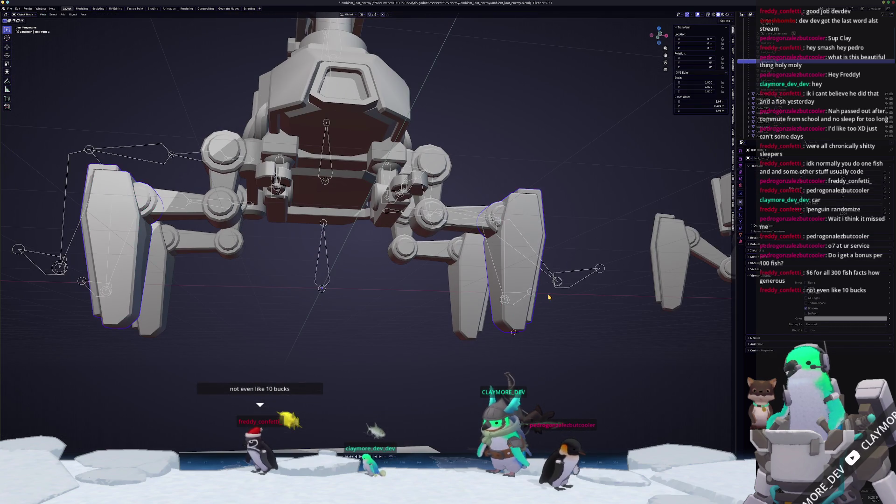
left_click(557, 284)
key("Tab")
key("shift+s")
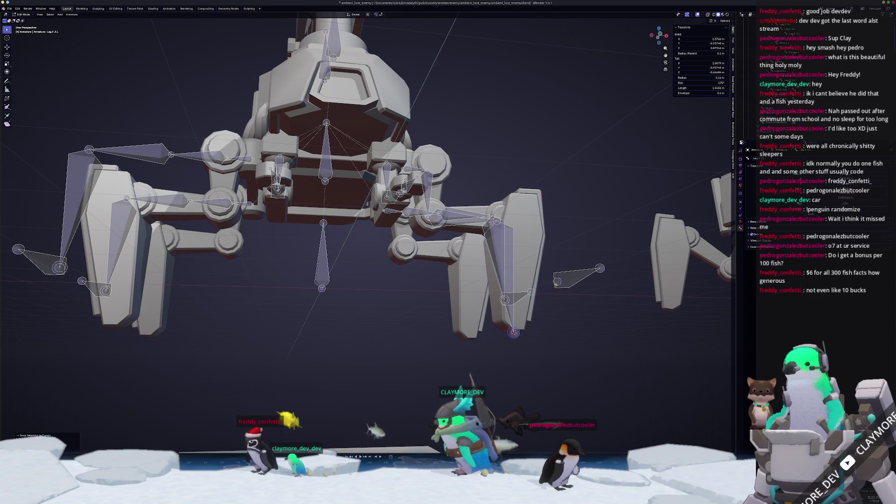
left_click(559, 283)
key("shift+s")
middle_click_drag(560, 286, 539, 337)
key("Tab")
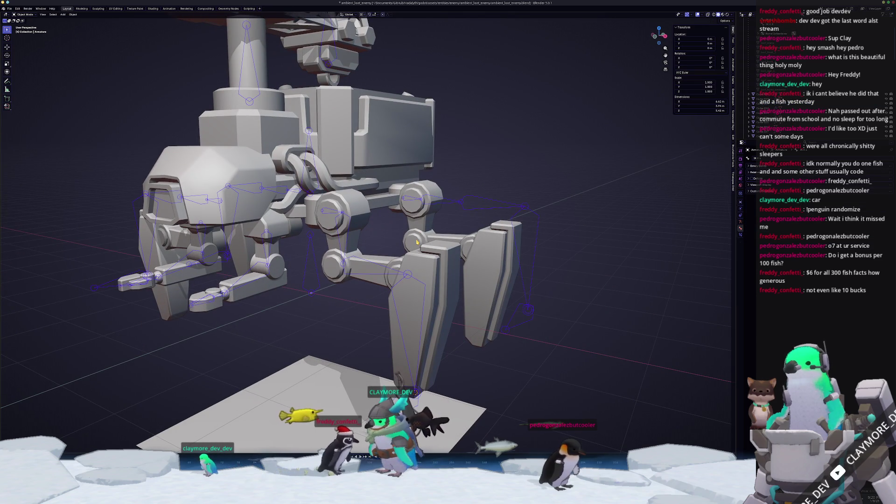
Step: Snap the head of bone Leg.R.3.L to the 3D cursor at knee mesh Cube.024
left_click(418, 242)
key("Tab")
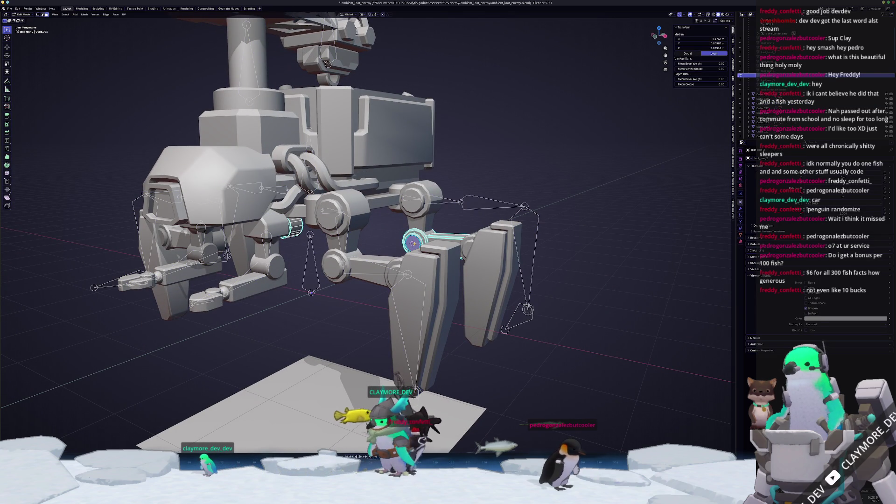
left_click(333, 249)
left_click(310, 292)
key("Tab")
left_click(461, 202)
key("shift+s")
left_click(446, 294)
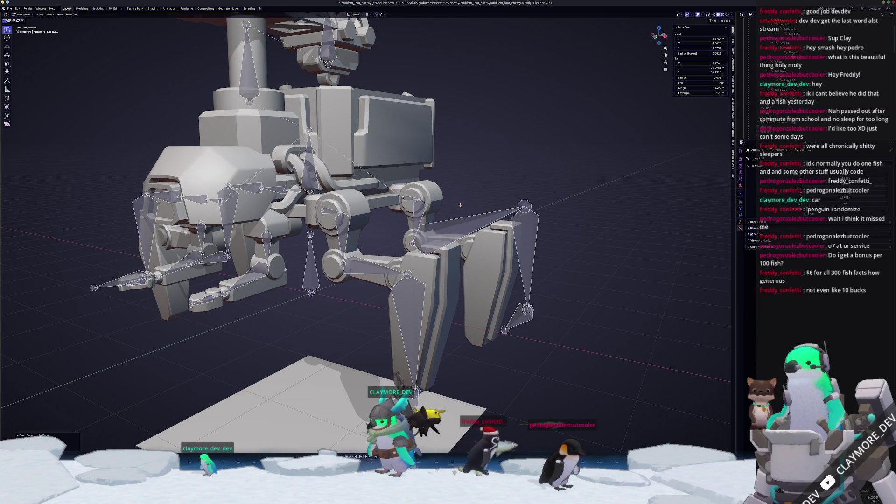
key("Tab")
Step: Select the round linked part of the claw mesh in Edit Mode, then clear the selection
mouse_move(447, 294)
middle_mouse_down()
mouse_move(455, 332)
mouse_move(495, 318)
middle_mouse_up()
scroll(455, 332, "down", 5)
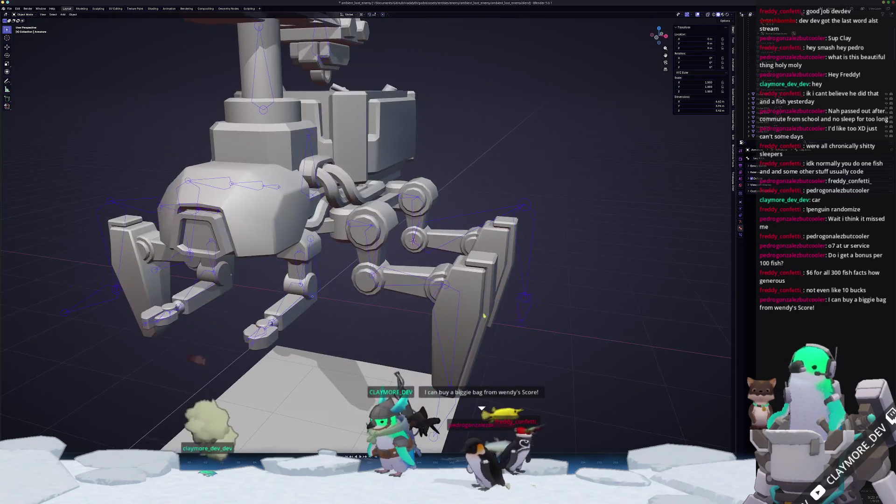
scroll(494, 318, "up", 6)
scroll(512, 264, "up", 2)
left_click(511, 264)
key("Tab")
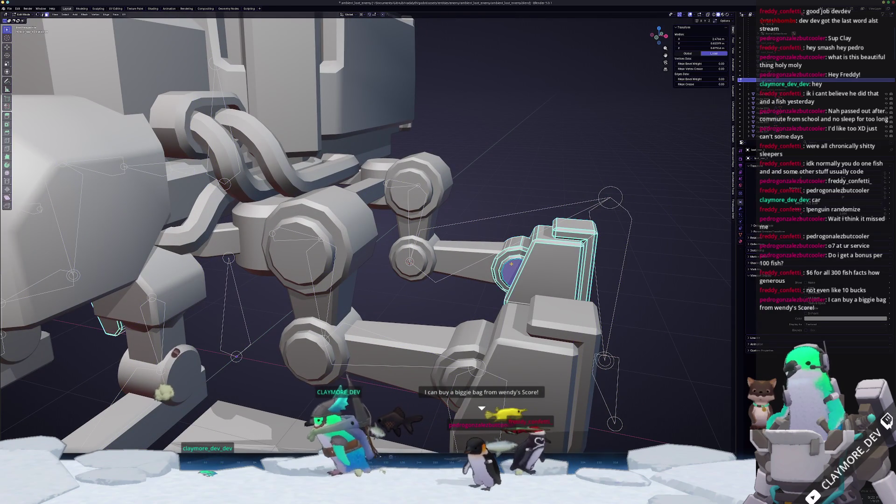
key("ctrl+l")
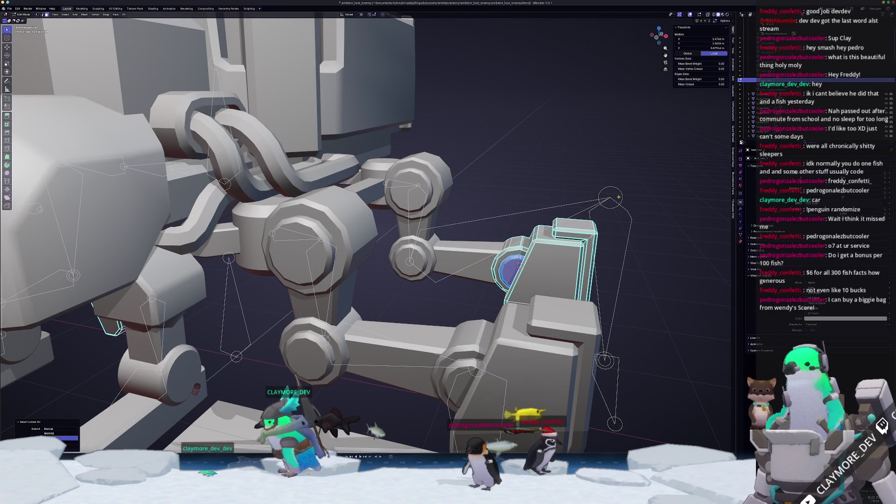
left_click(618, 197)
left_click(532, 203)
Step: Switch the armature between pose and edit modes, then select the rear claw mesh
left_click(620, 195)
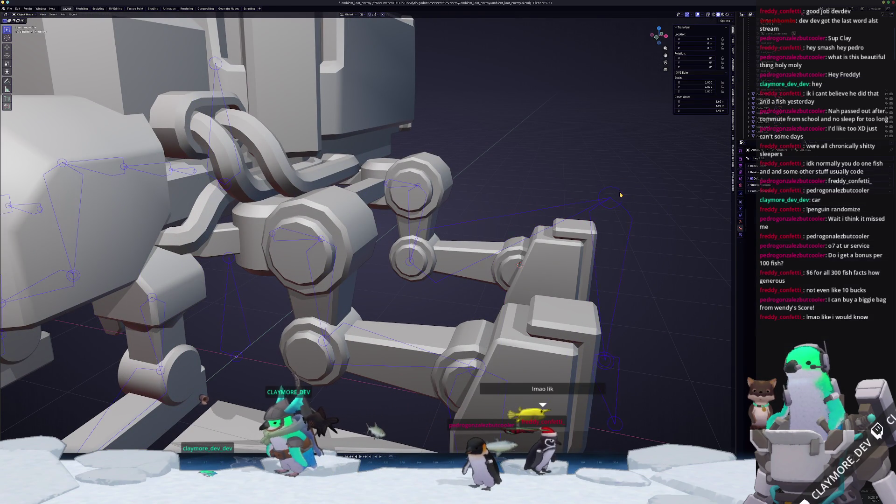
key("ctrl+Tab")
key("Tab")
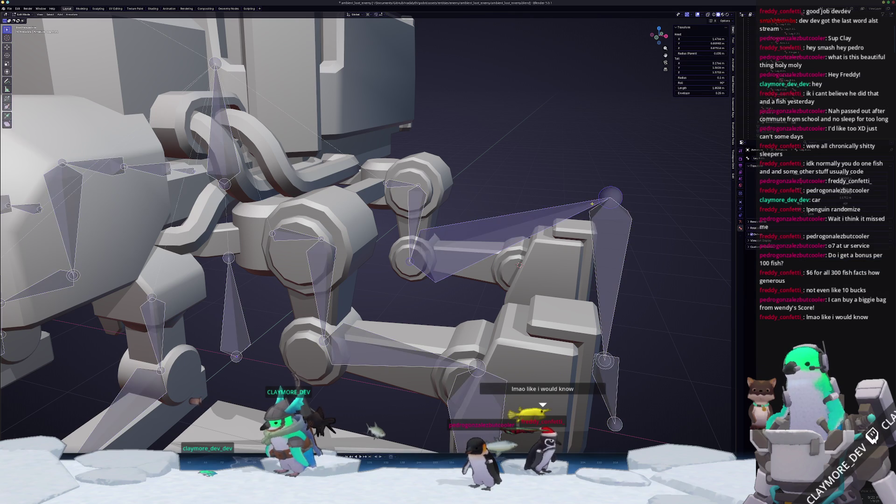
key("Tab")
left_click(607, 220)
middle_click_drag(607, 220, 596, 343)
Step: Snap the IK.R.L claw-tip bone onto the 3D cursor at the rear claw
key("Tab")
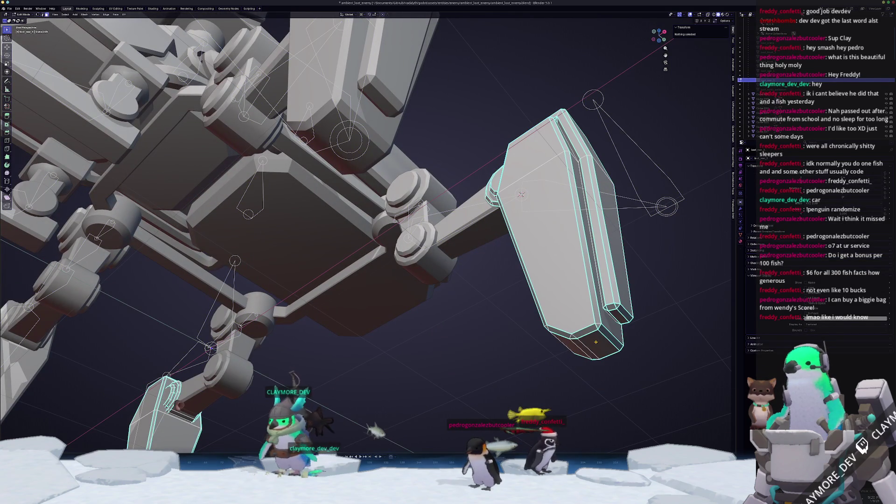
key("Tab")
scroll(596, 343, "down", 3)
left_click(551, 223)
key("Tab")
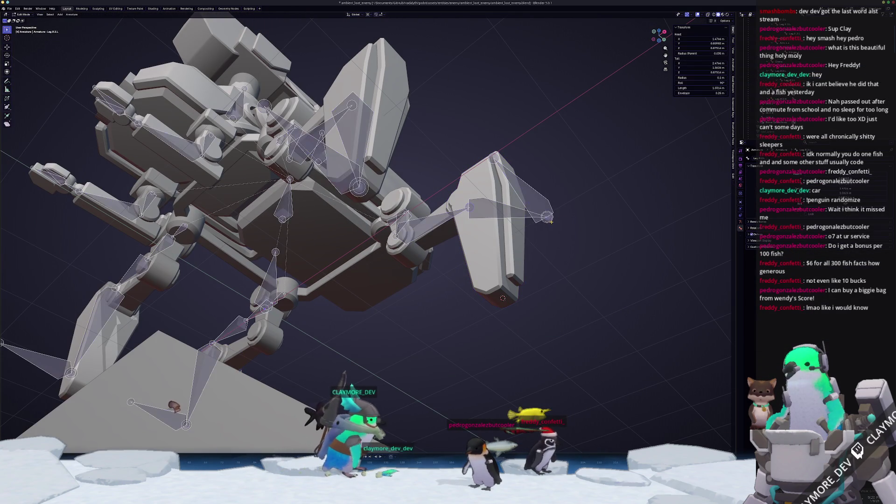
left_click(546, 245)
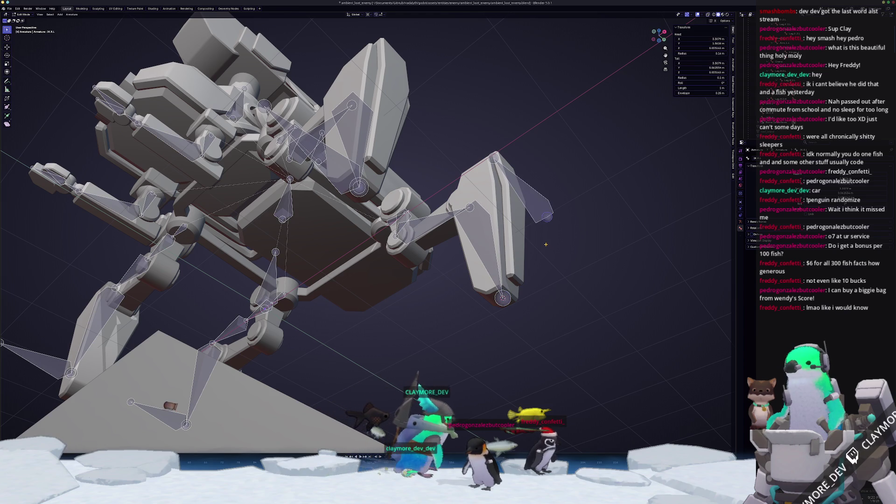
key("shift+s")
left_click(531, 173)
middle_click_drag(531, 173, 553, 279)
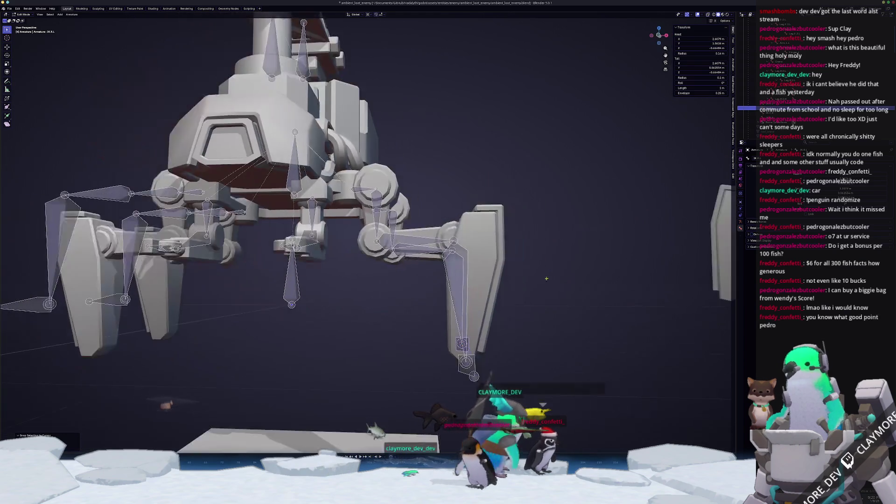
Step: Place the cursor on the cylinder's linked geometry and snap the selected bone onto it
middle_click_drag(392, 306, 446, 256)
key("Tab")
left_click(476, 254)
key("Tab")
key("ctrl+l")
key("Tab")
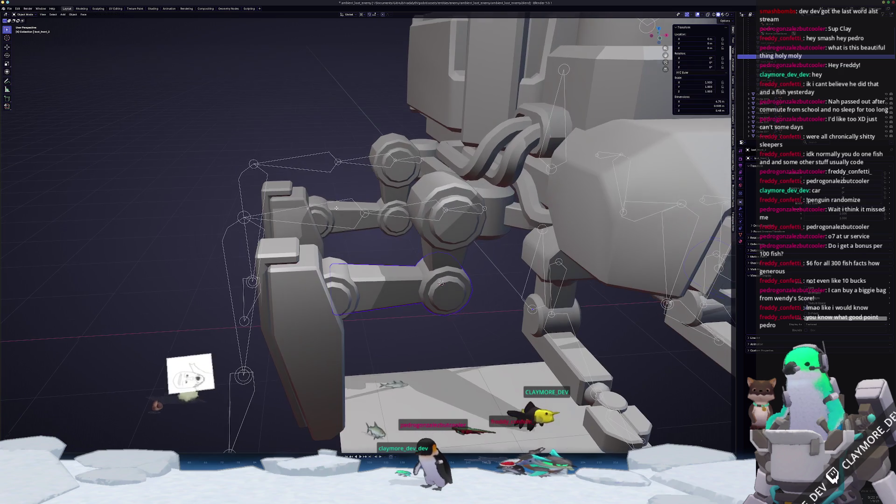
key("Tab")
key("shift+s")
left_click(376, 235)
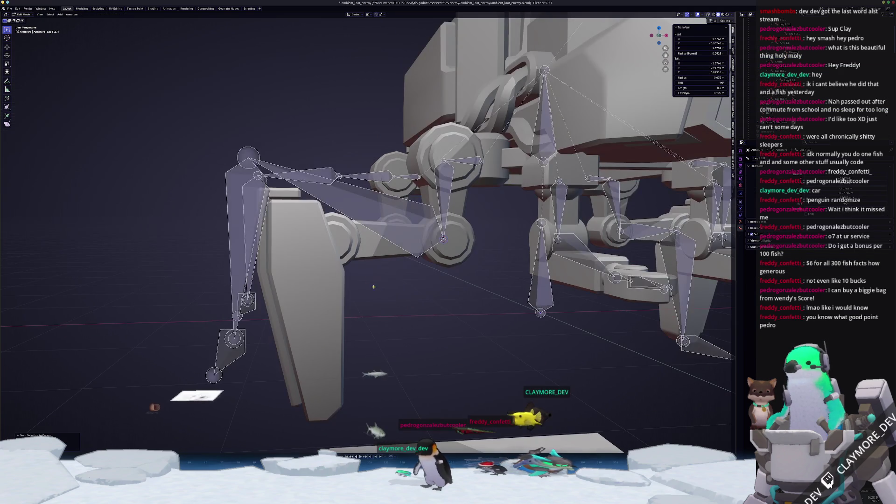
key("Tab")
Step: Check the left leg cylinder mesh, then put the armature back into bone editing
left_click(303, 280)
key("Tab")
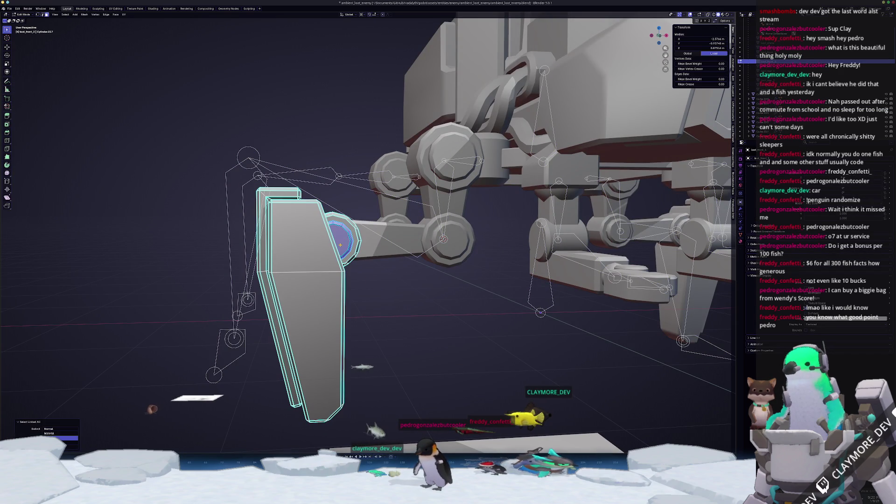
key("Tab")
middle_click_drag(330, 239, 258, 226)
key("Tab")
key("Tab")
left_click(258, 226)
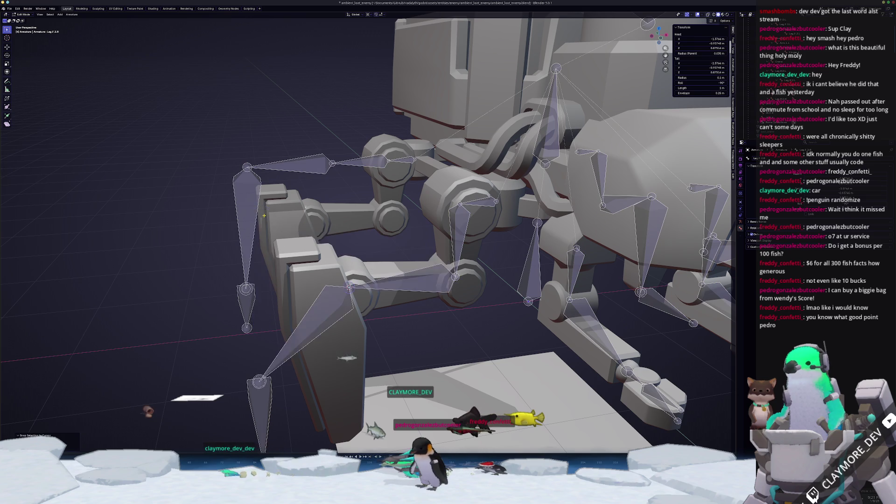
scroll(385, 290, "down", 4)
middle_click_drag(385, 290, 370, 295)
scroll(378, 291, "down", 3)
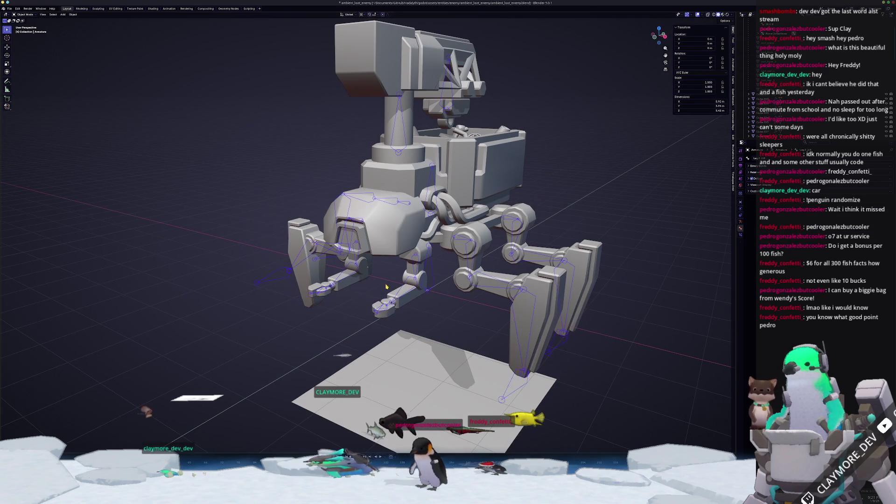
key("Tab")
Step: Symmetrize the leg bones with flipped direction, then switch the armature to Pose Mode
left_click(73, 14)
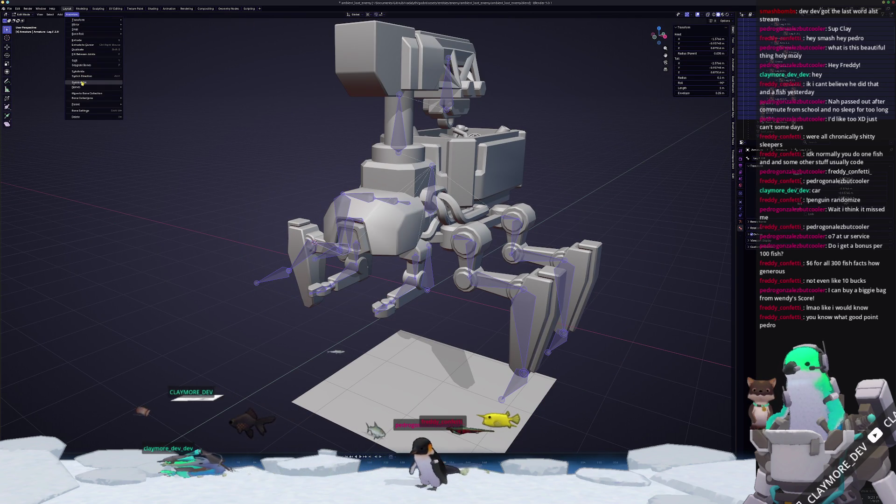
left_click(82, 81)
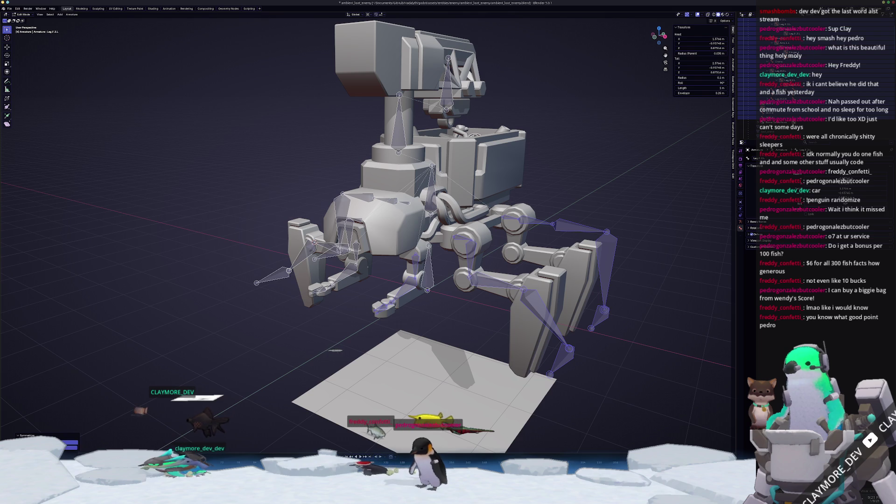
left_click(70, 447)
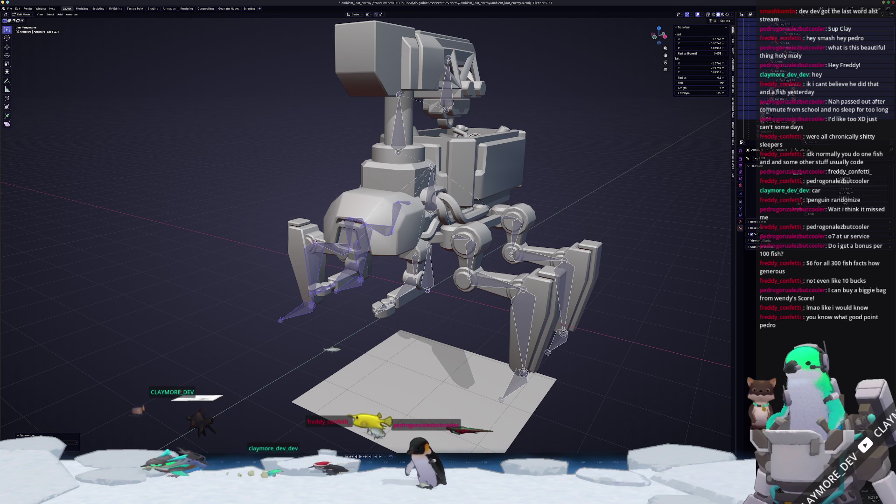
middle_click_drag(205, 373, 192, 378)
left_click(79, 367)
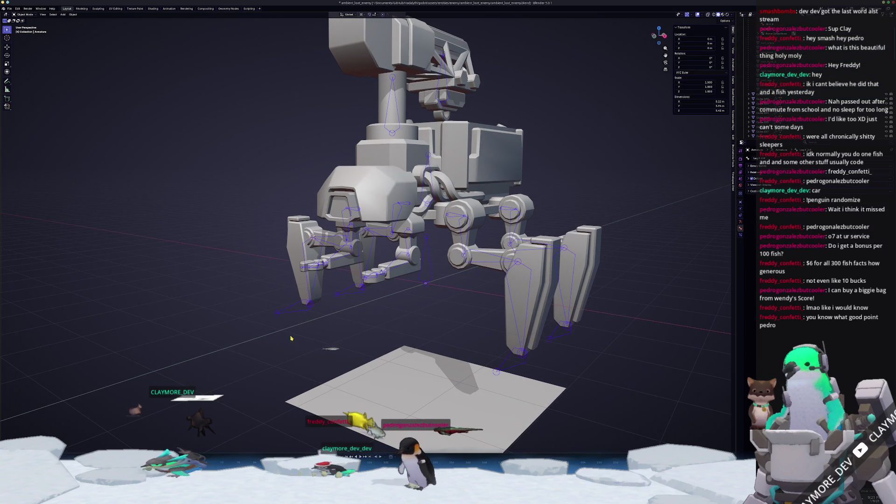
middle_click_drag(79, 366, 313, 338)
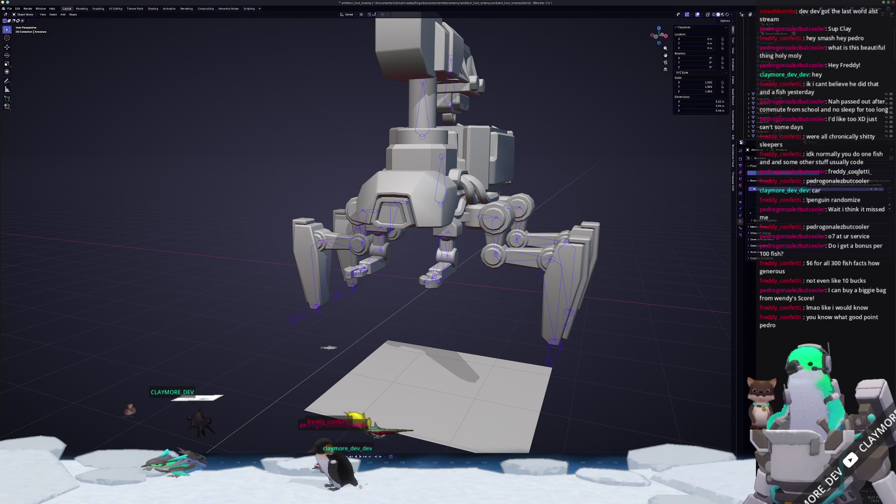
key("ctrl+Tab")
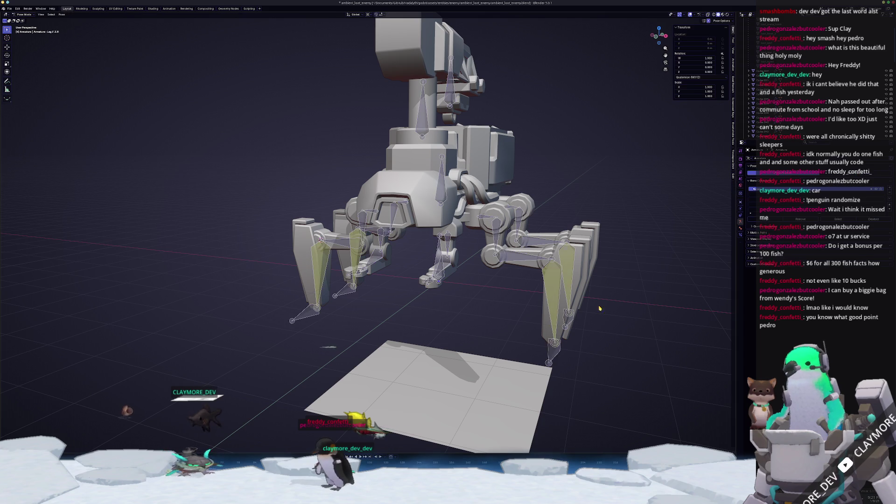
Step: Select the Torso bone and try lowering it along Z
left_click(440, 192)
key("g")
key("z")
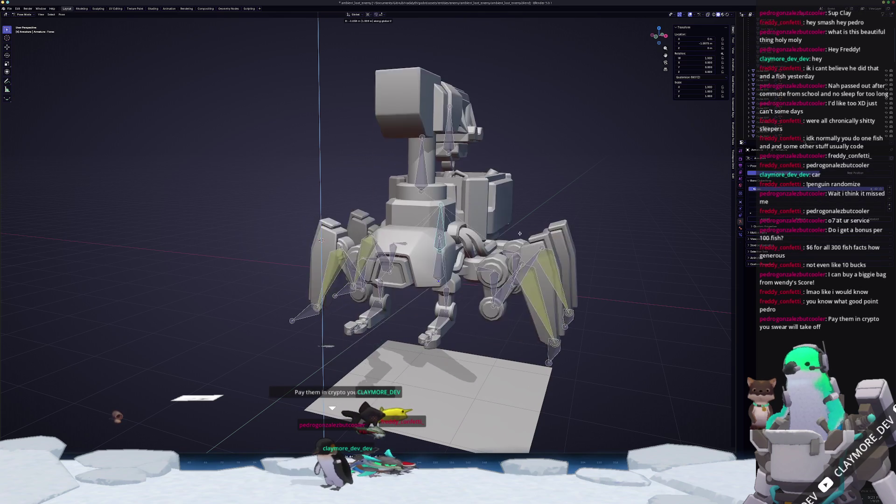
key("Escape")
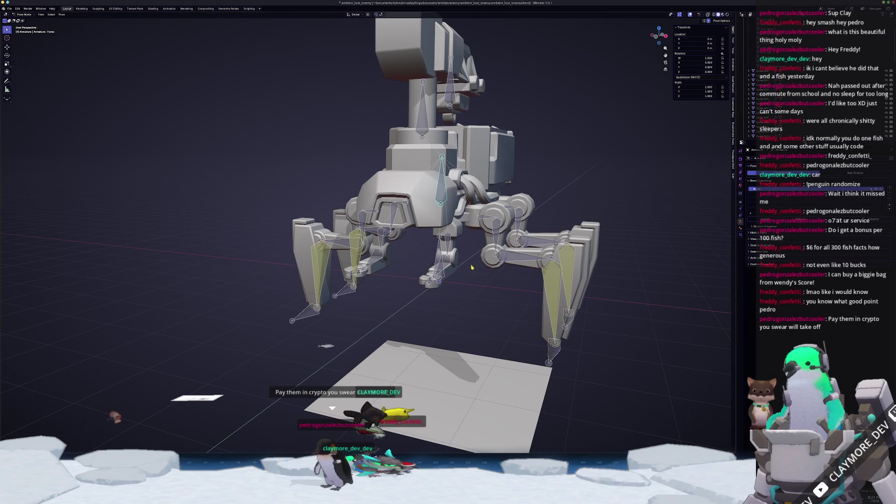
left_click(446, 241)
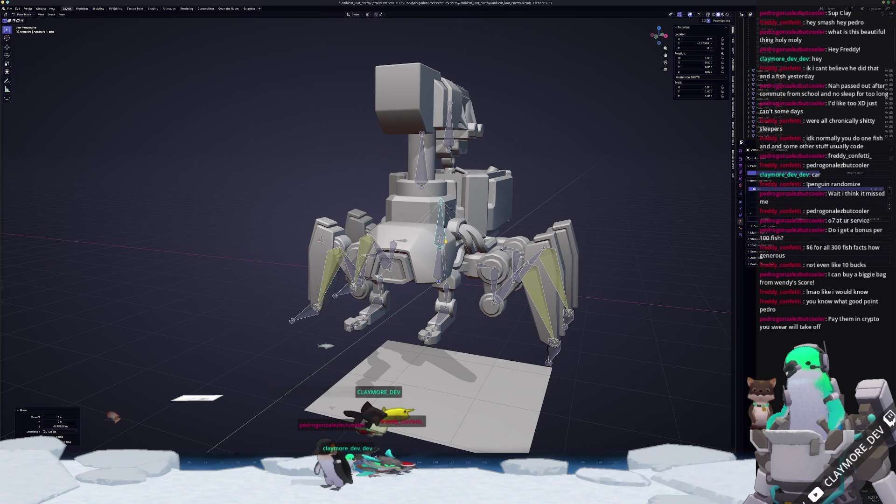
Step: In front view, shift the torso slightly along Z
key("KP_1")
scroll(467, 210, "up", 3)
key("g")
key("z")
left_click(585, 164)
scroll(580, 267, "up", 2)
middle_click_drag(604, 268, 572, 228)
Step: Try rotating the selected bone around X, then Z and Y, and cancel the rotation
key("r")
key("x")
key("x")
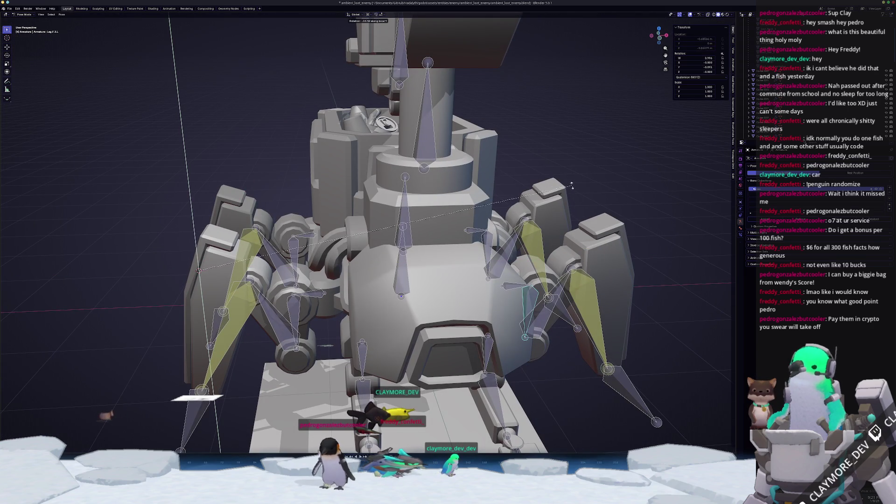
scroll(564, 235, "down", 5)
scroll(518, 300, "up", 4)
mouse_move(563, 236)
middle_mouse_down()
mouse_move(518, 301)
mouse_move(475, 323)
middle_mouse_up()
key("r")
key("z")
key("z")
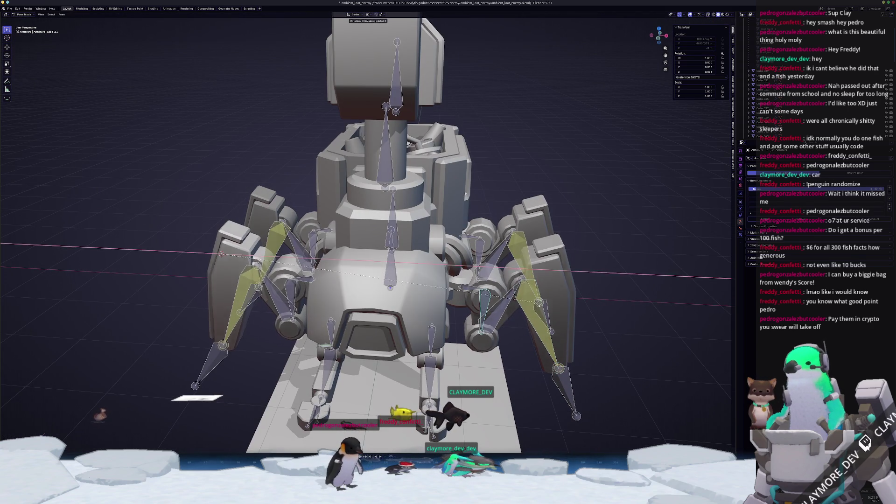
key("y")
key("y")
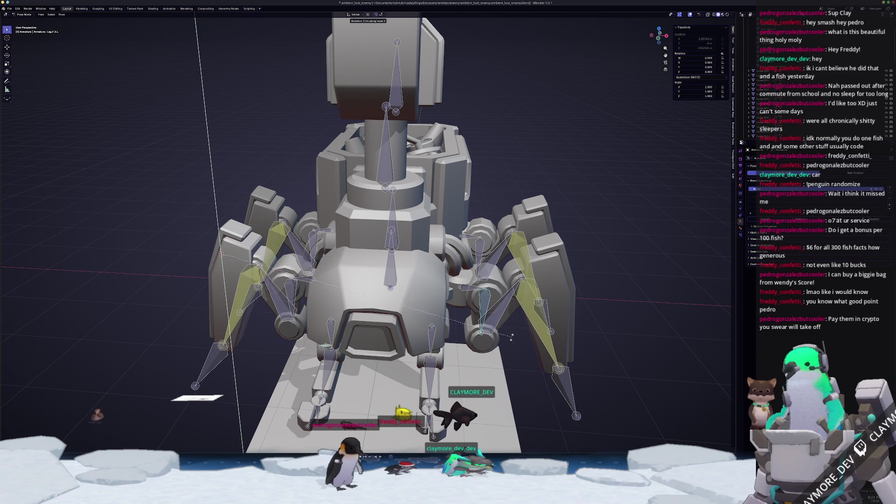
key("z")
key("z")
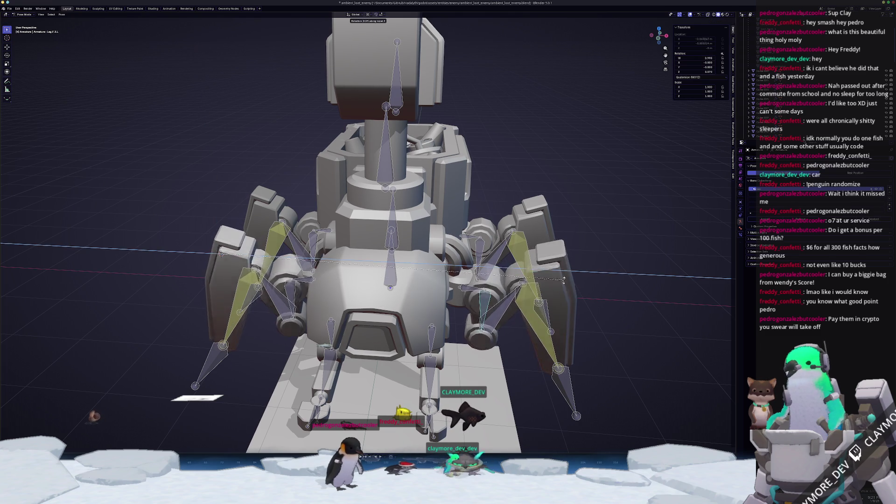
right_click(535, 286)
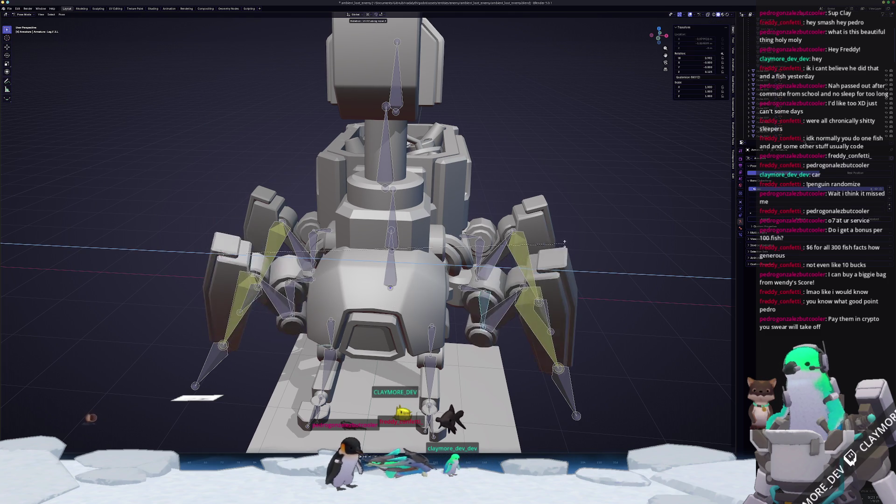
Step: Lower the Torso bone about 0.86 m along Z so the mech crouches
left_click(488, 291)
middle_click_drag(465, 290, 474, 300)
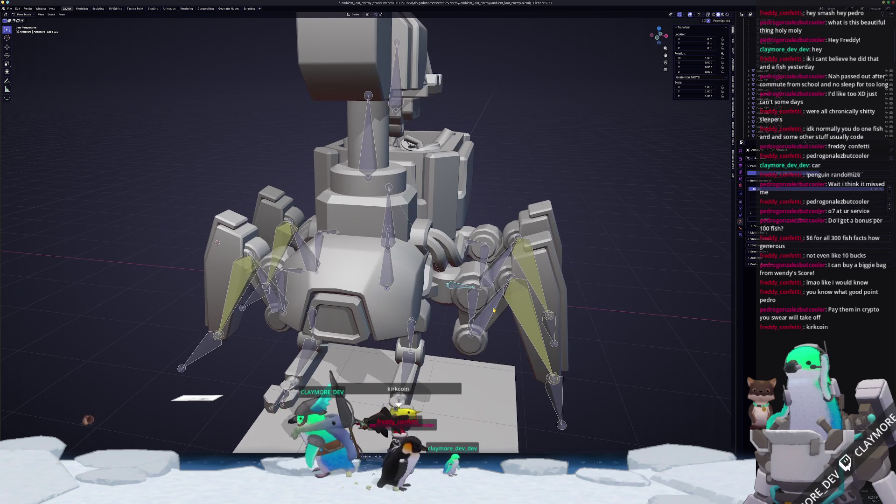
scroll(570, 298, "up", 1)
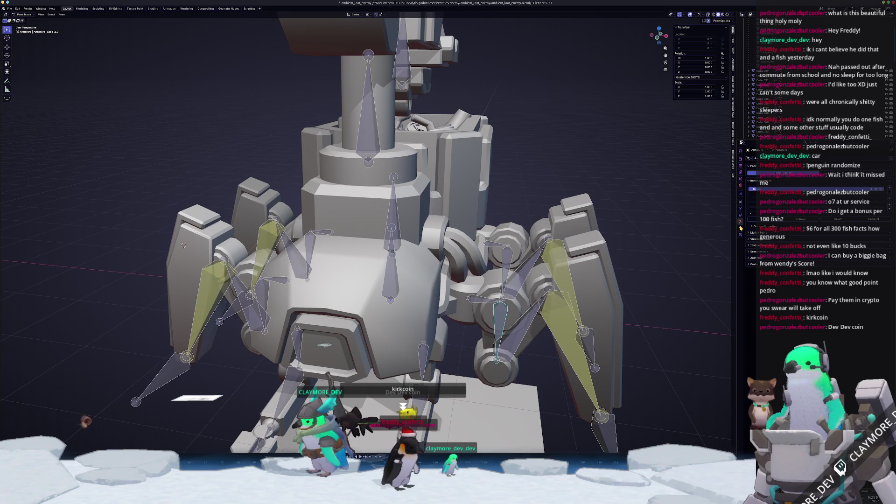
middle_click_drag(645, 234, 641, 250)
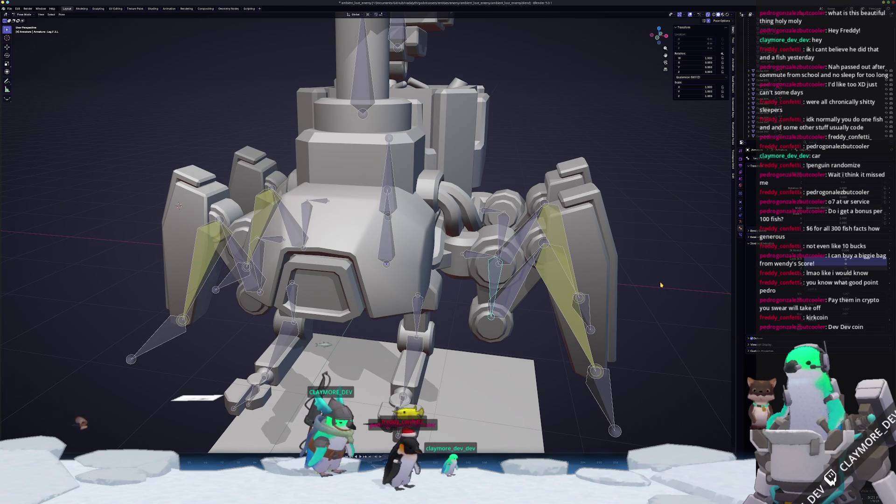
mouse_move(423, 263)
middle_mouse_down()
mouse_move(450, 258)
mouse_move(430, 256)
middle_mouse_up()
scroll(430, 256, "down", 3)
key("g")
key("z")
left_click(432, 258)
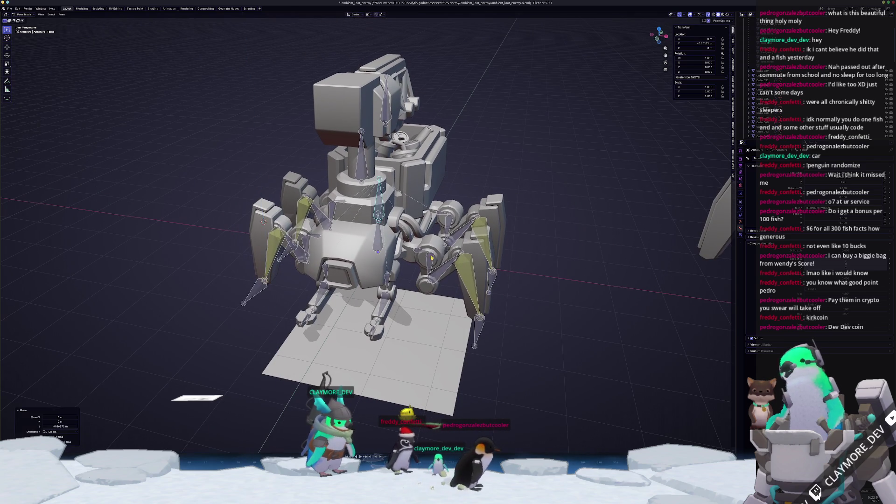
Step: Move the IK F.L foot control vertically to reset its height
left_click(475, 328)
key("g")
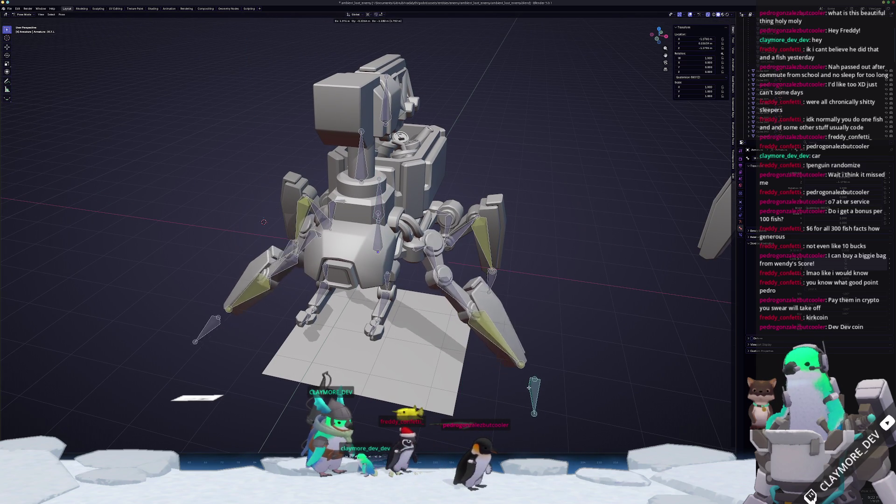
right_click(513, 357)
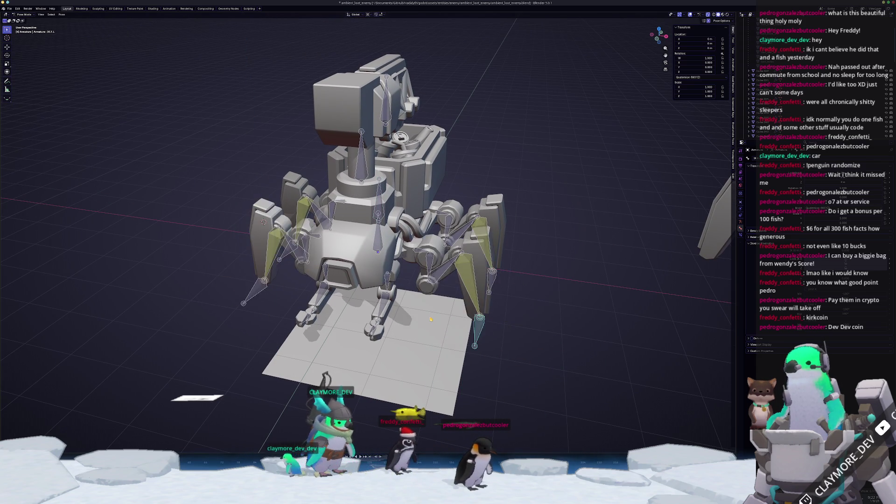
scroll(492, 295, "up", 2)
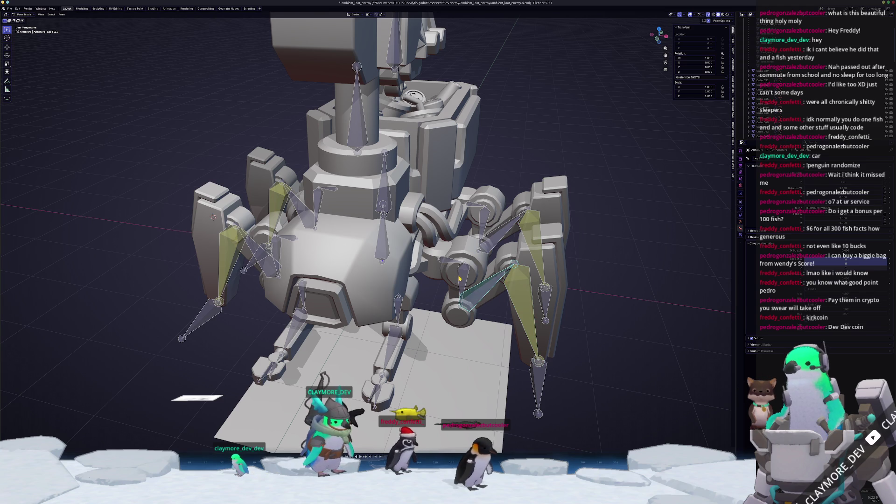
middle_click_drag(513, 314, 520, 330)
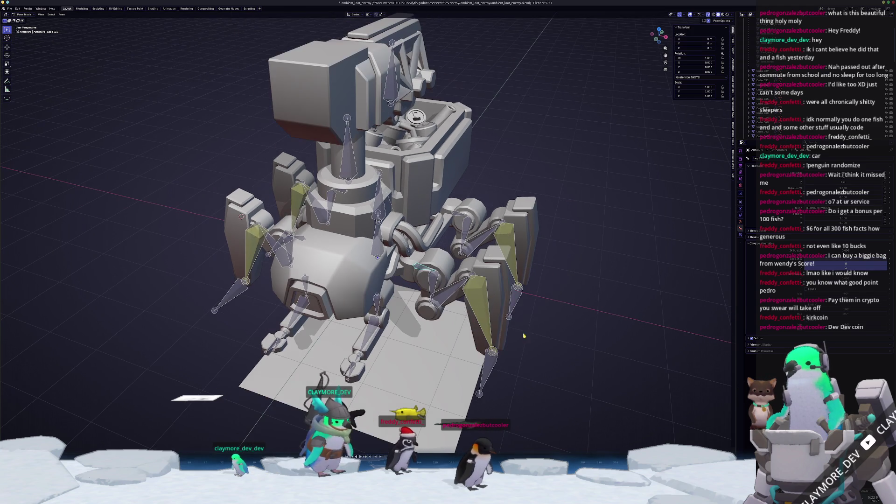
key("g")
key("shift+z")
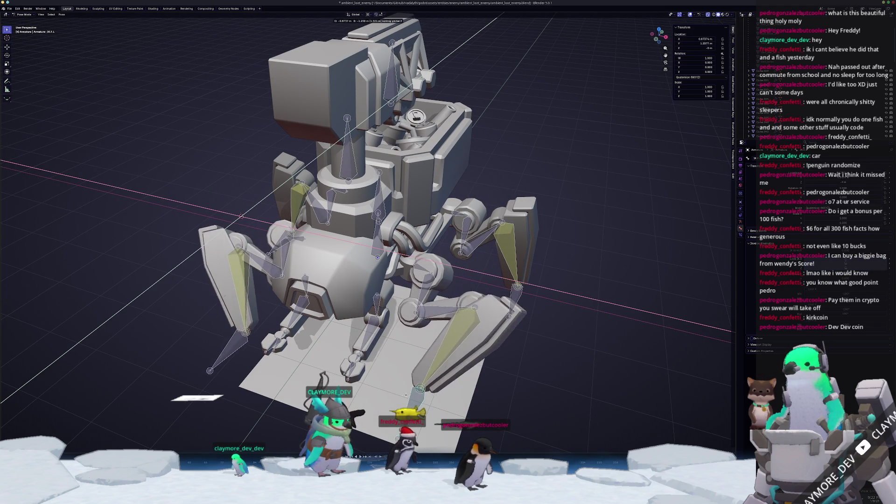
key("Escape")
Step: Restore front-middle leg Leg.F.O.L to a straight pose and put the armature in Edit Mode
left_click(420, 272)
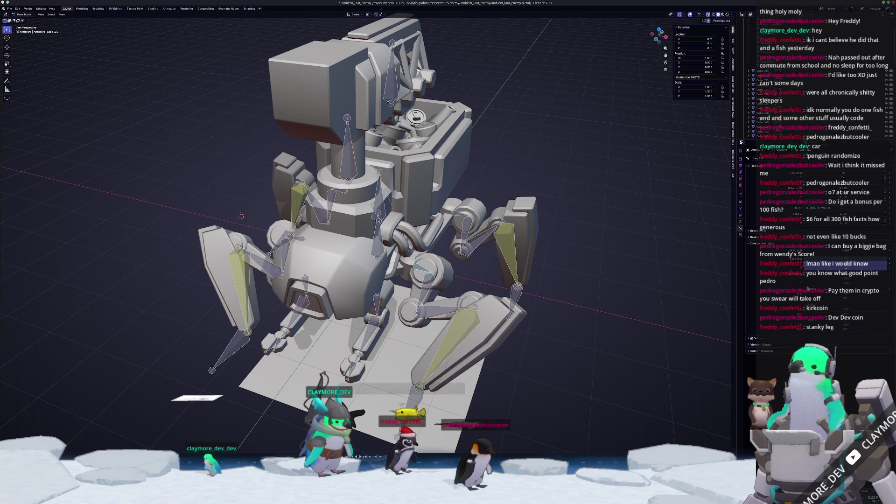
middle_click_drag(536, 342, 495, 330)
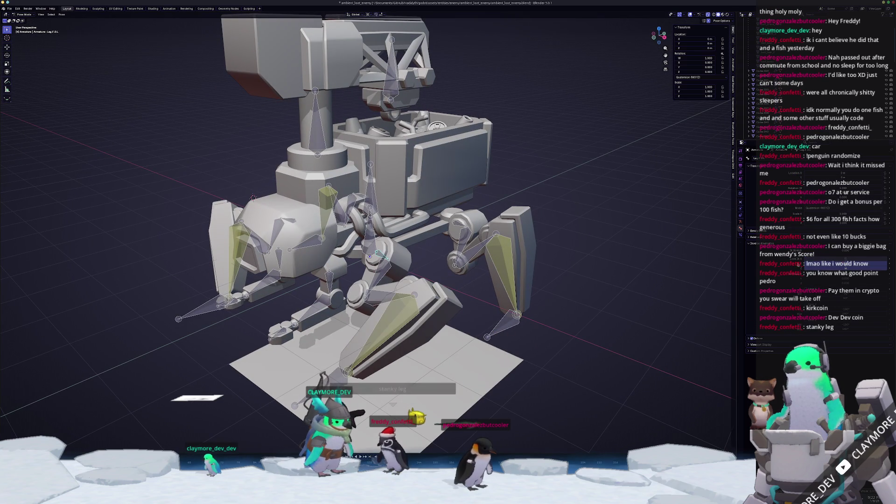
key("ctrl+z")
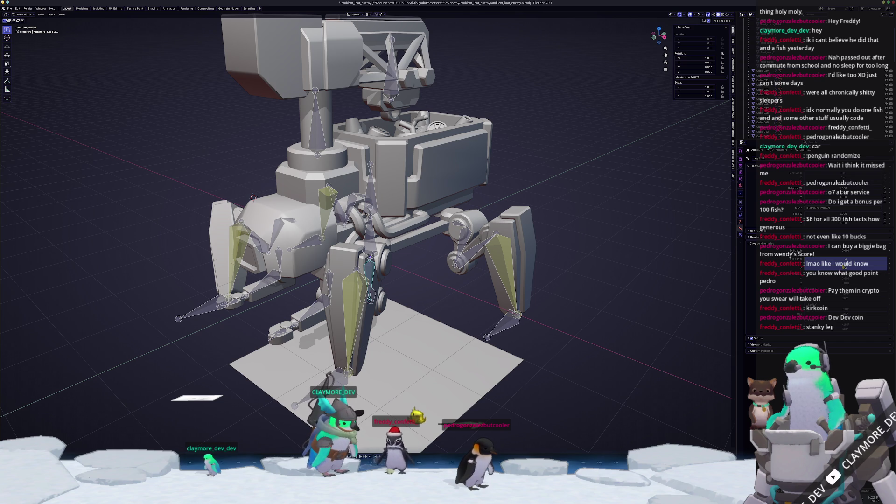
middle_click_drag(536, 303, 583, 312)
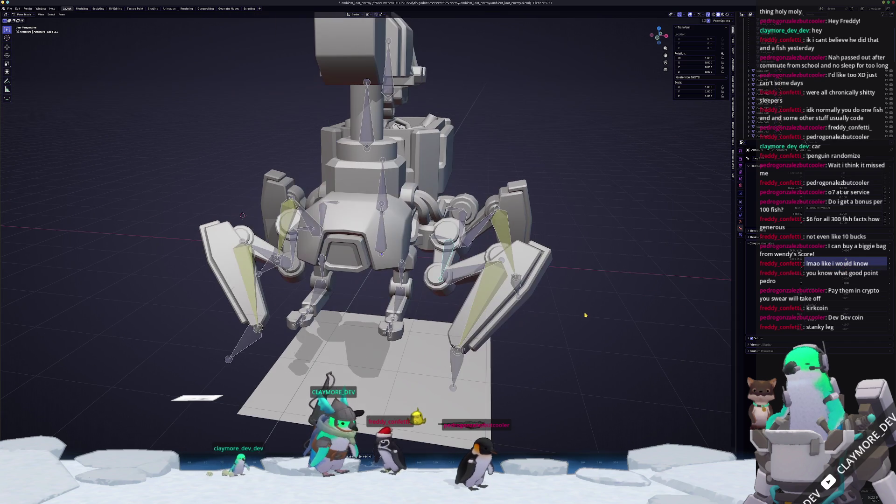
key("Tab")
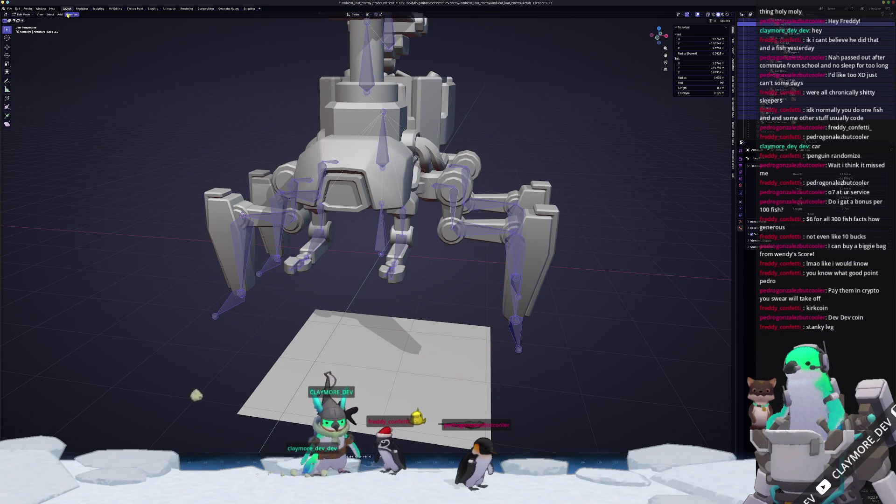
Step: Recalculate the leg bones' roll to the Global -Y Axis
left_click(72, 16)
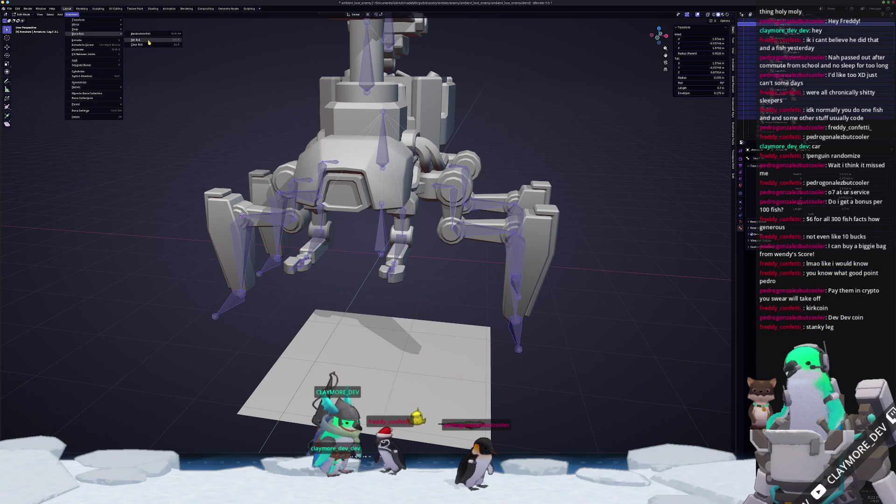
mouse_move(177, 34)
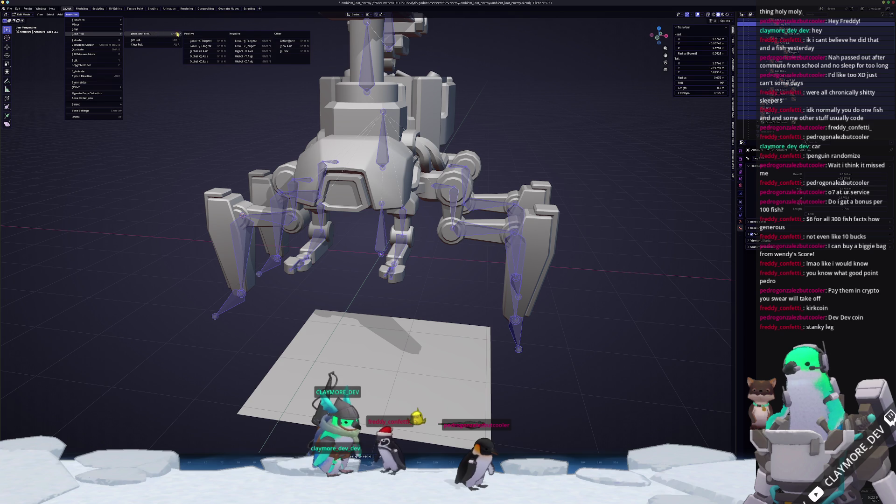
left_click(258, 58)
Step: In Pose Mode, lower the IK F.L foot control vertically to Z 0
key("Tab")
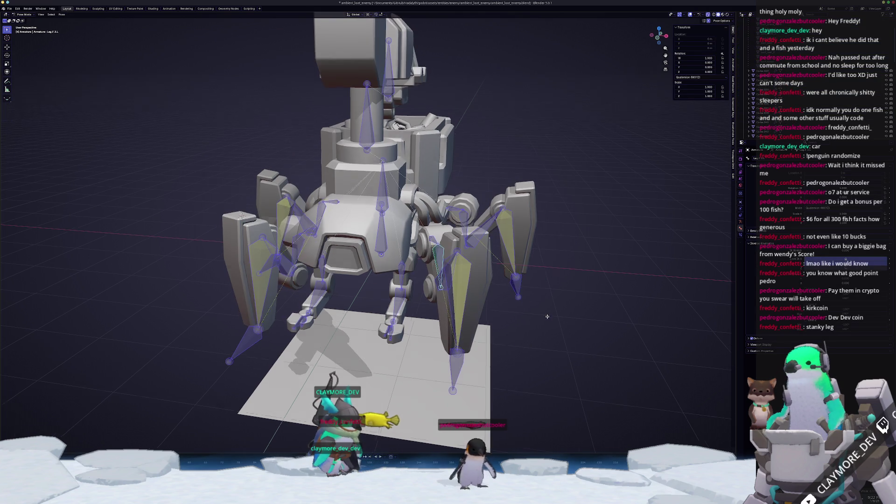
mouse_move(518, 326)
left_mouse_down()
mouse_move(534, 394)
mouse_move(621, 347)
mouse_move(532, 361)
mouse_move(588, 373)
mouse_move(487, 354)
mouse_move(534, 355)
mouse_move(505, 354)
left_mouse_up()
key("shift+z")
middle_click_drag(505, 354, 410, 321)
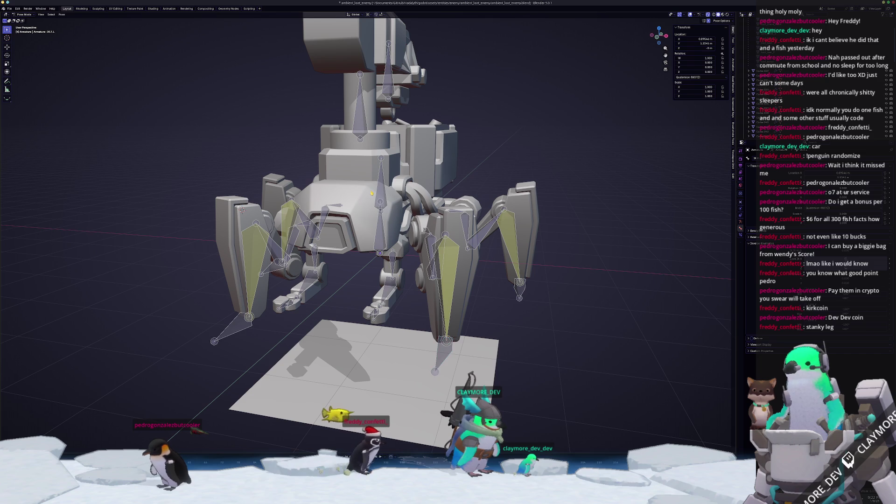
Step: Shift the Torso bone to a new position in front view
middle_click_drag(375, 193, 390, 187)
mouse_move(390, 186)
left_mouse_down()
mouse_move(392, 178)
mouse_move(410, 199)
mouse_move(408, 211)
mouse_move(397, 158)
mouse_move(386, 156)
mouse_move(357, 201)
mouse_move(367, 208)
mouse_move(365, 188)
mouse_move(393, 196)
mouse_move(423, 227)
mouse_move(408, 230)
left_mouse_up()
middle_click_drag(408, 229, 498, 309)
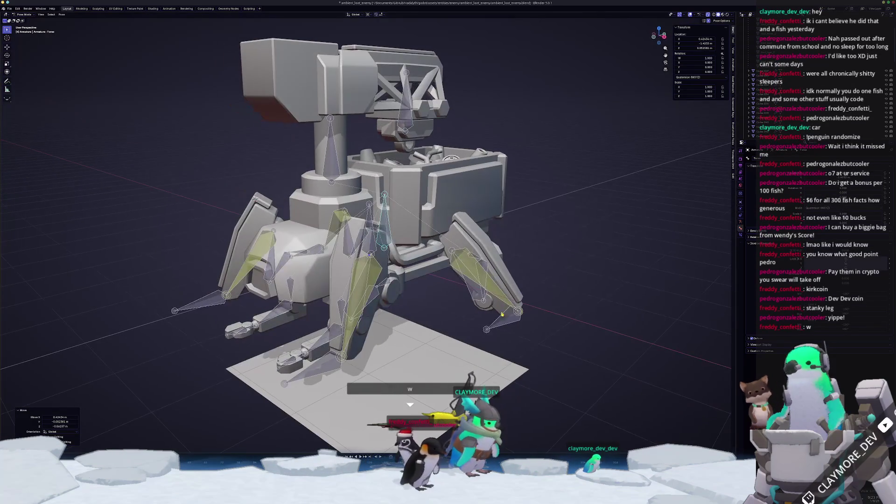
Step: Slide the right foot control and another leg bone outward, then select Leg R.L
mouse_move(564, 316)
left_mouse_down()
mouse_move(523, 313)
mouse_move(629, 331)
mouse_move(619, 343)
left_mouse_up()
middle_click_drag(618, 343, 537, 361)
key("g")
left_click(420, 354)
mouse_move(420, 354)
middle_mouse_down()
mouse_move(382, 329)
mouse_move(379, 258)
middle_mouse_up()
left_click(379, 258)
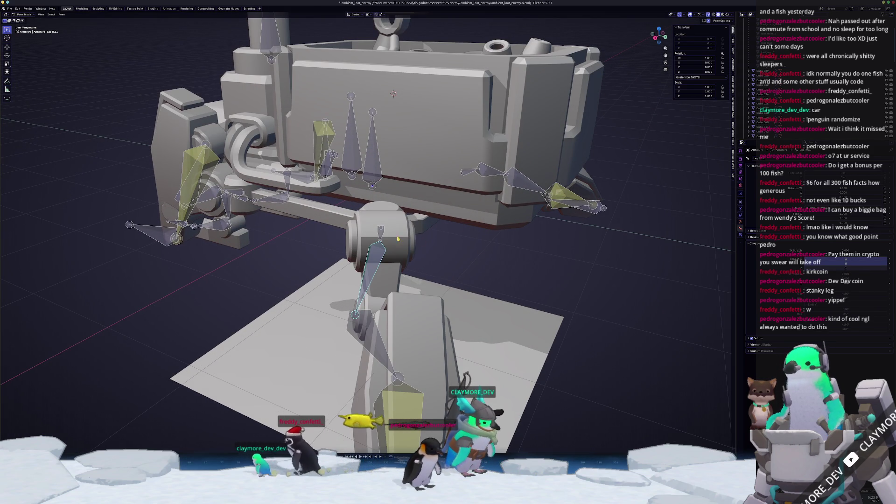
Step: Trial-rotate the selected leg bone around its local axes, cancelling each rotation
key("r")
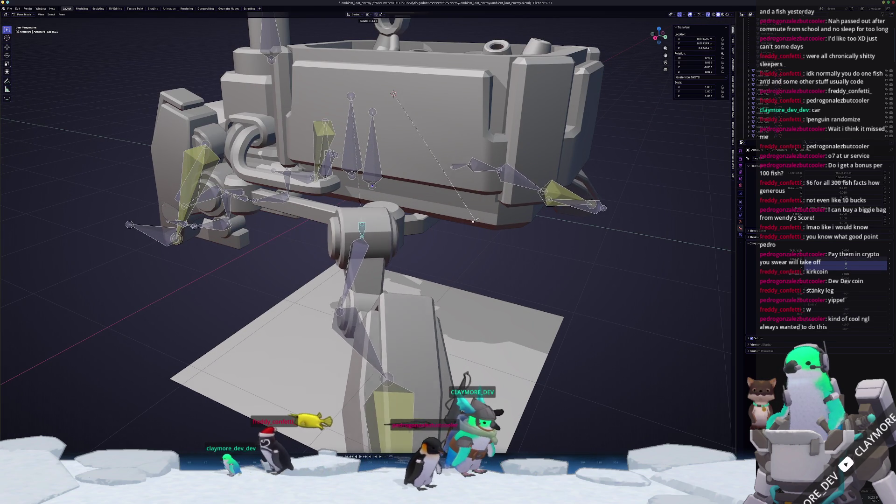
key("Escape")
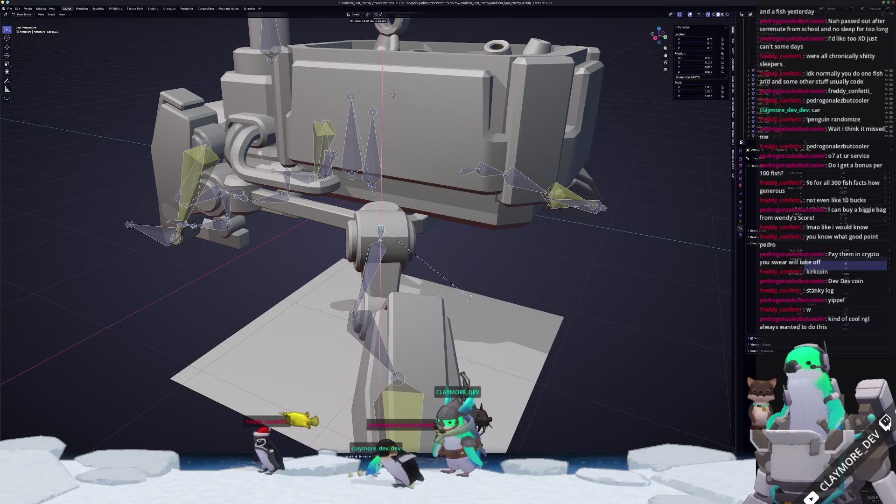
middle_click_drag(481, 280, 463, 245)
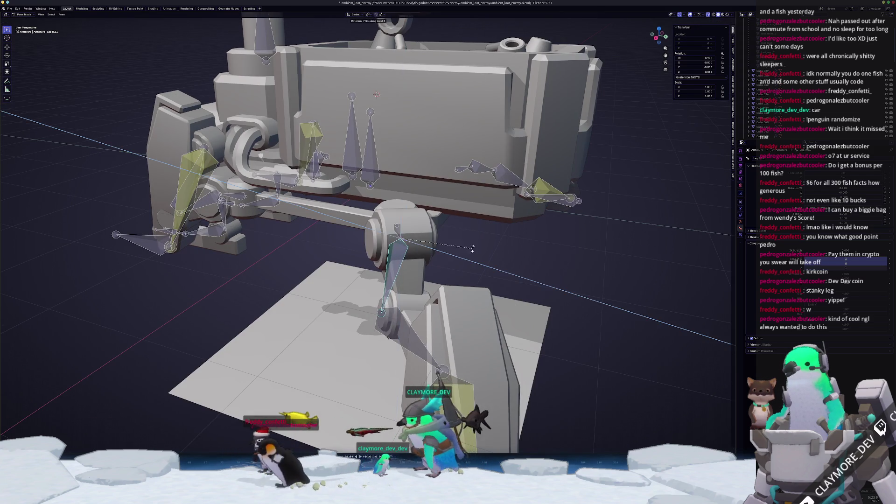
key("r")
key("z")
key("z")
key("y")
key("y")
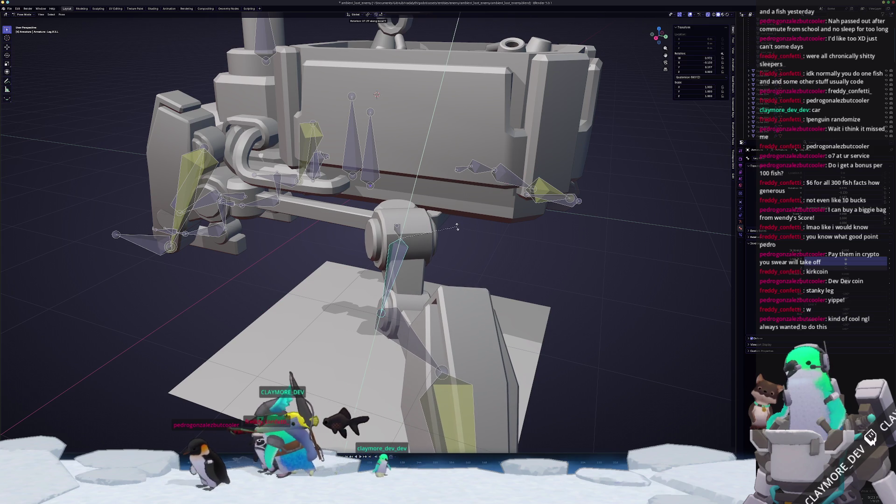
key("r")
mouse_move(486, 254)
middle_mouse_down()
mouse_move(483, 282)
mouse_move(497, 311)
mouse_move(496, 259)
mouse_move(478, 246)
middle_mouse_up()
key("Escape")
key("r")
key("Escape")
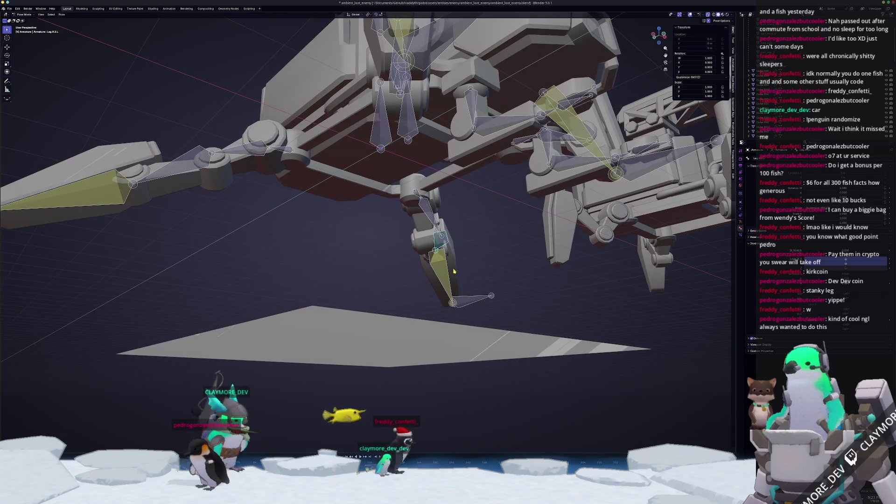
scroll(478, 246, "up", 5)
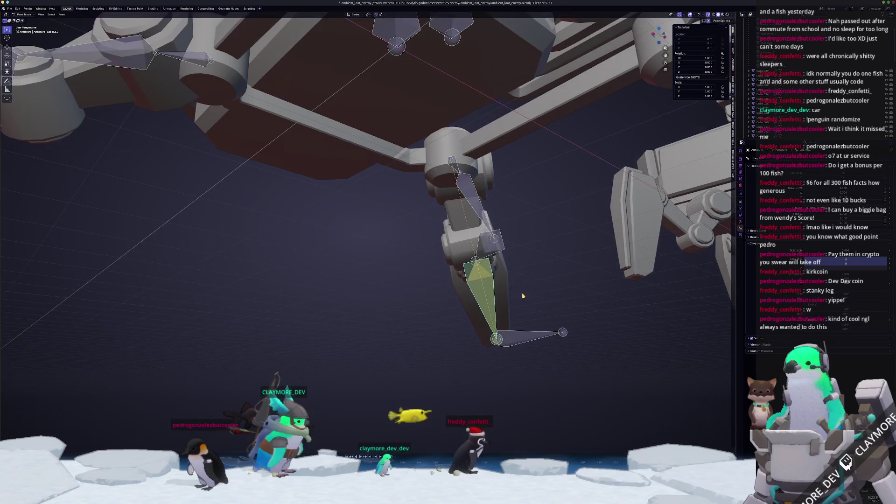
mouse_move(457, 273)
middle_mouse_down()
mouse_move(462, 189)
mouse_move(452, 211)
mouse_move(492, 204)
mouse_move(477, 240)
mouse_move(462, 236)
mouse_move(461, 216)
middle_mouse_up()
Step: Lower the Torso bone to about -0.548 m on Z and check it from the right side
key("a")
scroll(461, 216, "down", 3)
left_click(269, 116)
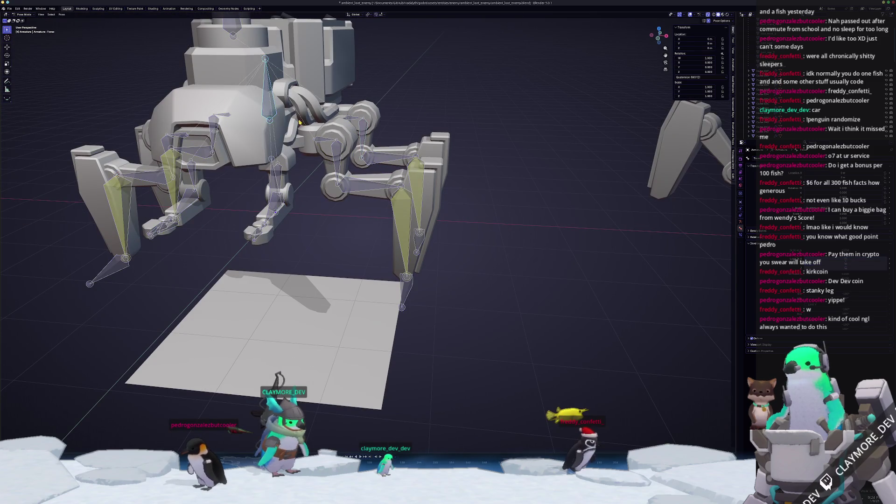
key("g")
key("z")
left_click(308, 157)
mouse_move(308, 157)
middle_mouse_down()
mouse_move(265, 198)
mouse_move(355, 199)
mouse_move(380, 204)
mouse_move(381, 216)
mouse_move(407, 198)
middle_mouse_up()
left_click(379, 198)
scroll(379, 199, "up", 3)
scroll(380, 199, "down", 3)
key("KP_3")
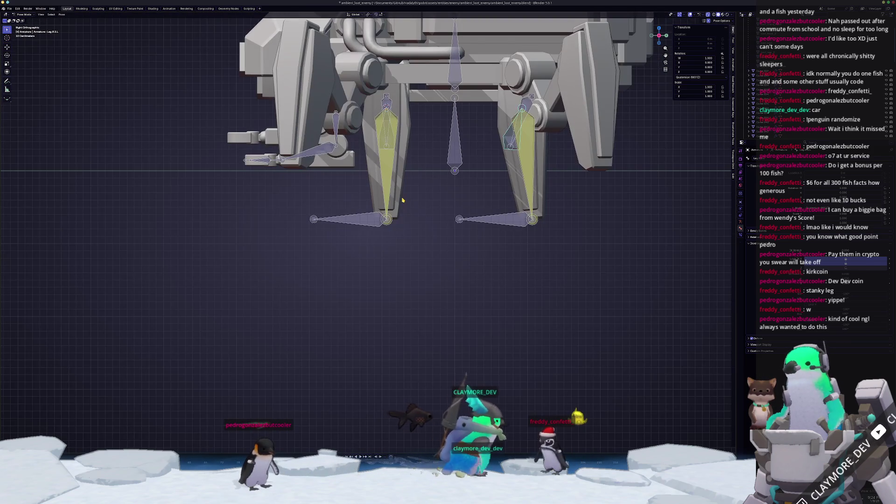
Step: Select the small leg control bone and nudge its IK constraint value
scroll(462, 239, "up", 5)
scroll(462, 240, "up", 3, "shift")
scroll(444, 229, "down", 5, "ctrl")
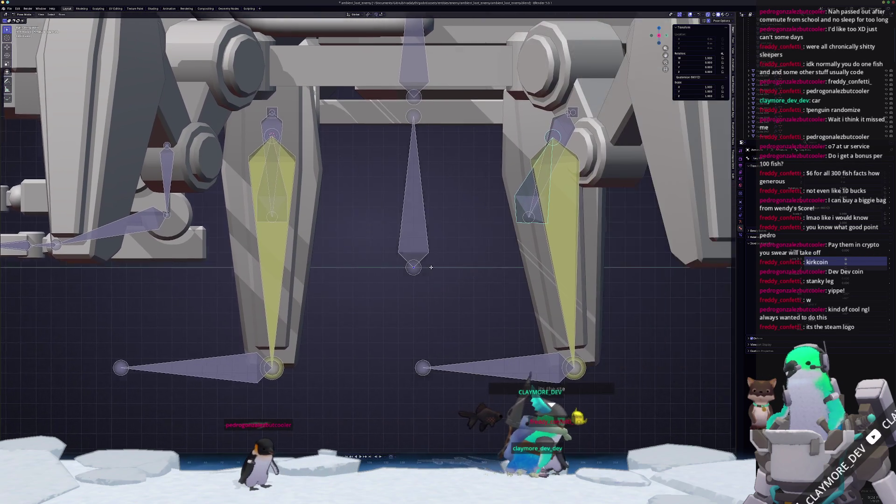
mouse_move(455, 211)
middle_mouse_down()
mouse_move(463, 224)
mouse_move(451, 267)
mouse_move(454, 254)
middle_mouse_up()
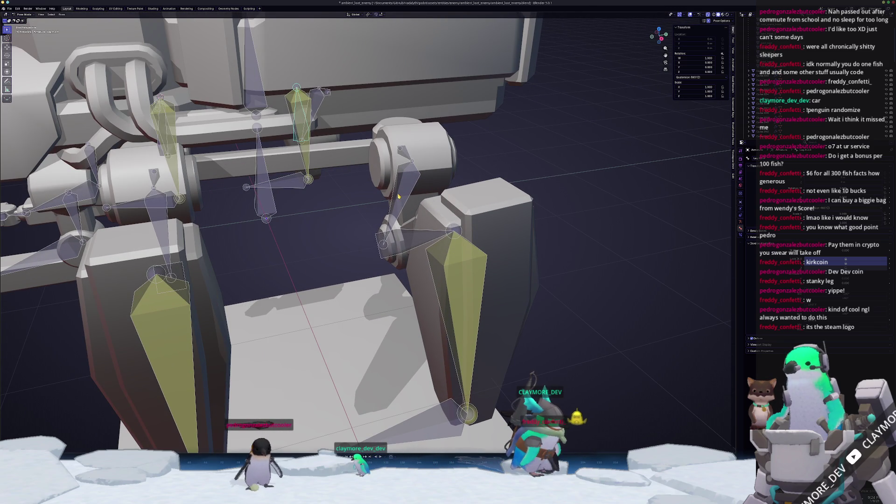
left_click(399, 158)
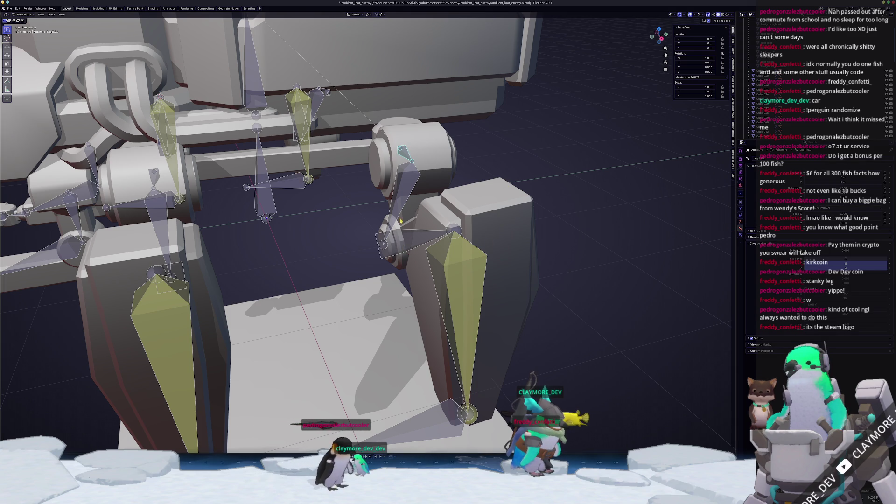
left_click_drag(840, 265, 843, 269)
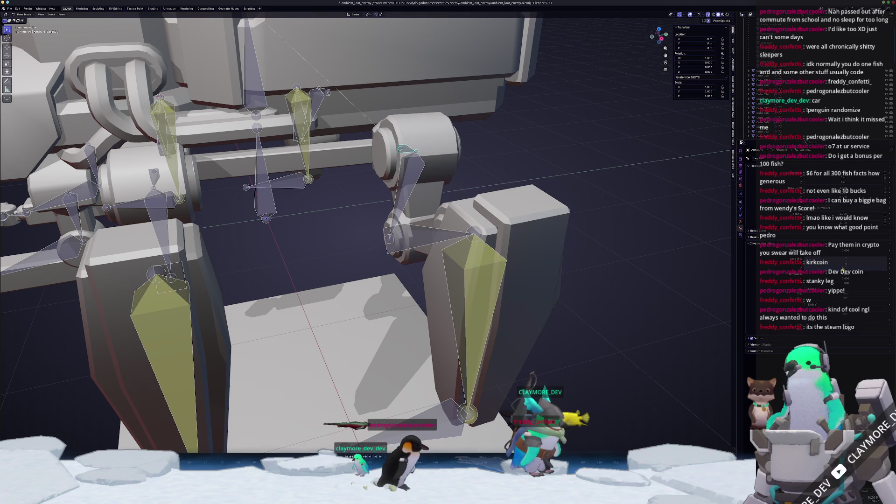
Step: Test-rotate the control bone on its Z and local X axes, cancelling both
middle_click_drag(654, 234, 602, 224)
key("r")
key("z")
key("z")
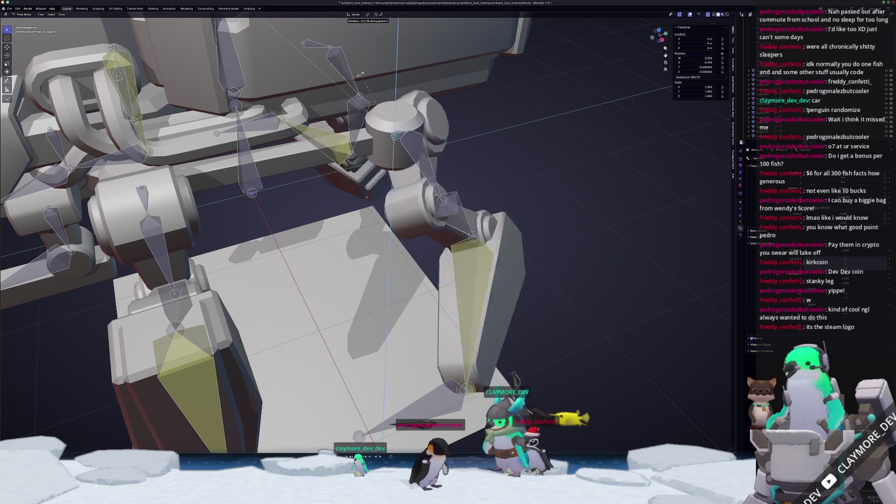
key("Escape")
middle_click_drag(374, 116, 415, 152)
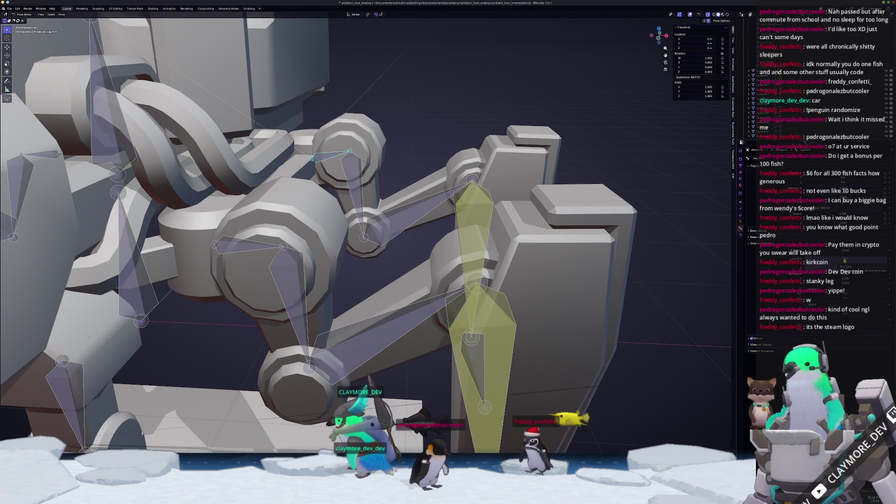
key("r")
key("x")
key("x")
key("Escape")
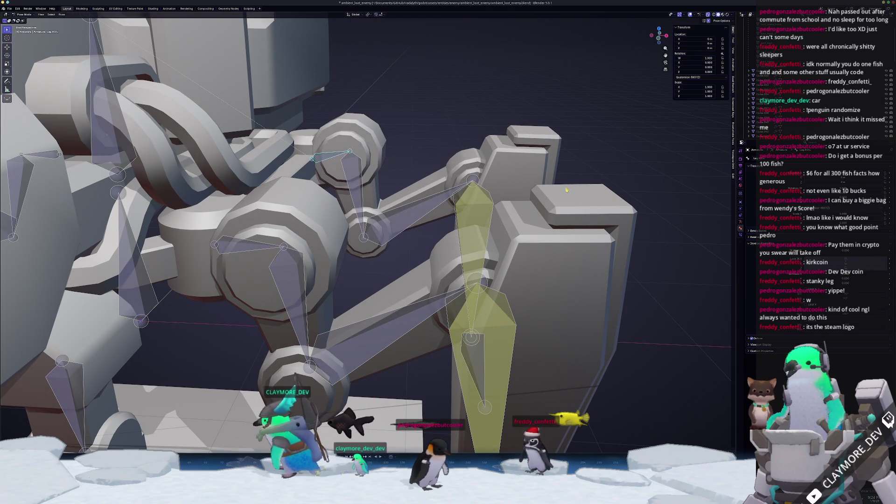
Step: Enter a new IK constraint value to re-pose the leg chain
left_click(845, 262)
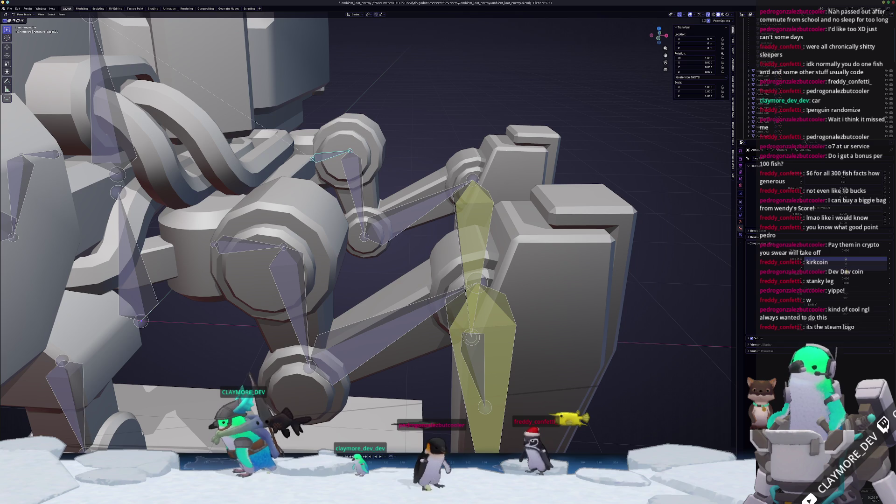
key("Return")
key("Return")
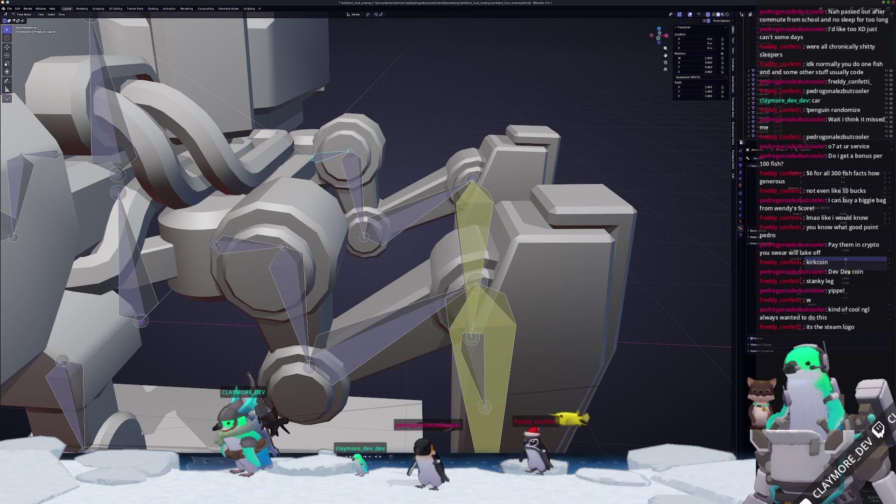
left_click(846, 269)
scroll(519, 207, "down", 5)
Step: Finish the bone rotation and nudge the IK constraint value to swing the lower leg
middle_click_drag(513, 208, 485, 213)
scroll(479, 214, "up", 4)
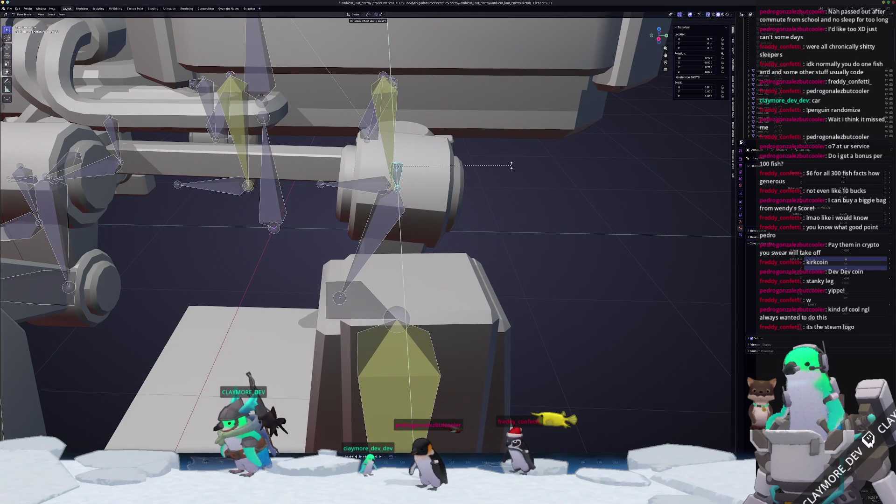
left_click(520, 224)
mouse_move(520, 224)
middle_mouse_down()
mouse_move(449, 151)
mouse_move(487, 155)
middle_mouse_up()
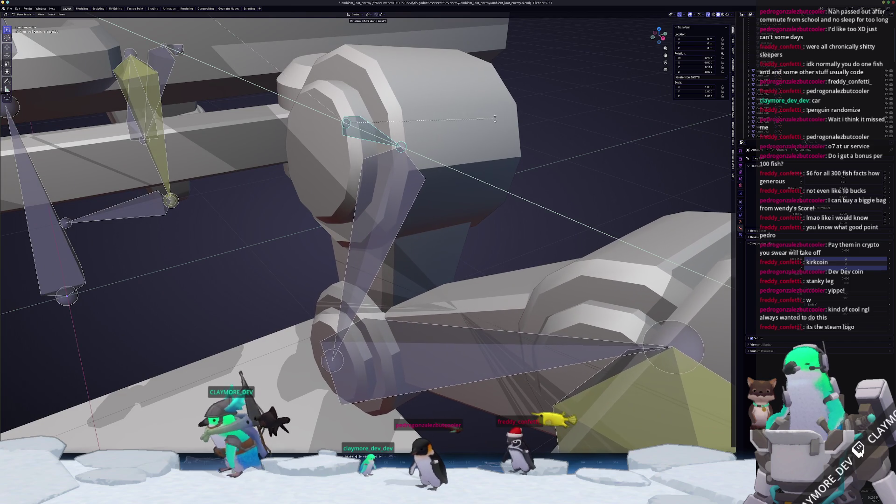
right_click(508, 153)
left_click_drag(846, 265, 849, 266)
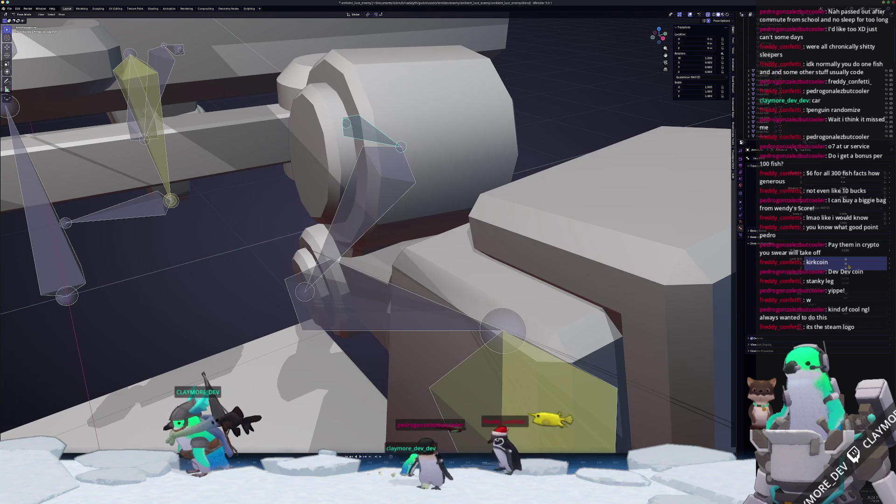
scroll(462, 219, "down", 2)
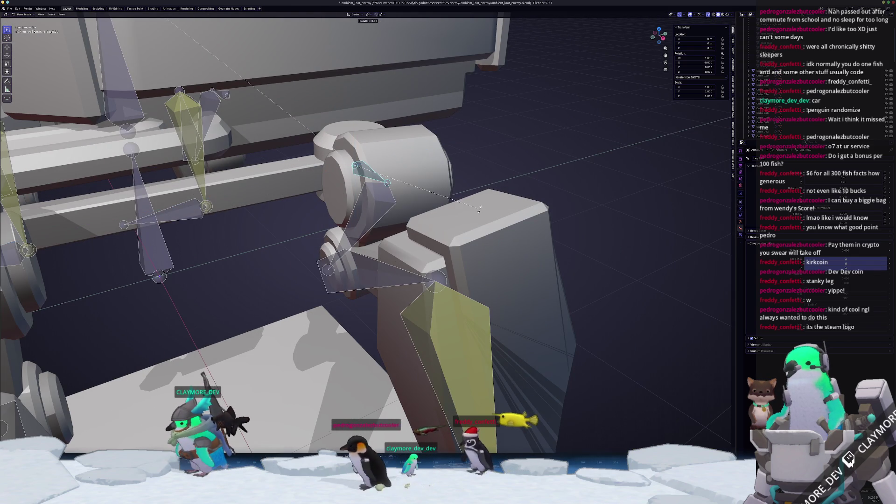
Step: Test-rotate the leg bone on its local X axis and cancel it
key("x")
key("x")
middle_click_drag(462, 217, 448, 252)
scroll(465, 216, "down", 3)
scroll(422, 292, "up", 3)
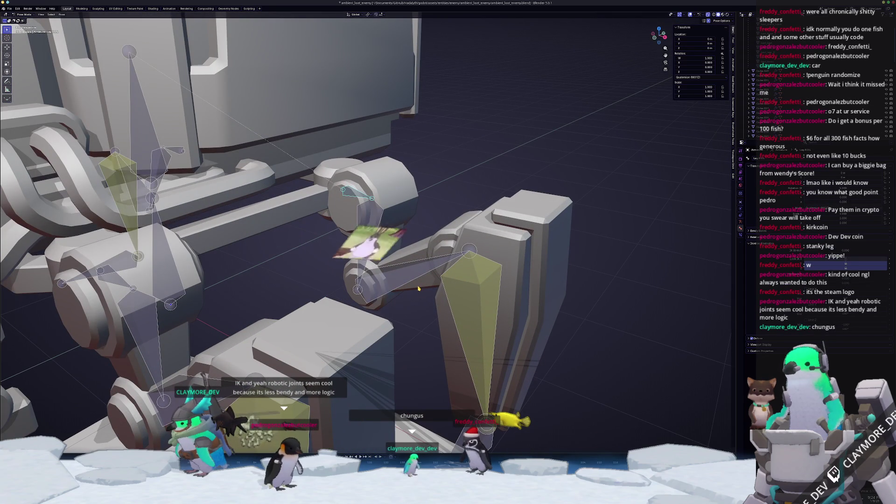
scroll(418, 289, "up", 3)
key("r")
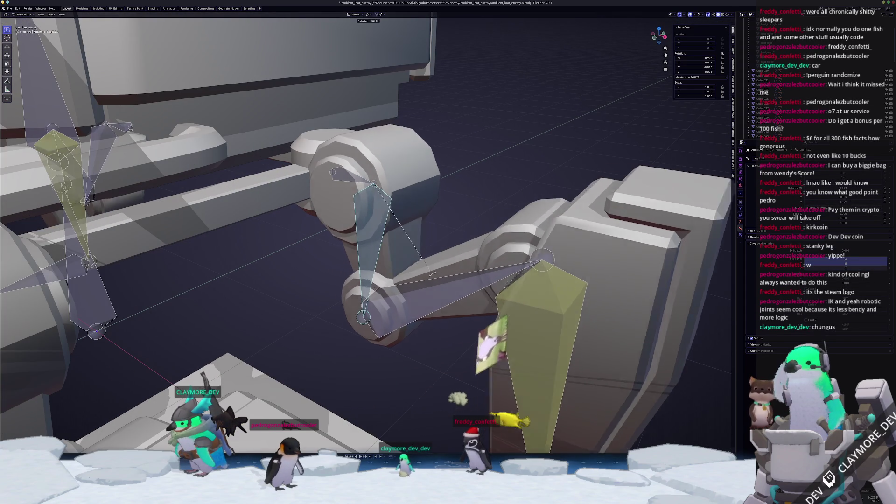
key("Escape")
Step: Try further local X and Z test rotations of the leg bone, cancelling each
mouse_move(420, 277)
middle_mouse_down()
mouse_move(339, 286)
mouse_move(488, 282)
middle_mouse_up()
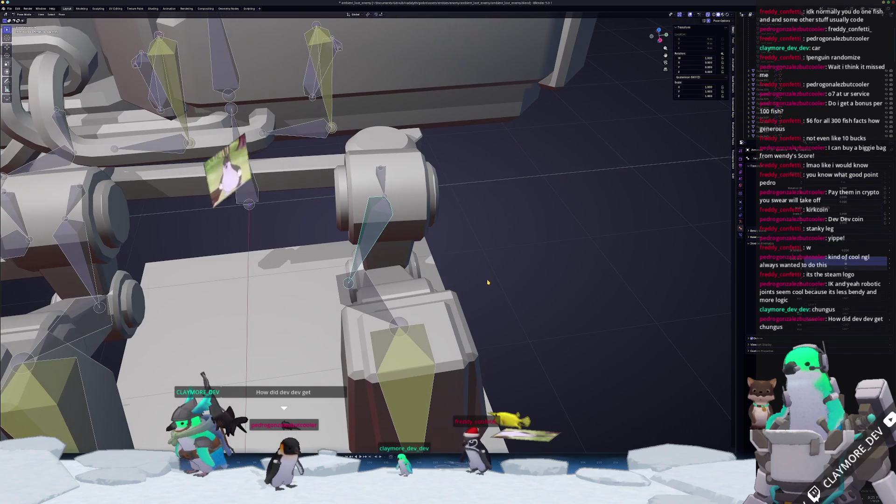
middle_click_drag(566, 302, 577, 298)
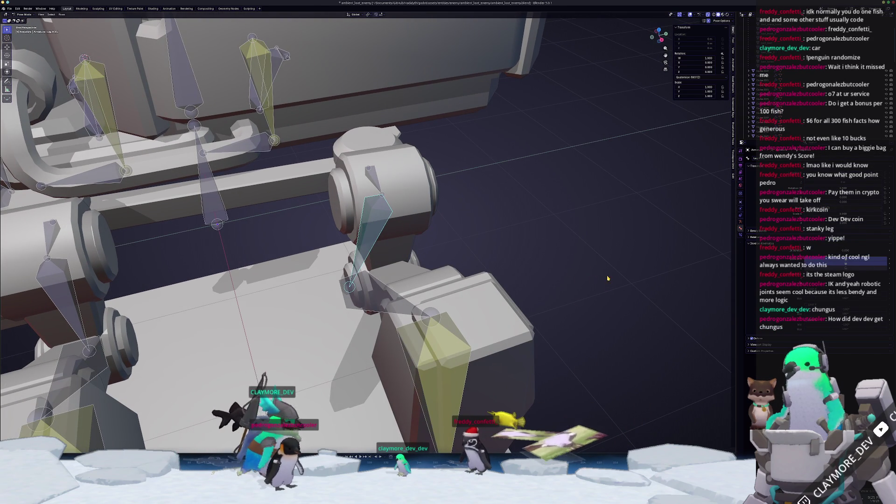
scroll(614, 275, "up", 1)
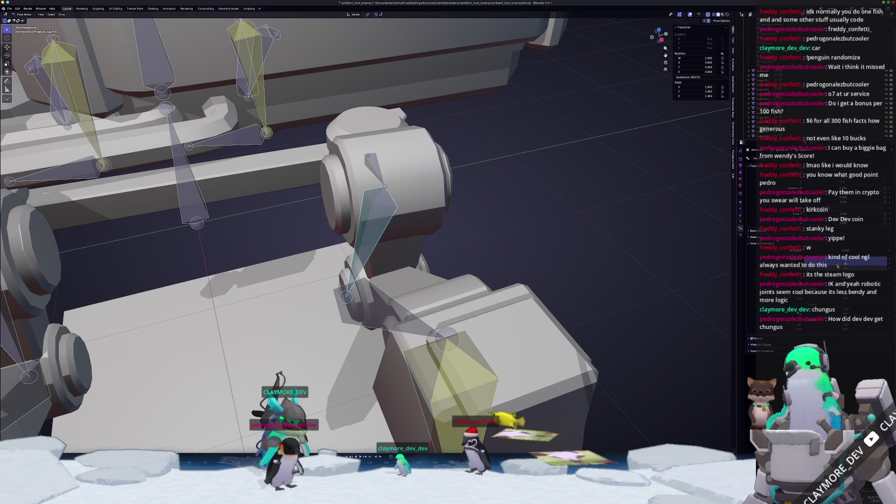
mouse_move(613, 274)
middle_mouse_down()
mouse_move(621, 269)
mouse_move(574, 256)
middle_mouse_up()
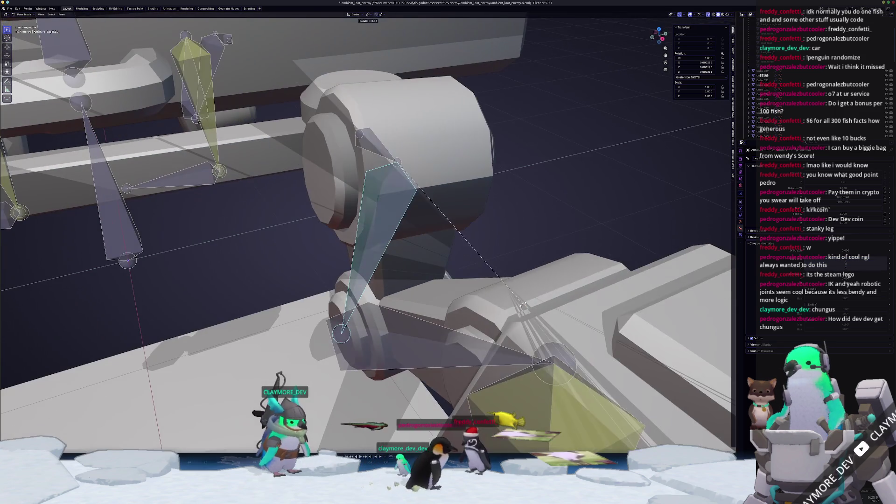
key("r")
key("x")
key("x")
right_click(384, 236)
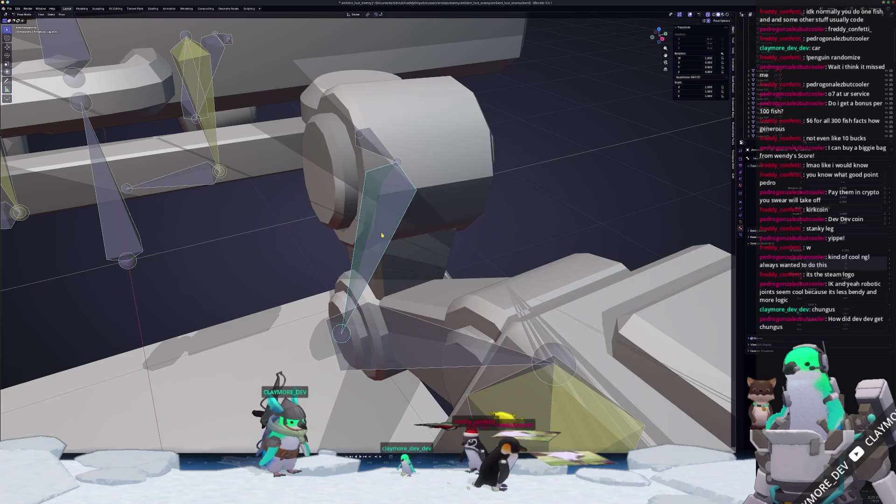
middle_click_drag(383, 233, 389, 240)
key("r")
key("z")
key("z")
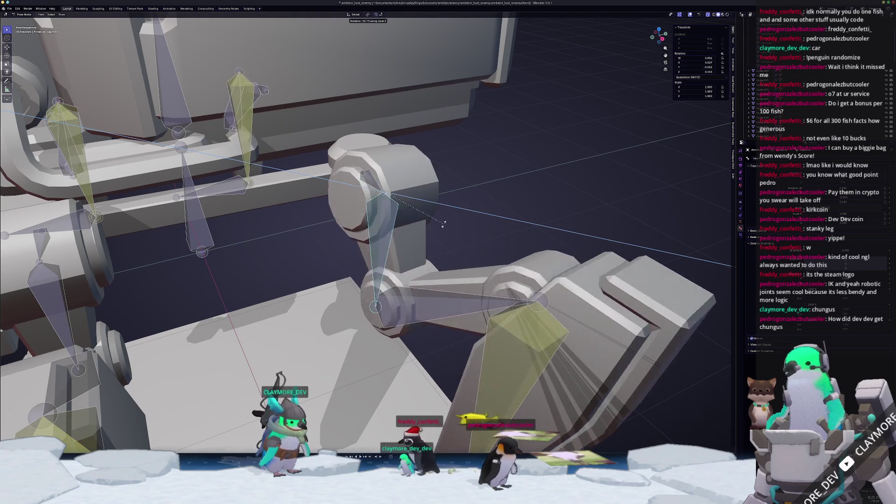
right_click(410, 248)
middle_click_drag(410, 249, 417, 244)
scroll(417, 244, "down", 4)
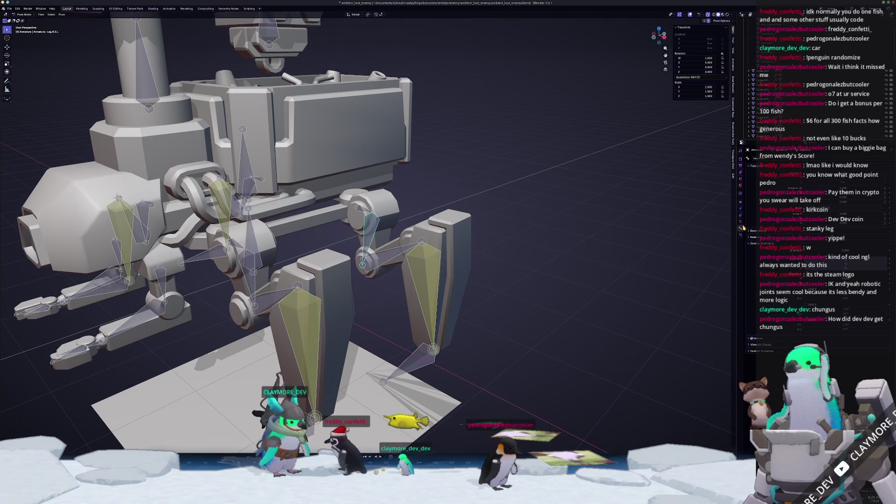
Step: Show the Bone Constraints and Armature data properties
left_click(740, 235)
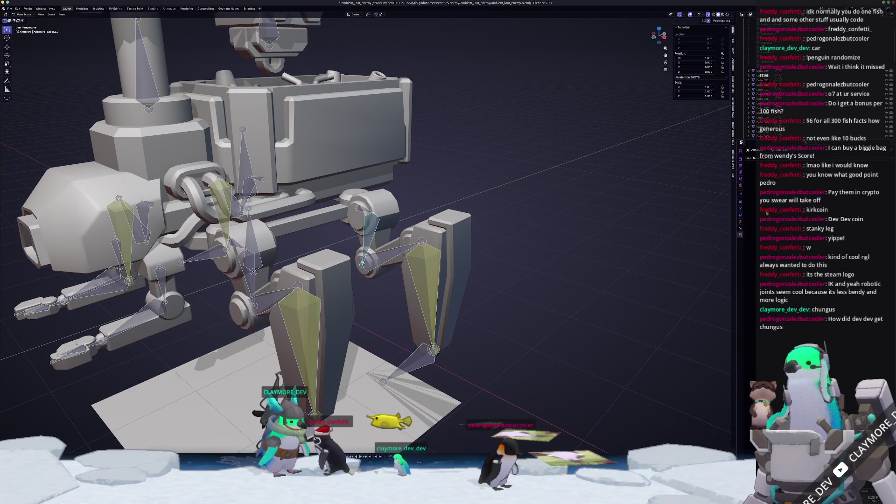
left_click(741, 225)
scroll(322, 212, "down", 1)
middle_click_drag(322, 212, 322, 212)
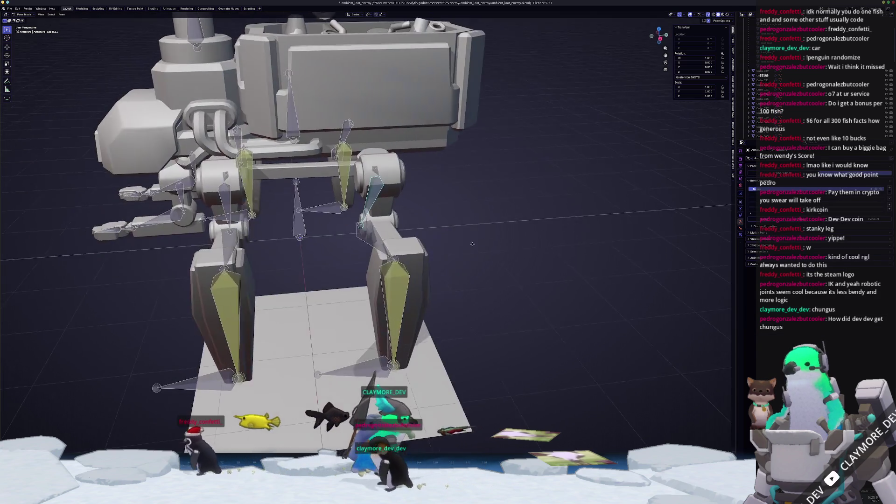
Step: Snap the leg bone's end onto the centre of the first round arm joint
scroll(321, 211, "up", 5)
key("ctrl+Tab")
left_click(374, 205)
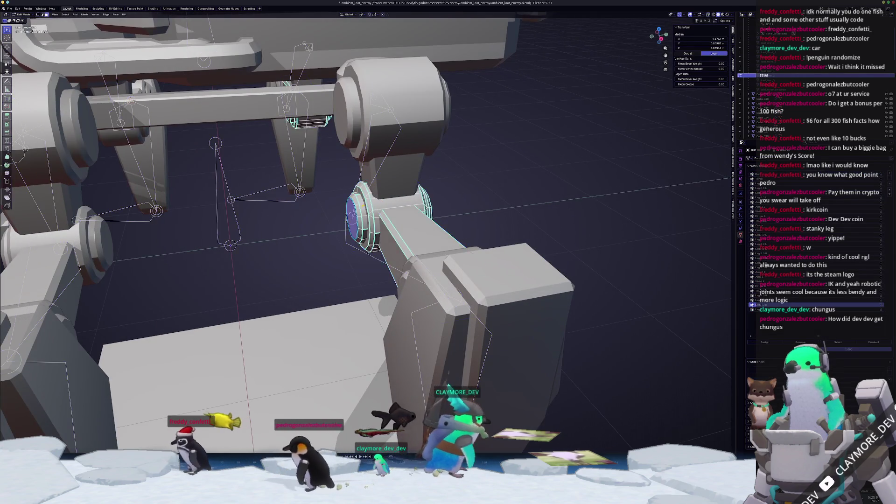
key("Tab")
key("ctrl+l")
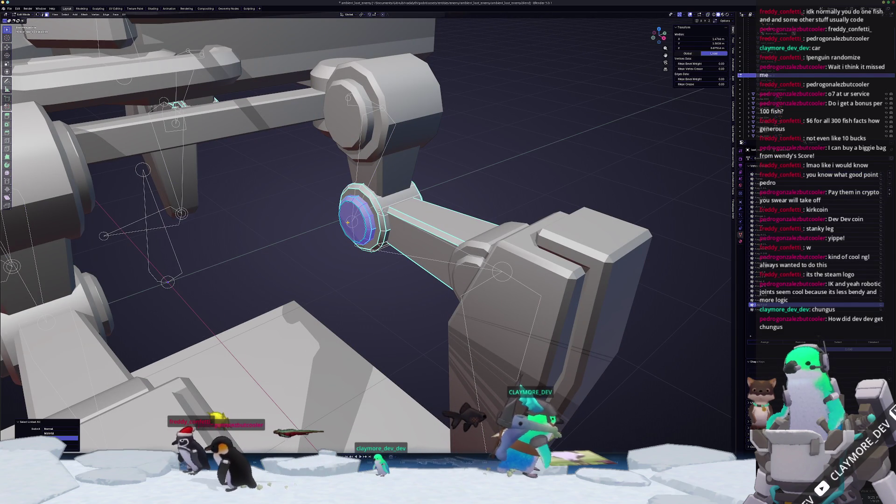
key("Tab")
left_click(380, 211)
key("Tab")
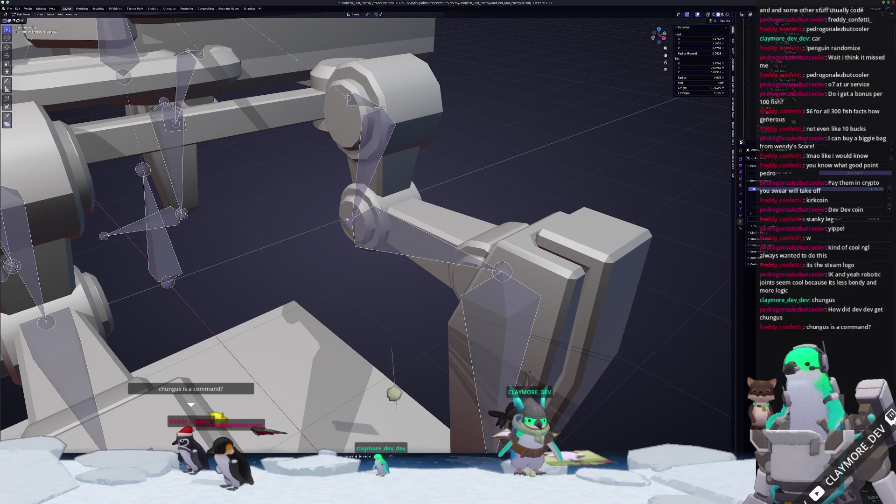
key("shift+s")
key("8")
key("Tab")
Step: Select the second round joint Cube.026's linked geometry, undo it, and select the leg bone
scroll(401, 277, "down", 5)
mouse_move(402, 277)
middle_mouse_down()
mouse_move(304, 269)
mouse_move(322, 235)
middle_mouse_up()
scroll(322, 235, "up", 5)
scroll(322, 235, "up", 4)
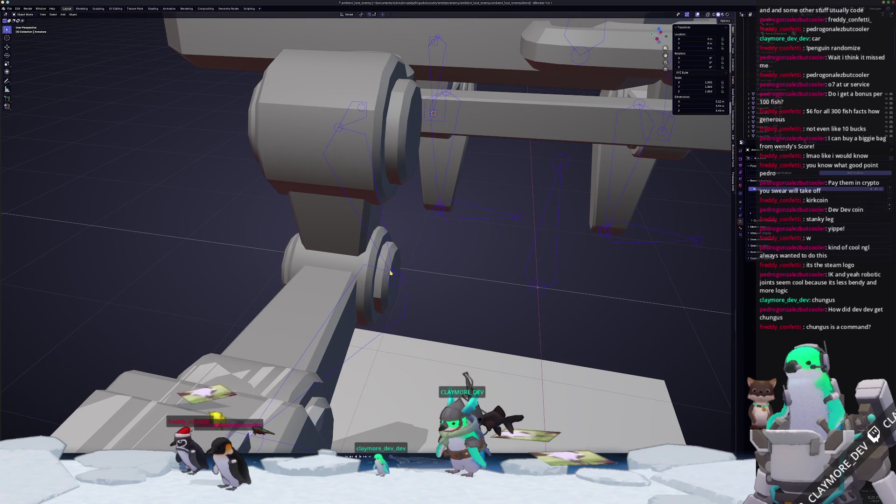
left_click(391, 273)
key("Tab")
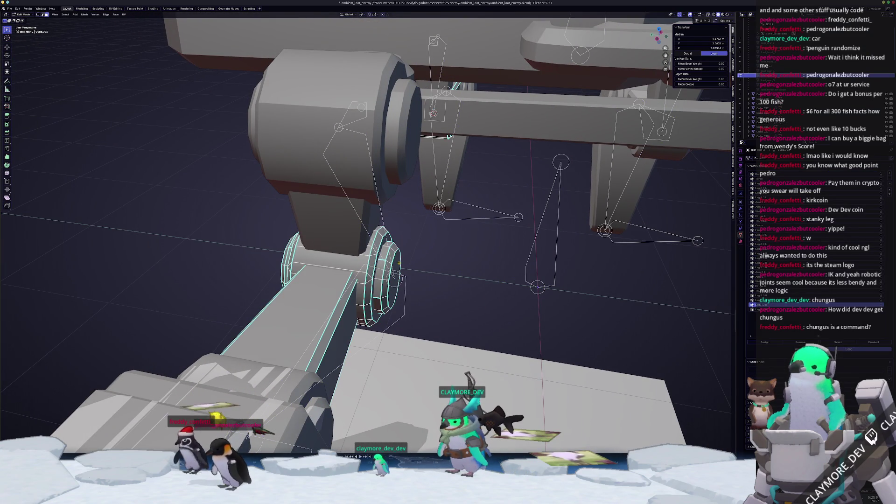
key("ctrl+l")
key("ctrl+z")
key("ctrl+z")
key("ctrl+z")
scroll(480, 380, "down", 6)
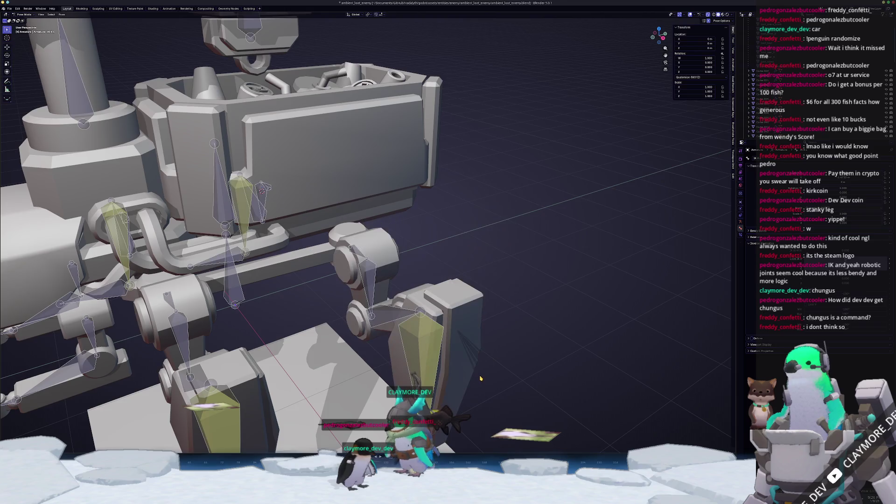
left_click(316, 274)
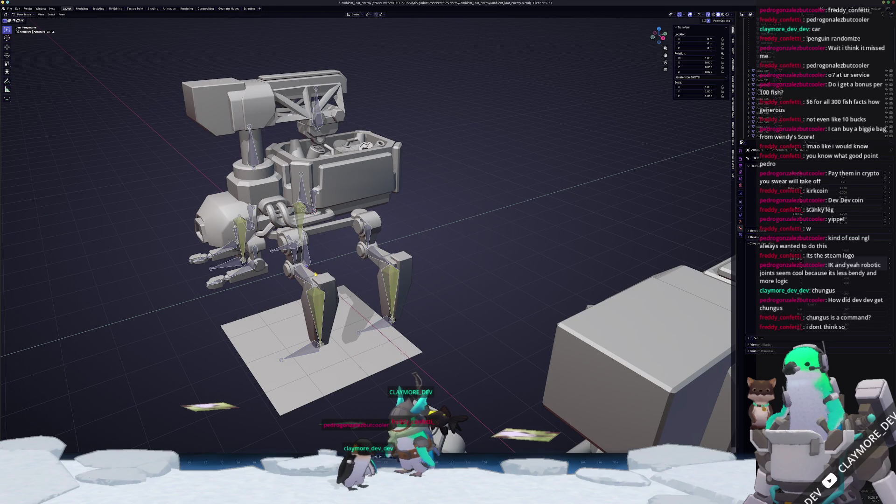
Step: In front view, raise the Leg F.3.L bone vertically in armature Edit Mode
key("KP_1")
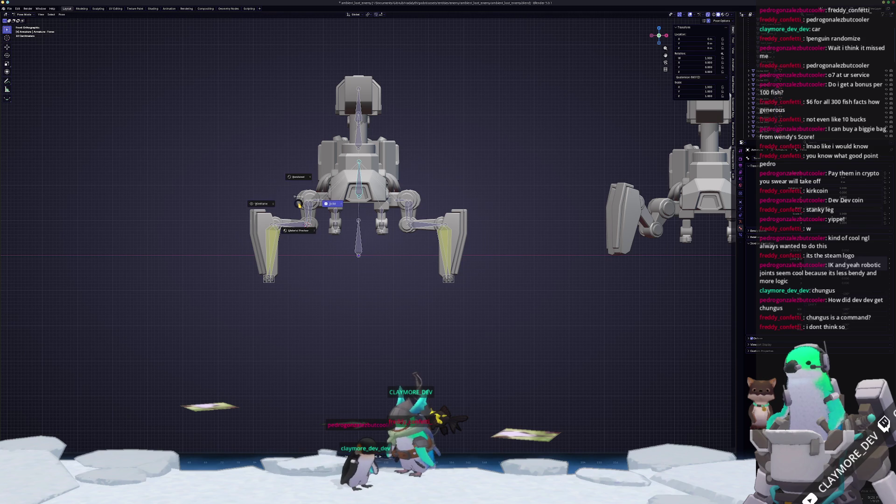
middle_click_drag(432, 132, 444, 232)
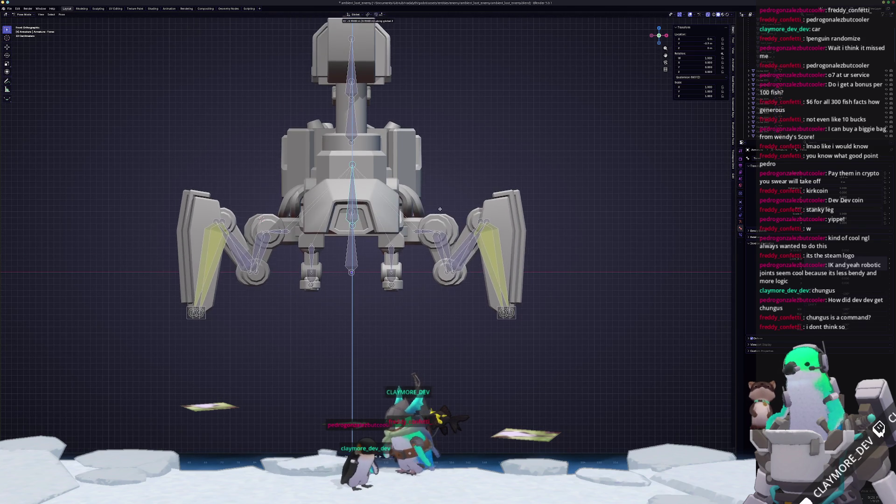
key("KP_1")
key("Tab")
scroll(360, 199, "down", 2)
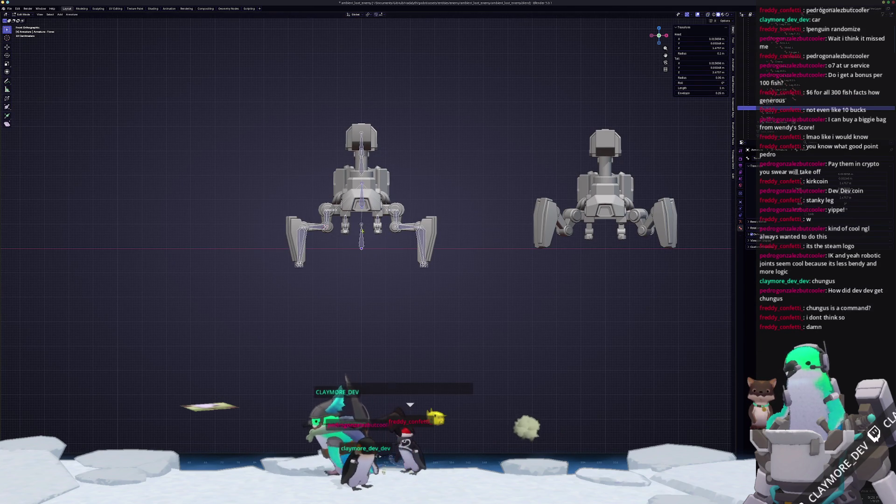
scroll(360, 199, "up", 4)
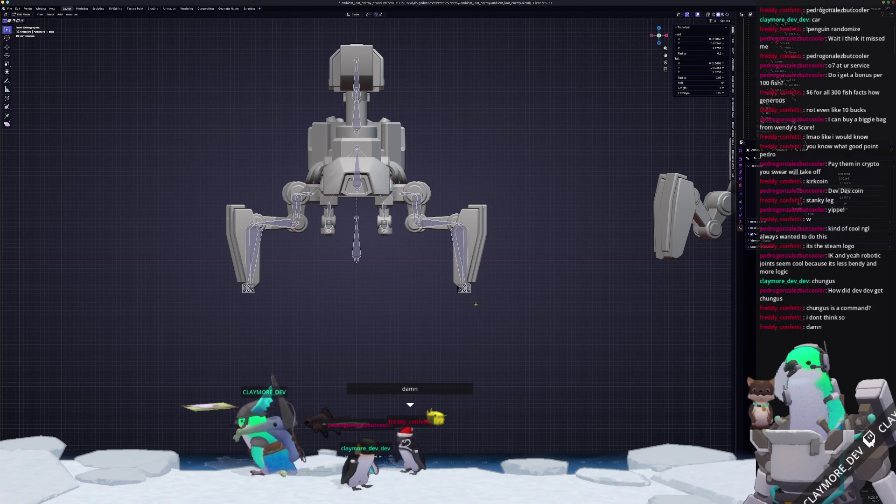
scroll(473, 306, "up", 3)
left_click(577, 362)
middle_click_drag(132, 364, 303, 332, "shift")
scroll(282, 324, "down", 3)
key("g")
key("z")
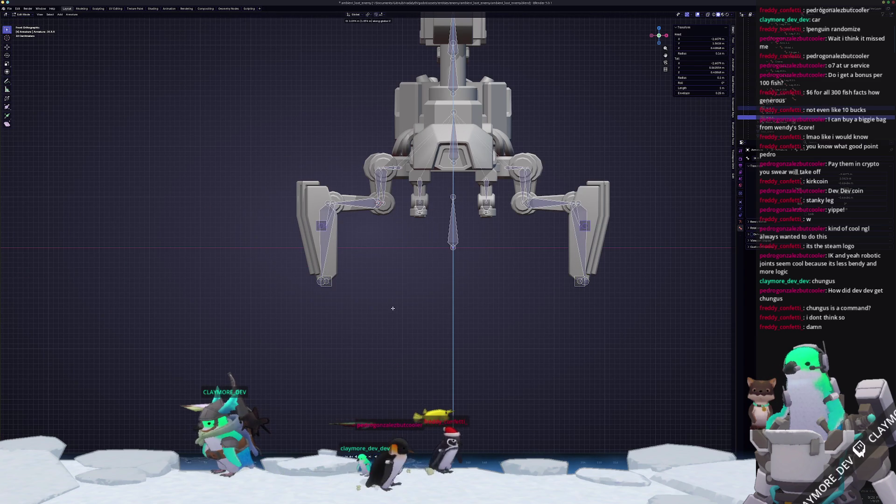
left_click(394, 317)
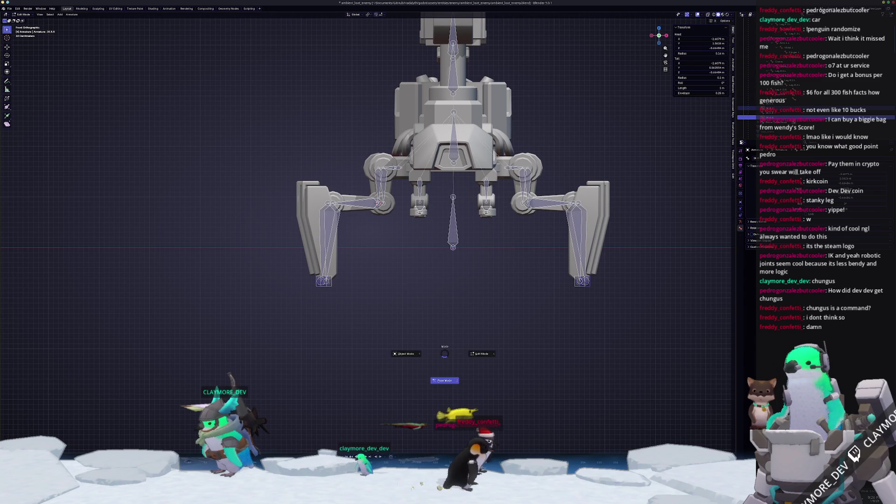
Step: In Pose Mode, raise the IK F.L foot targets about 0.7 m on Z, then view from the top
key("ctrl+Tab")
scroll(535, 363, "up", 1)
left_click(618, 294)
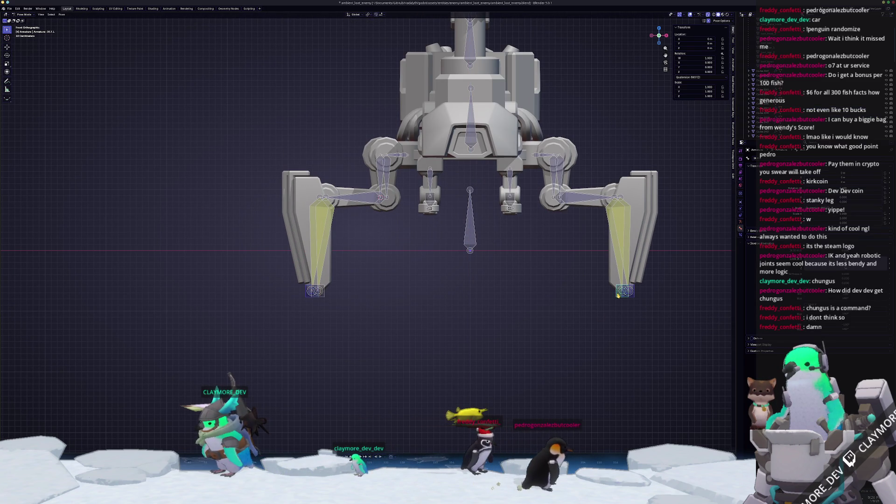
key("g")
key("z")
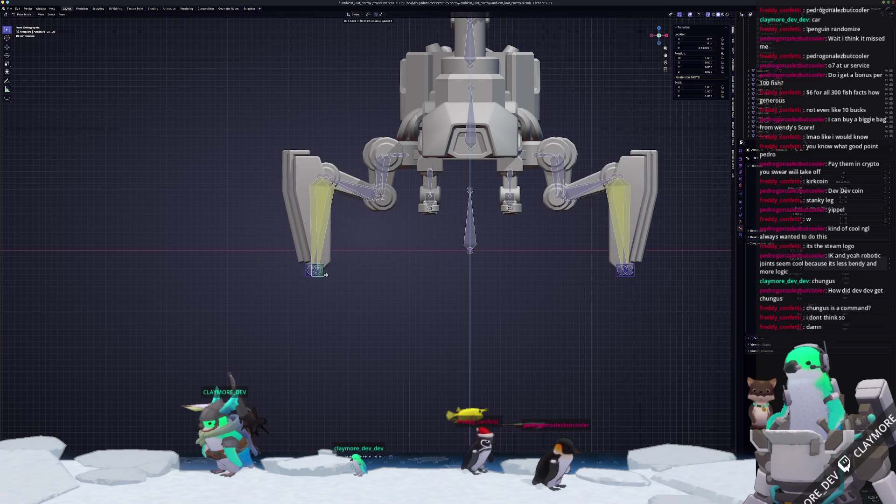
left_click(332, 253)
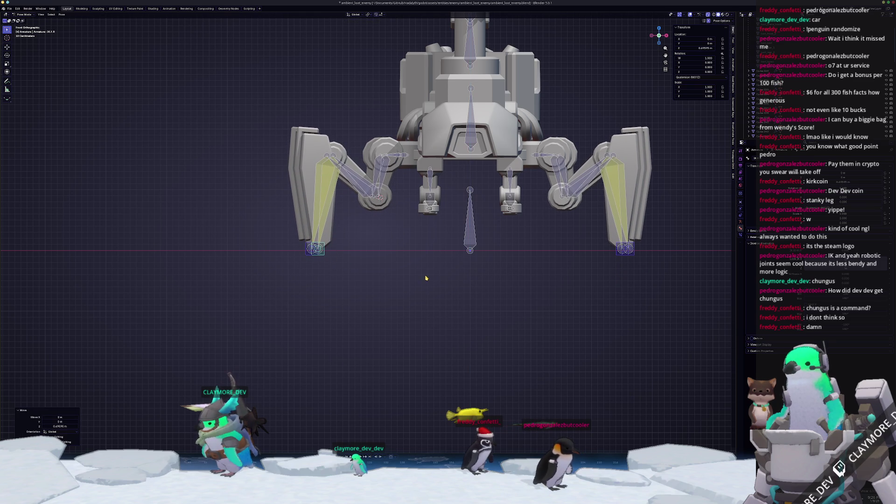
key("KP_7")
middle_click_drag(567, 230, 542, 187, "shift")
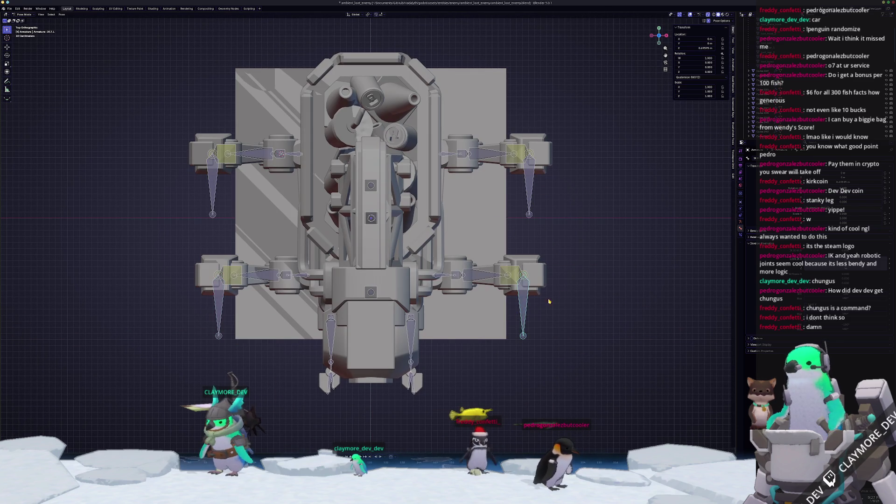
Step: Spread the rear and front IK leg targets diagonally outward in top view
key("g")
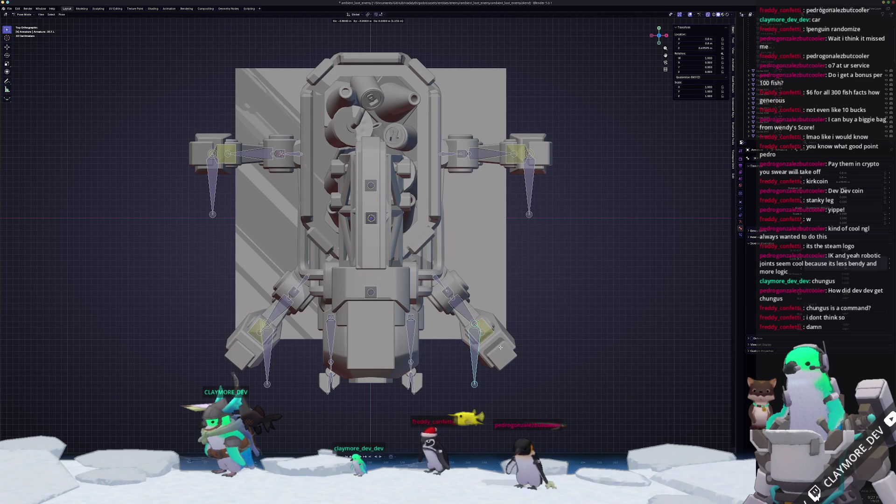
left_click(500, 347)
mouse_move(500, 347)
middle_mouse_down()
mouse_move(464, 300)
mouse_move(541, 262)
middle_mouse_up()
left_click(541, 262)
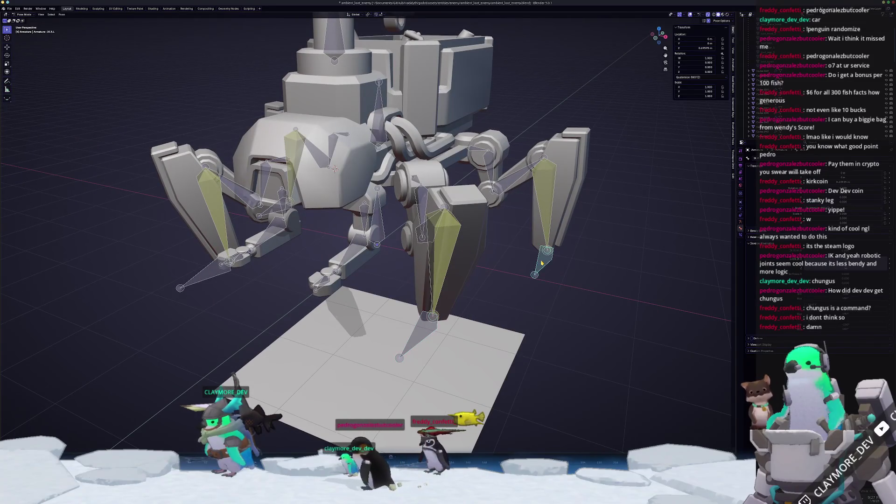
key("KP_5")
key("KP_7")
key("g")
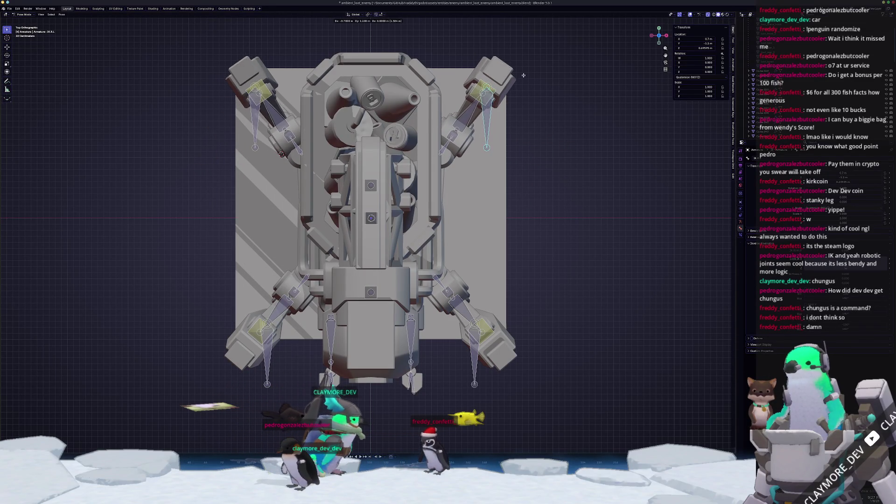
left_click(518, 94)
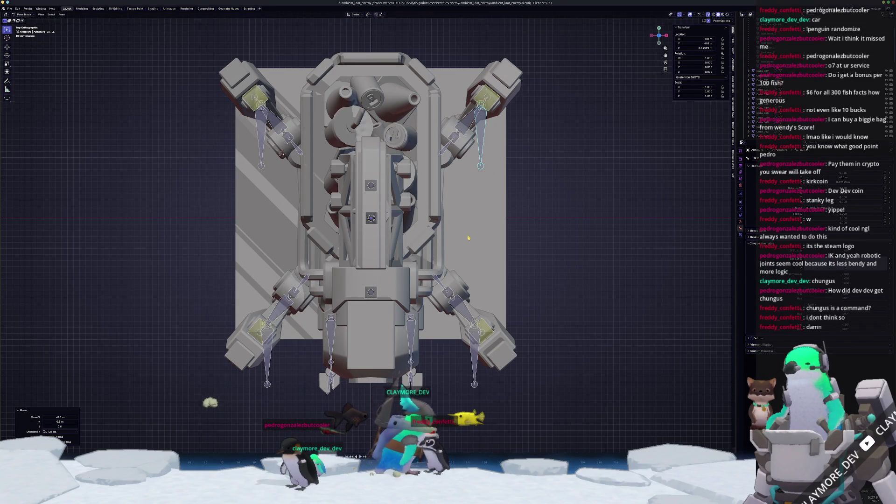
Step: Lower the Torso bone along Z from the front view
middle_click_drag(518, 95, 335, 162)
left_click(379, 162)
key("KP_1")
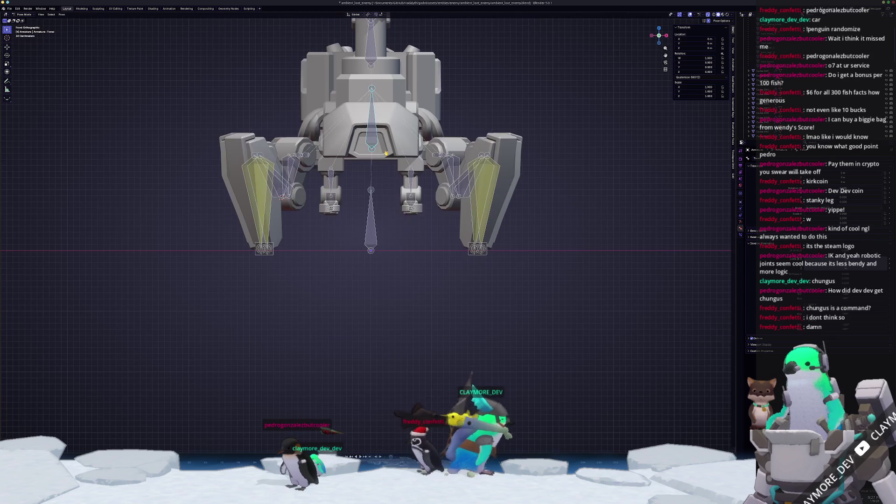
key("g")
key("z")
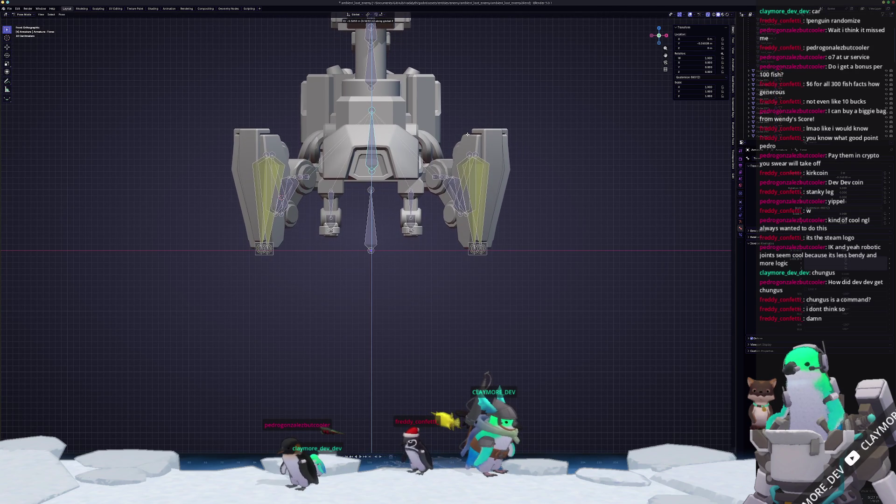
left_click(465, 144)
Step: Move the upper-right and opposite IK leg targets further outward in top view
key("KP_7")
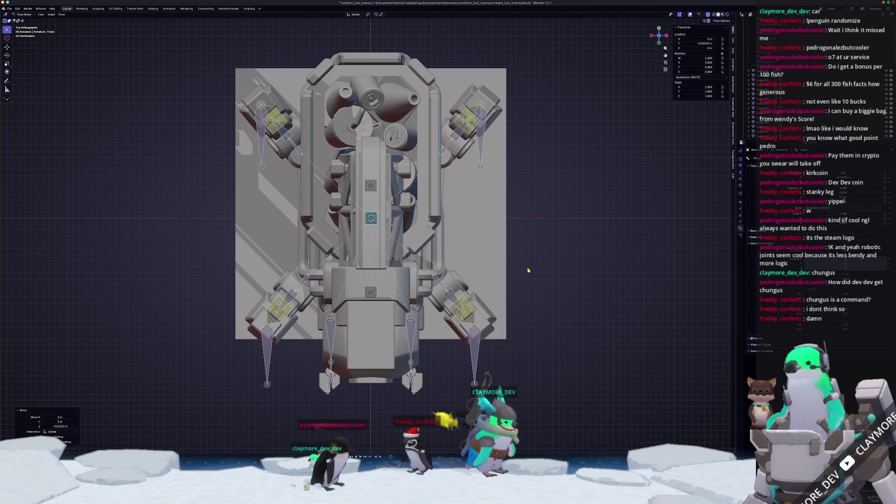
left_click(469, 350)
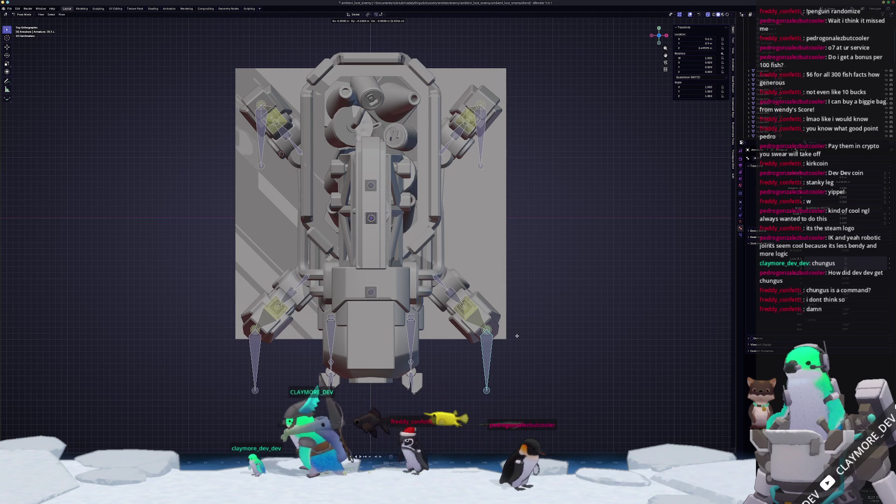
left_click(516, 336)
left_click(481, 140)
middle_click_drag(481, 140, 445, 234, "shift")
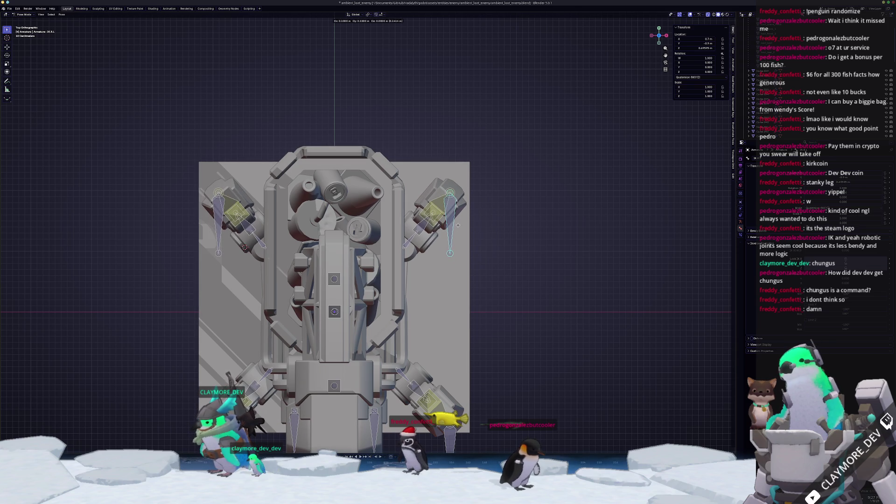
left_click(459, 230)
mouse_move(460, 230)
middle_mouse_down()
mouse_move(452, 212)
mouse_move(456, 274)
mouse_move(410, 282)
mouse_move(371, 263)
mouse_move(486, 256)
mouse_move(495, 196)
middle_mouse_up()
Step: Turn X-ray off in Object Mode, then return to Pose Mode
key("ctrl+Tab")
key("alt+z")
scroll(494, 255, "up", 6)
key("ctrl+Tab")
Step: Rotate the Arm.1.L bone 60° about X
key("r")
key("x")
key("x")
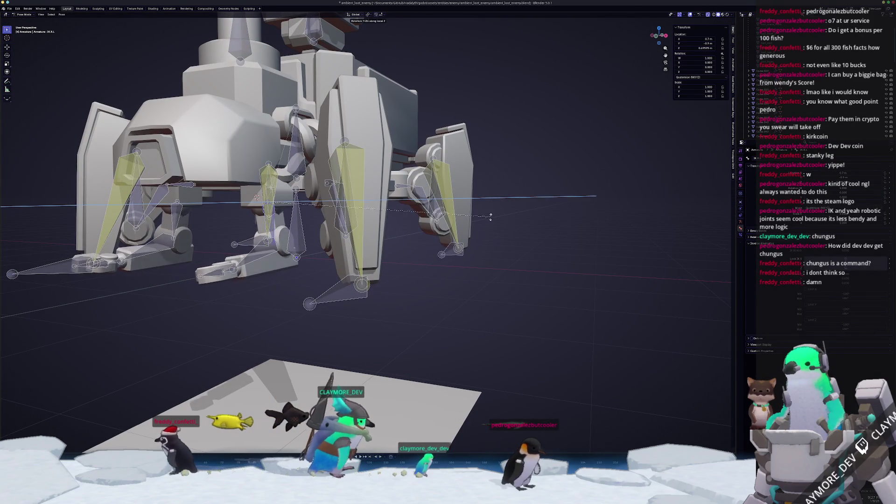
left_click(495, 189)
left_click(283, 236)
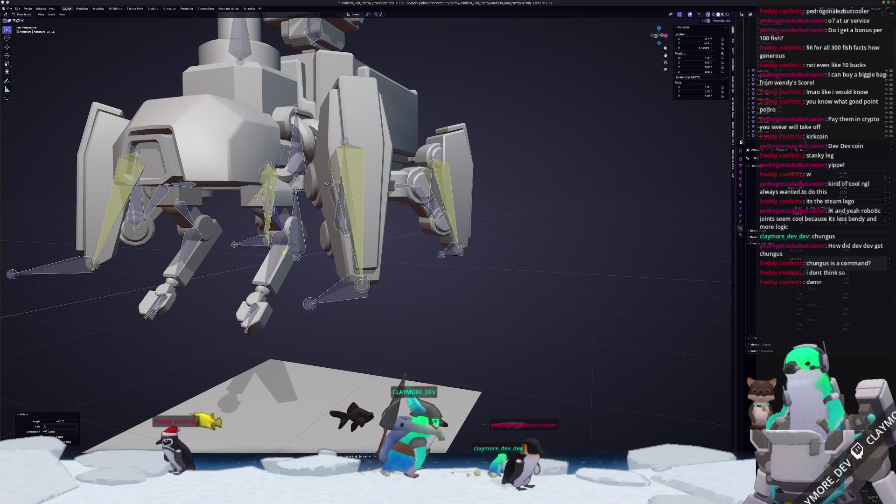
type("r60")
key("Return")
mouse_move(415, 226)
middle_mouse_down()
mouse_move(263, 164)
mouse_move(337, 223)
mouse_move(409, 220)
middle_mouse_up()
Step: Bend the Wrist.L bone -37.5° about its local X axis
left_click(337, 224)
key("r")
key("x")
key("x")
left_click(373, 219)
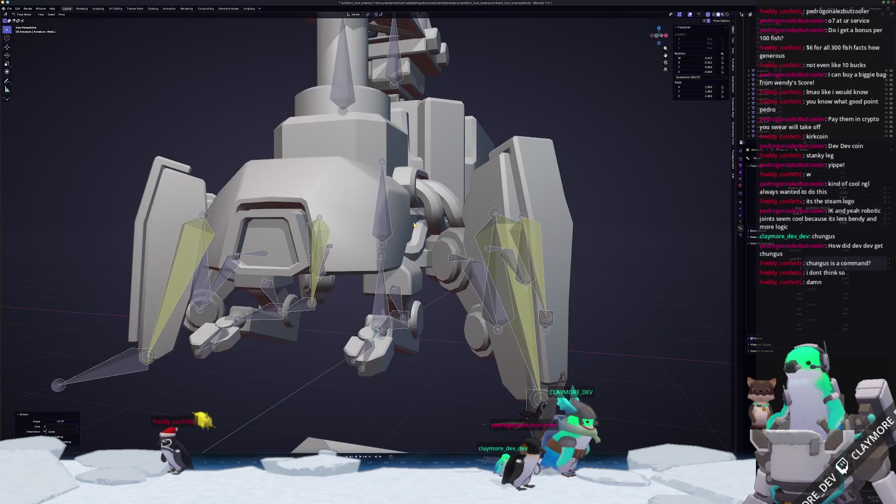
Step: Rotate the Arm.0.L bone about its local X axis twice
left_click(401, 280)
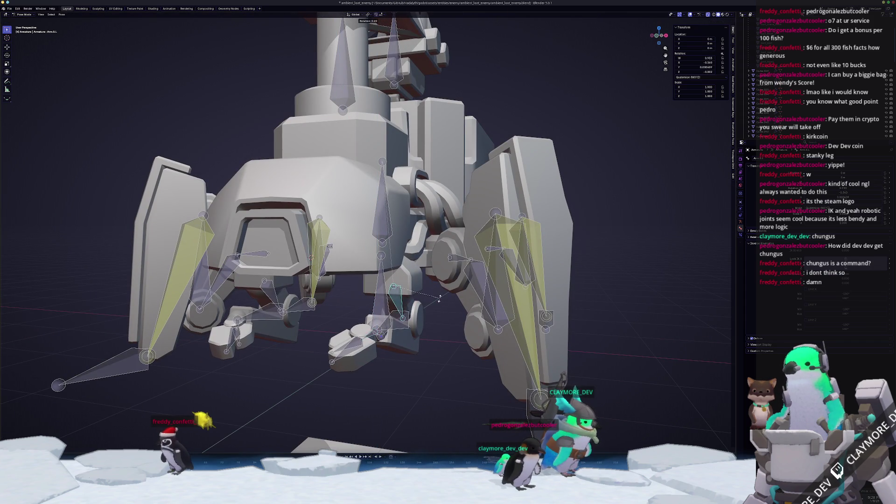
left_click(398, 297)
key("r")
key("x")
key("x")
left_click(474, 284)
key("r")
left_click(473, 294)
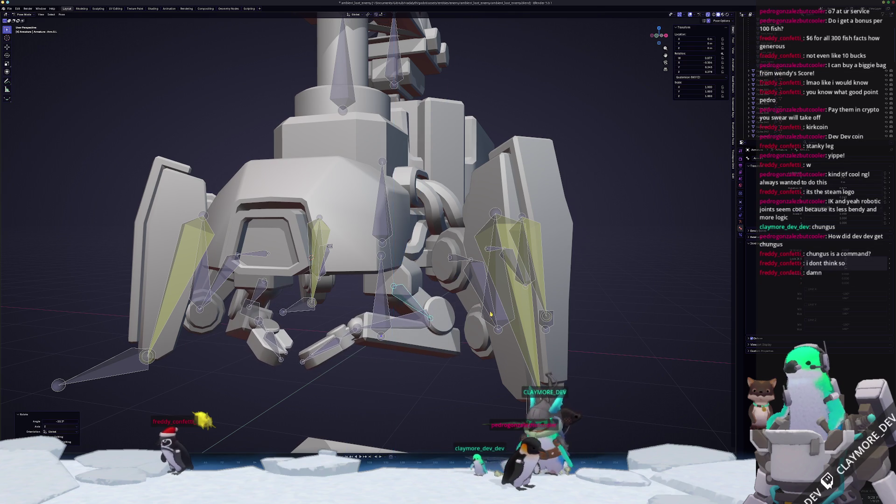
Step: Further rotate Arm.0.L by 33.1° and then 15.2° about X
middle_click_drag(472, 294, 470, 308)
key("KP_3")
scroll(466, 304, "up", 3)
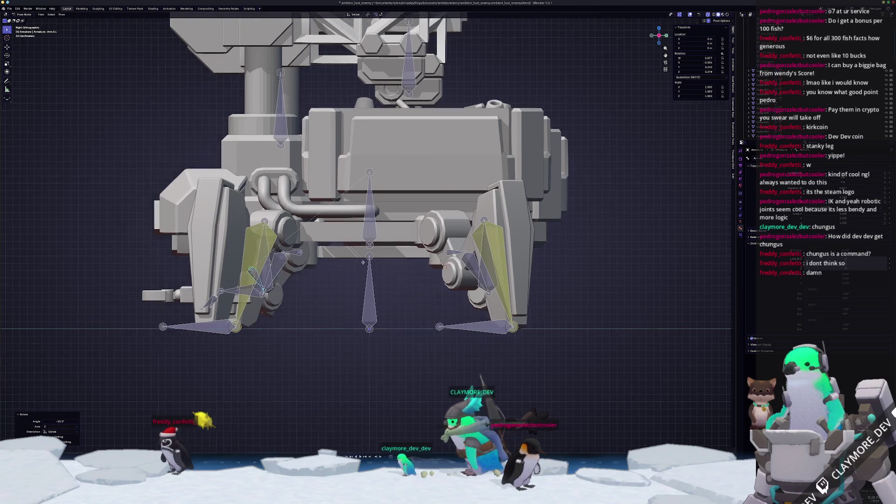
key("r")
left_click(545, 314)
mouse_move(544, 314)
middle_mouse_down()
mouse_move(464, 350)
mouse_move(482, 358)
mouse_move(483, 280)
middle_mouse_up()
key("r")
key("x")
left_click(474, 354)
Step: Readjust the Torso bone's height along Z
left_click(483, 280)
key("g")
key("z")
left_click(484, 224)
middle_click_drag(484, 224, 458, 308)
scroll(459, 309, "down", 3)
Step: Begin moving the Crane bone vertically along Z
left_click(338, 159)
key("g")
key("z")
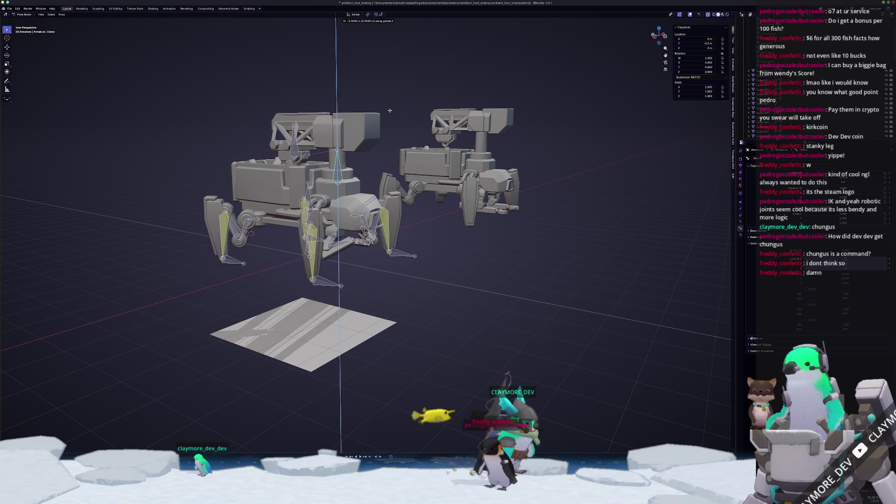
Step: Cancel the Crane bone move and zoom out to frame both robots
key("Escape")
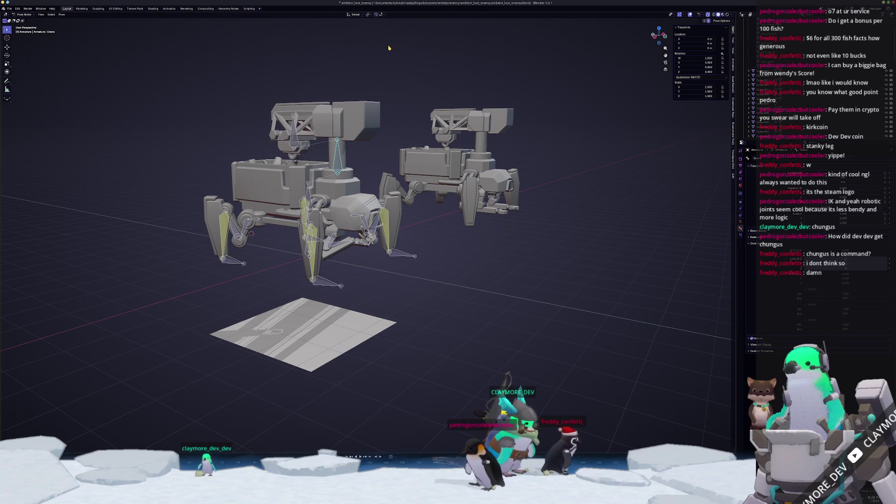
scroll(409, 215, "up", 3)
key("KP_3")
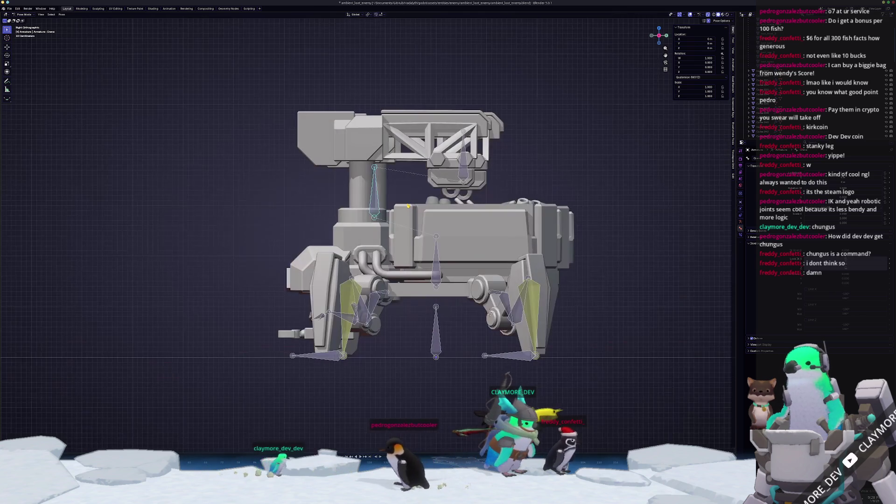
key("KP_1")
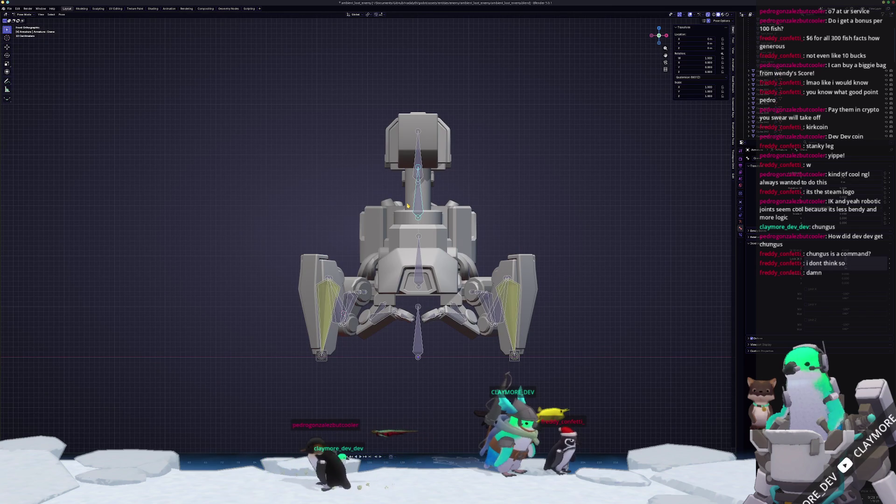
scroll(400, 225, "down", 4)
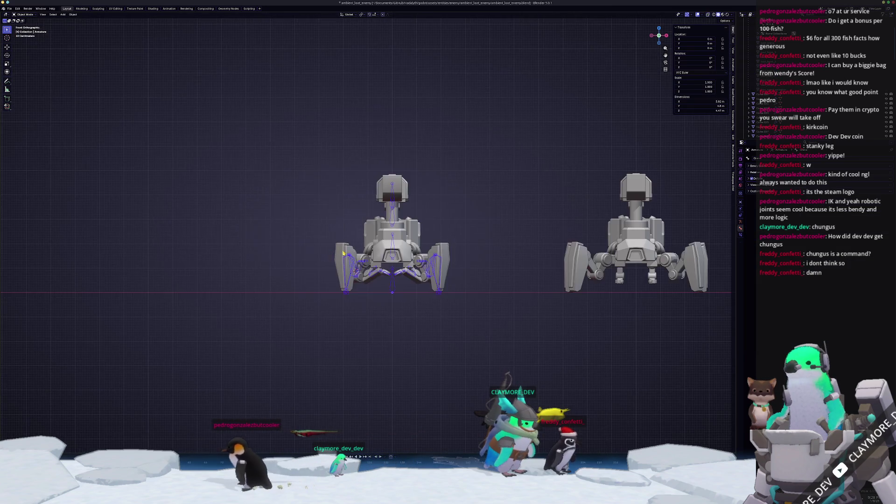
middle_click_drag(400, 225, 346, 278)
Step: Select all bones in Pose Mode and split a second view below the main one
key("Tab")
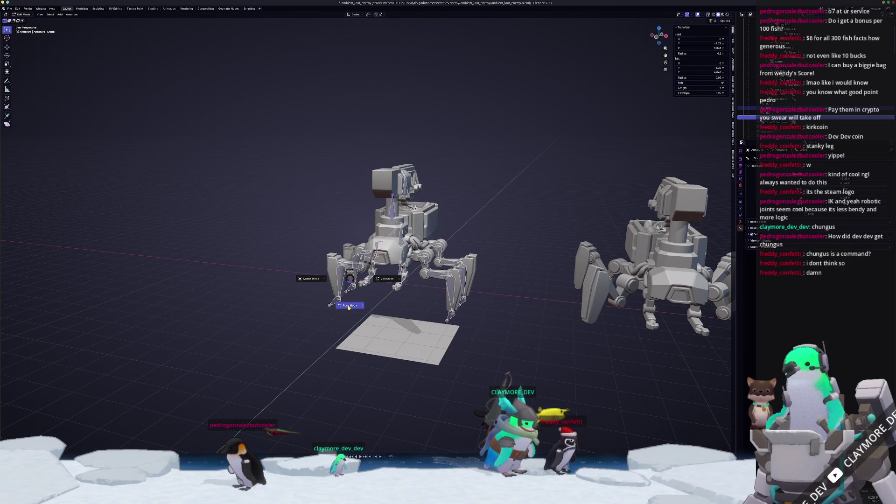
left_click(348, 303)
key("a")
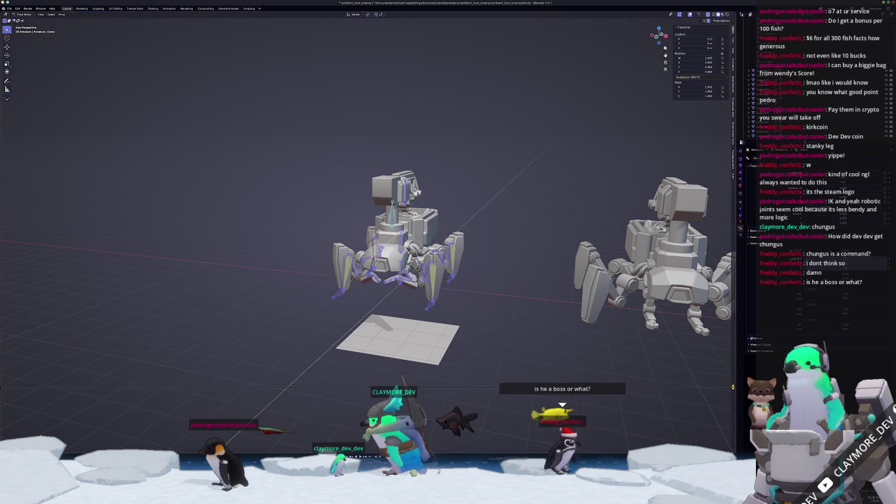
mouse_move(733, 387)
left_mouse_down()
mouse_move(326, 301)
mouse_move(319, 354)
left_mouse_up()
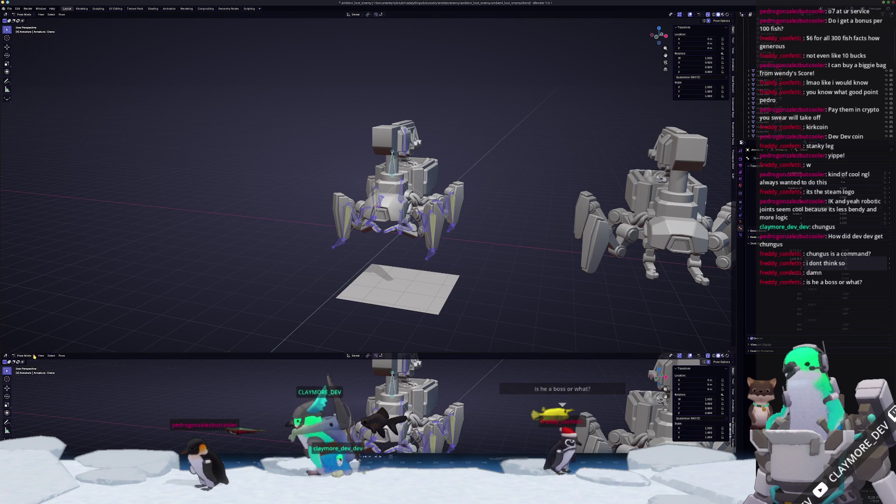
Step: Turn the lower area into a Dope Sheet Action Editor with a new action
left_click(6, 356)
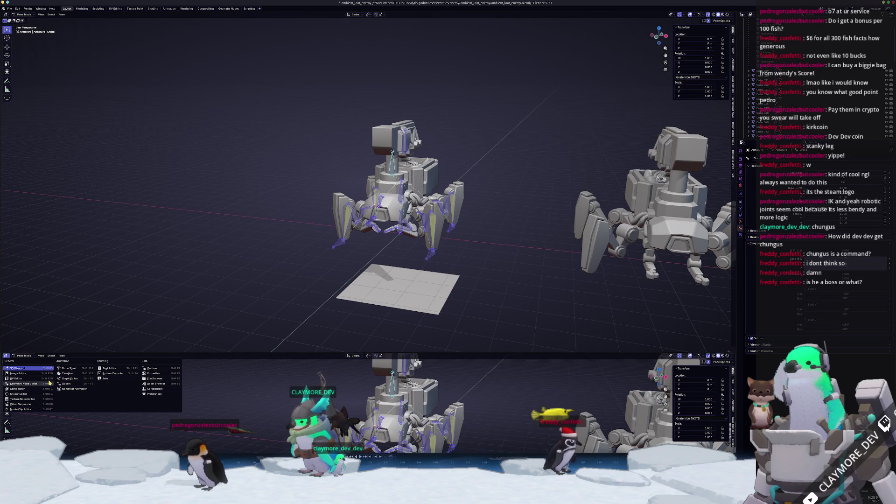
left_click(69, 368)
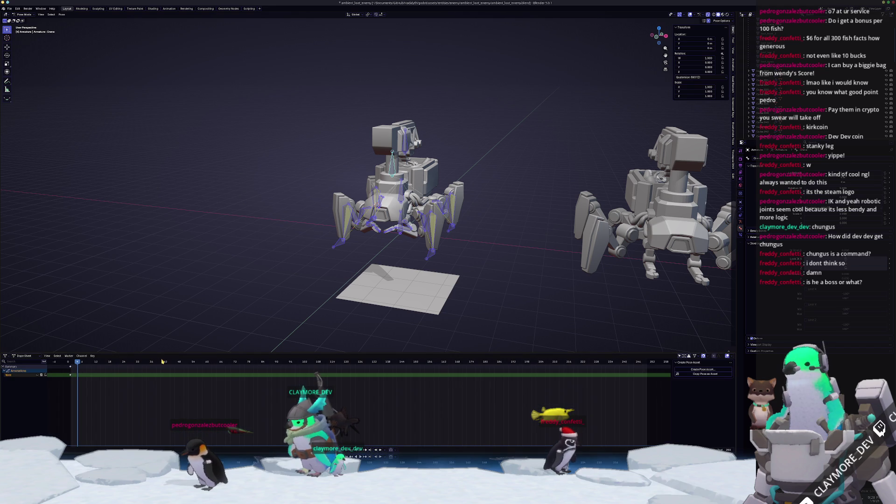
left_click(26, 356)
left_click(23, 369)
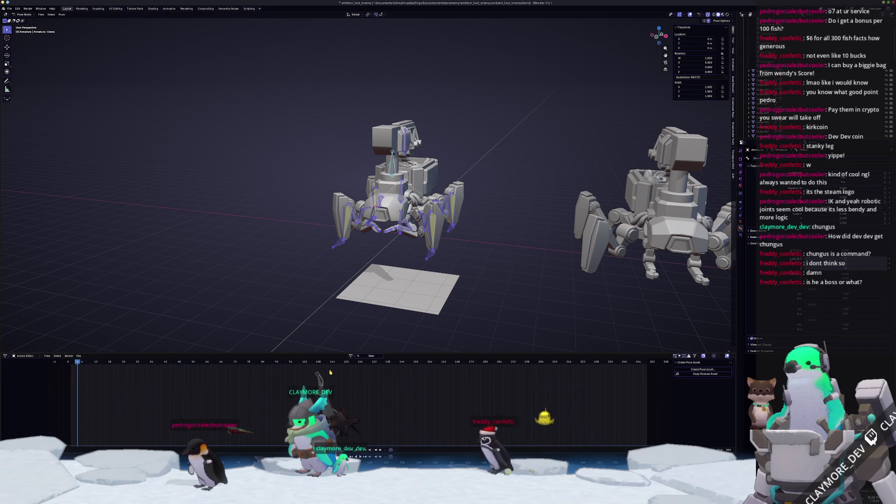
left_click(372, 356)
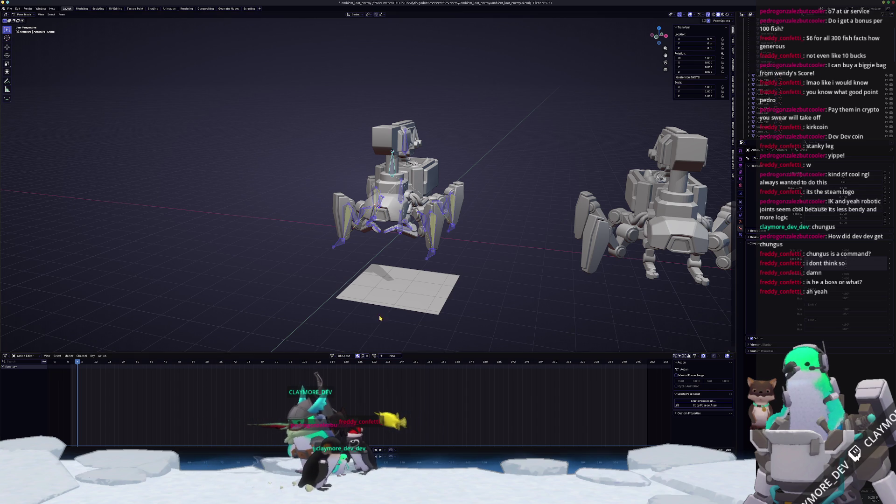
Step: Insert keyframes for all bones' current pose and return to Object Mode
scroll(416, 279, "up", 3)
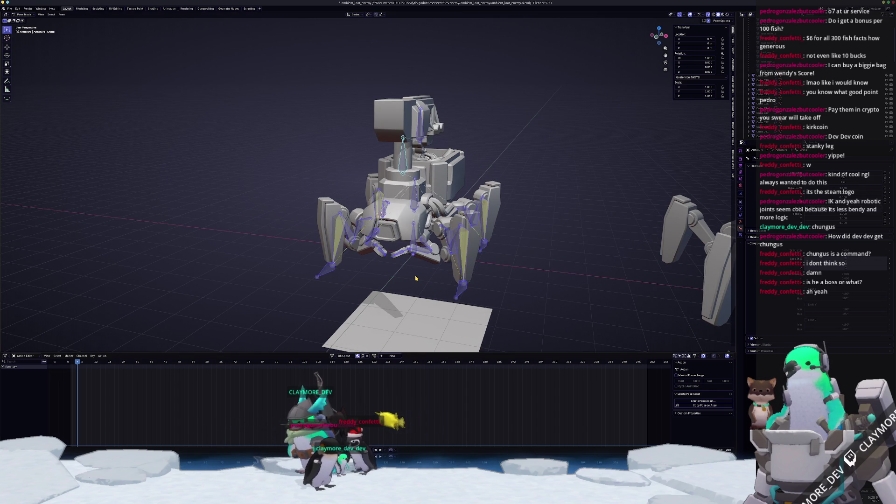
key("i")
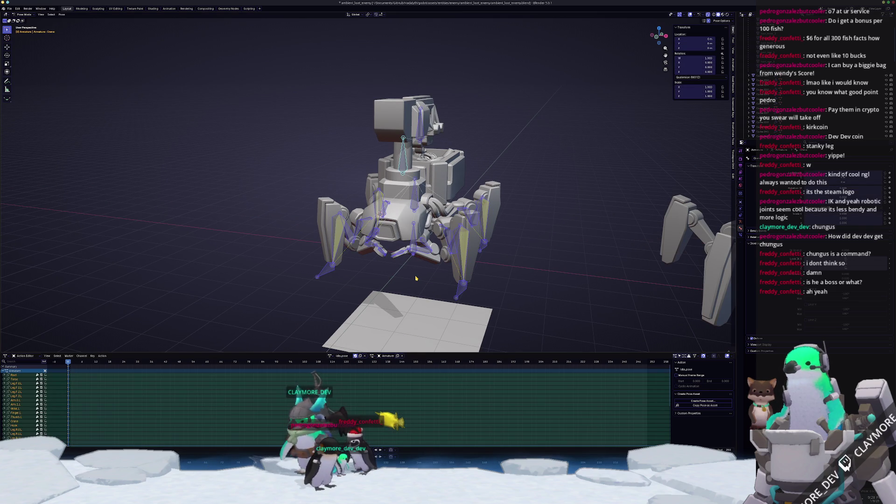
scroll(416, 278, "down", 4)
key("ctrl+Tab")
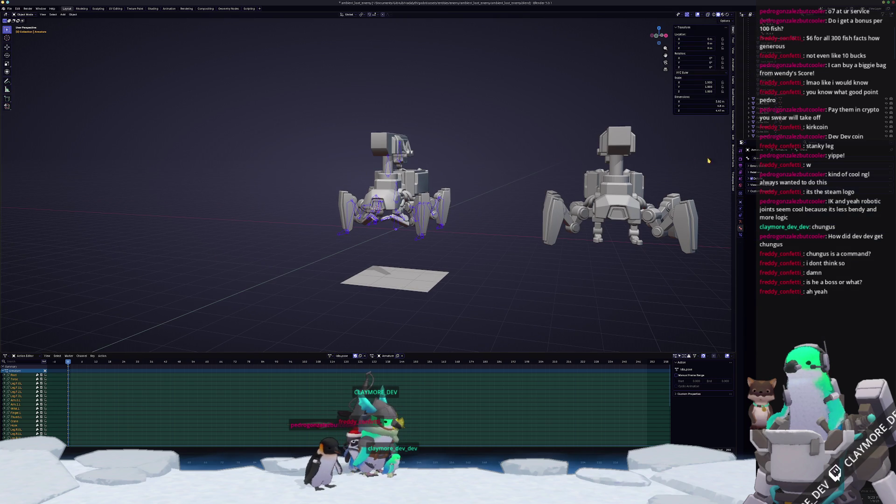
Step: Box-select and delete the duplicate robot on the right
scroll(420, 210, "down", 2)
left_click_drag(600, 259, 450, 96)
key("x")
left_click(450, 96)
scroll(588, 218, "up", 5)
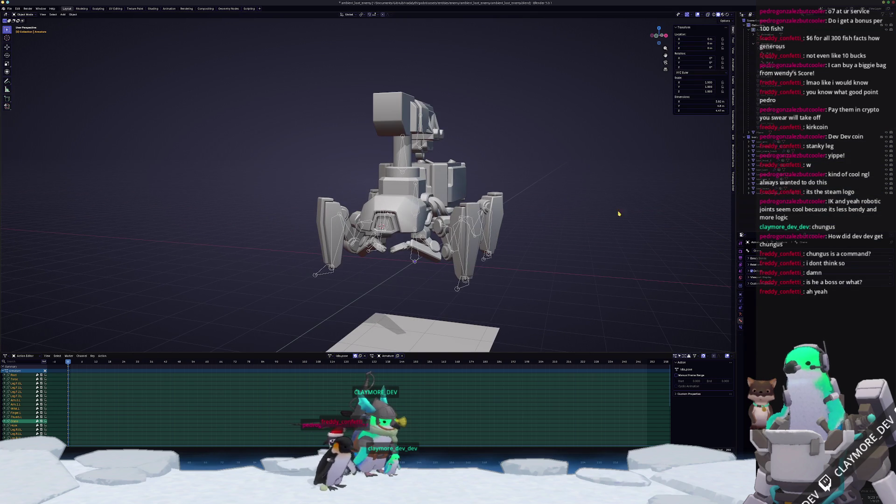
Step: Remove loot_arm's existing material slot in Material Properties
left_click(764, 195)
left_click(765, 146)
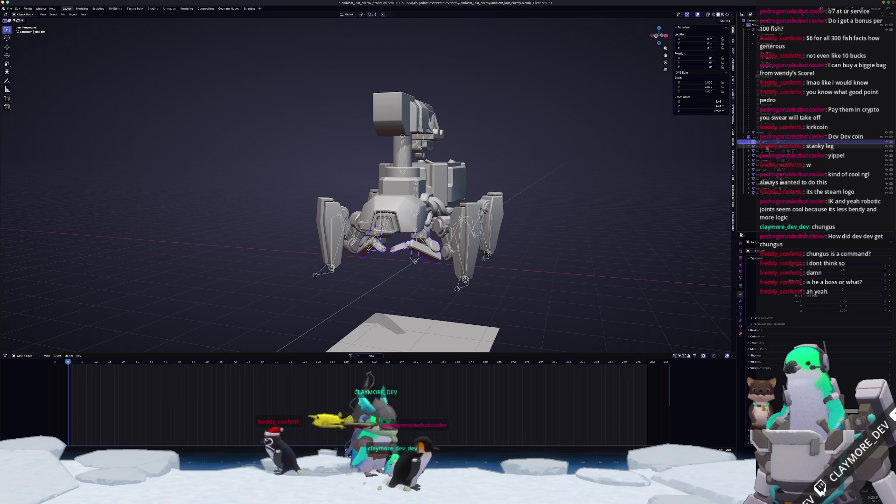
left_click(741, 334)
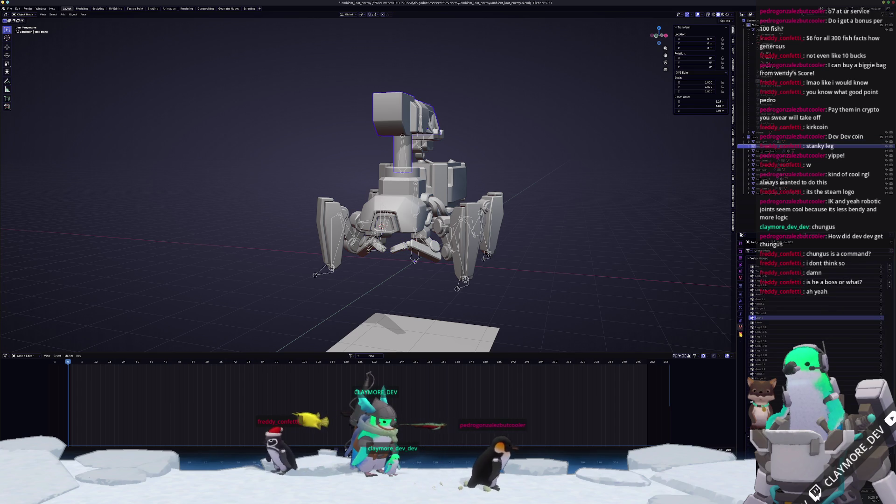
key("Up")
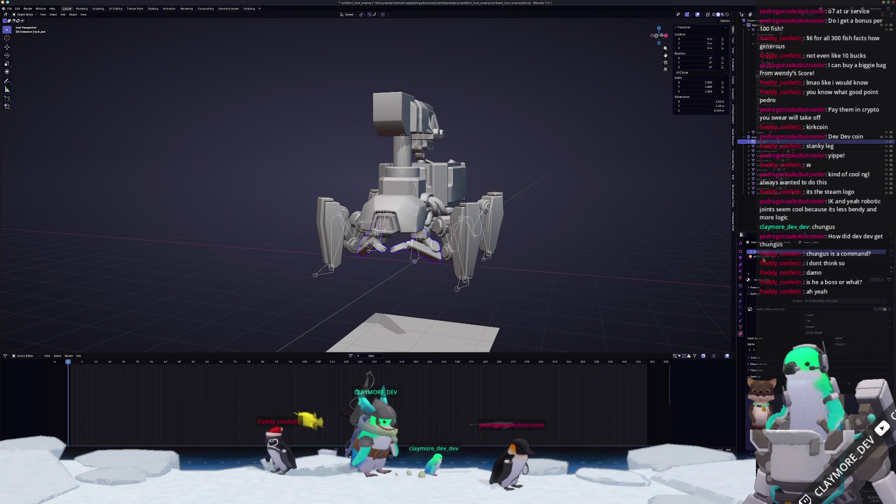
left_click(891, 256)
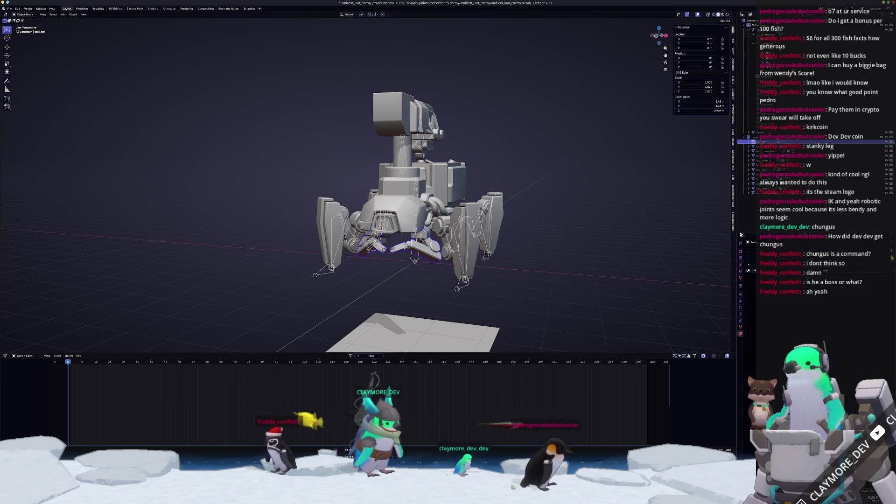
Step: Assign the traffic_cone material to the loot_loot part
key("Down")
key("Down")
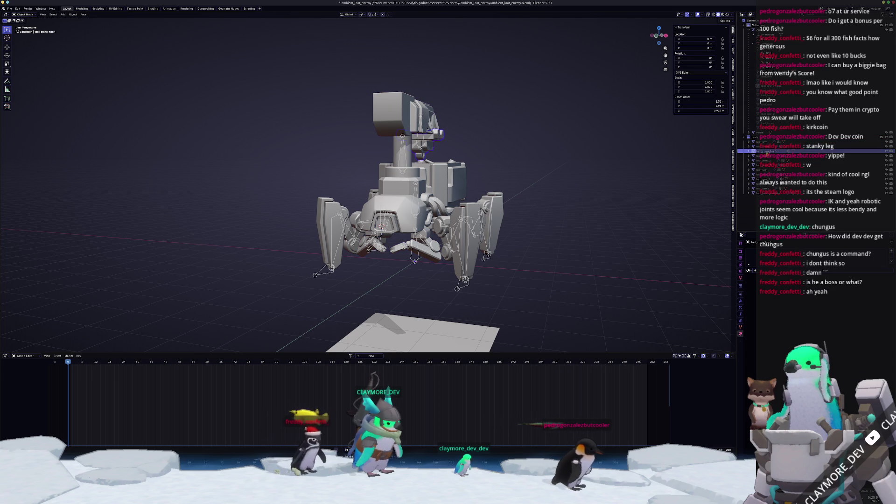
left_click(766, 160)
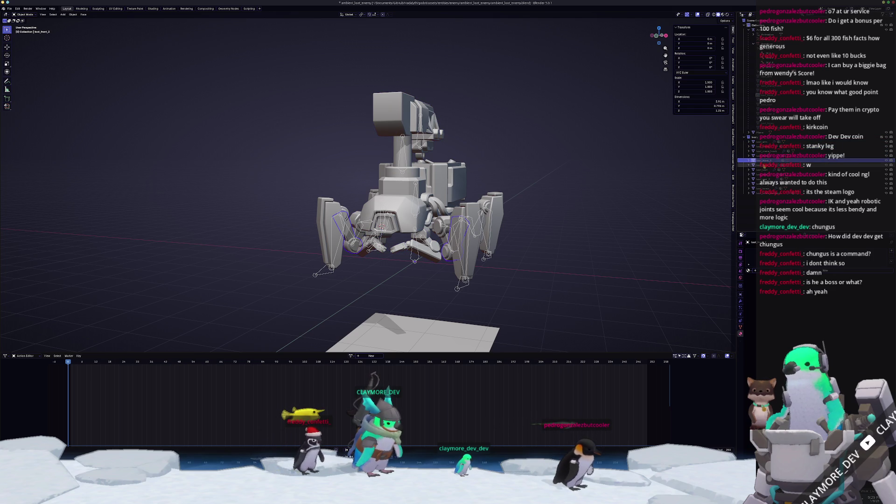
left_click(766, 170)
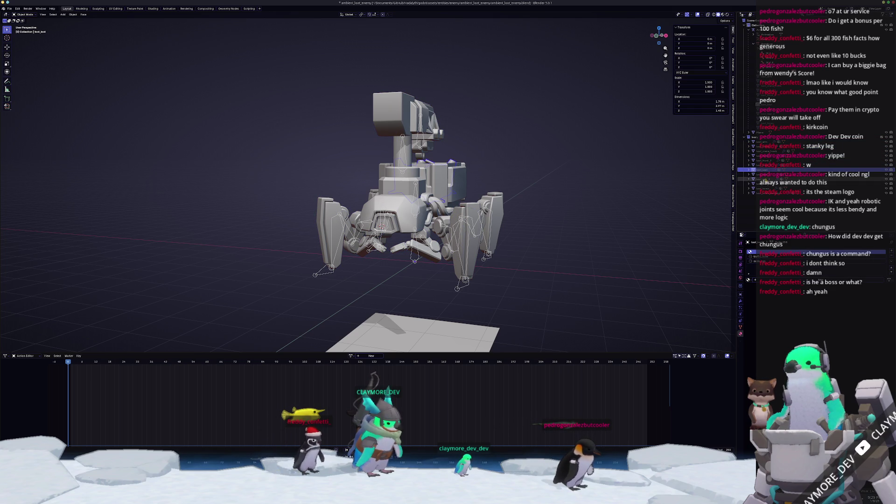
middle_click_drag(667, 220, 630, 224)
scroll(630, 224, "up", 3)
left_click(750, 280)
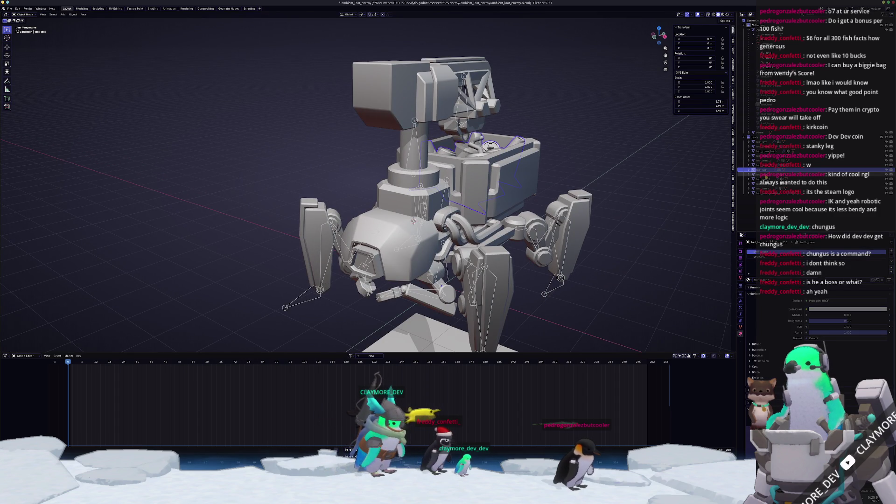
Step: Remove the loot_torso part's existing material slot
left_click(766, 174)
key("Down")
key("Down")
key("Down")
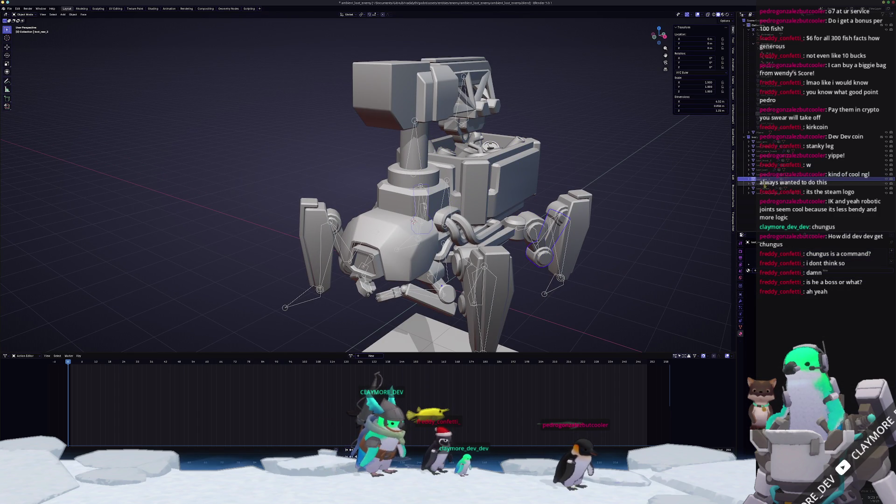
middle_click_drag(625, 262, 655, 265)
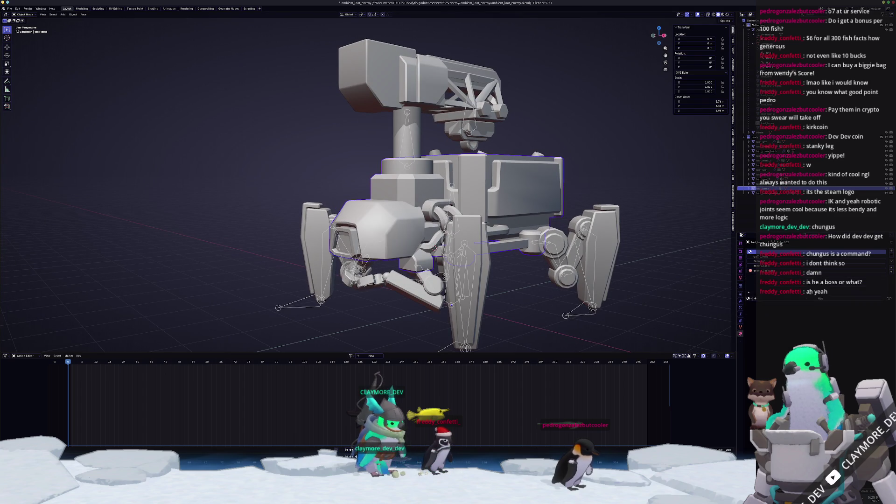
left_click(892, 258)
Step: Create a new material named loot_emission on loot_torso_emission
key("Down")
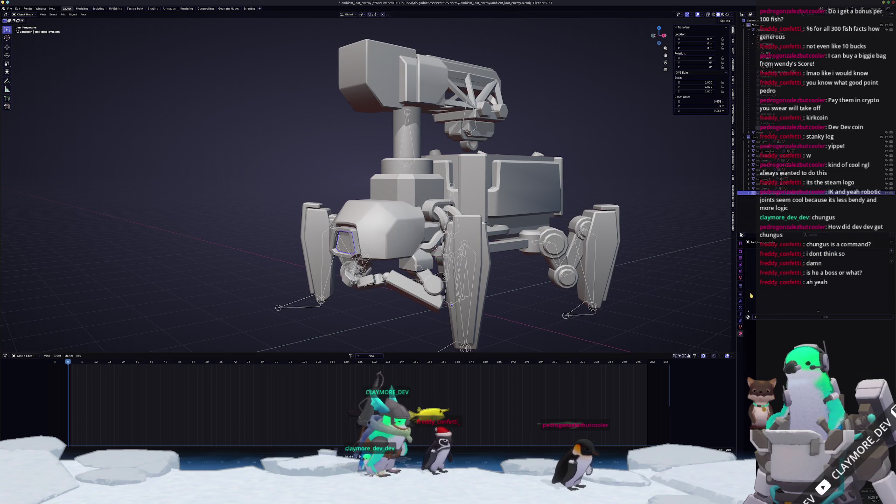
left_click(777, 318)
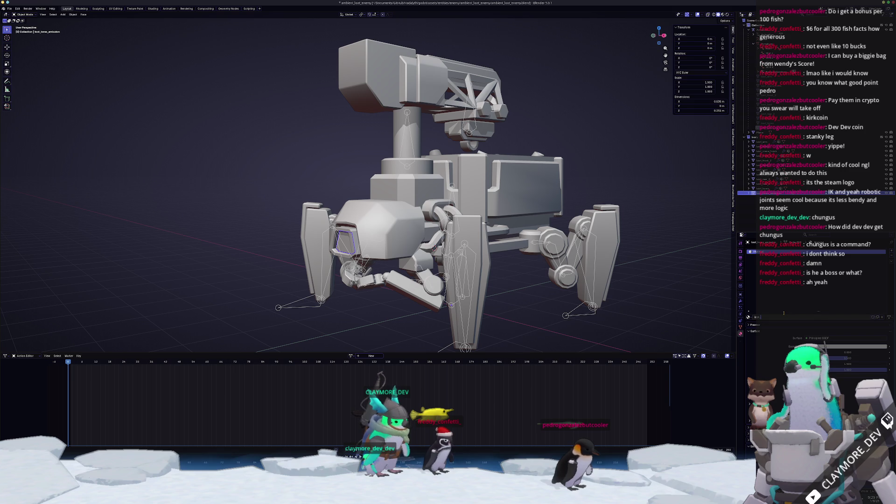
type("o_emission")
key("Return")
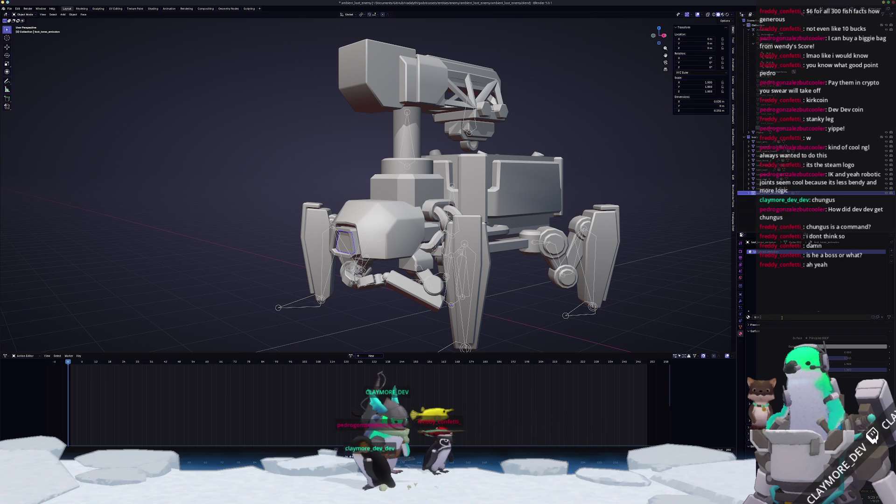
type("ission")
key("Return")
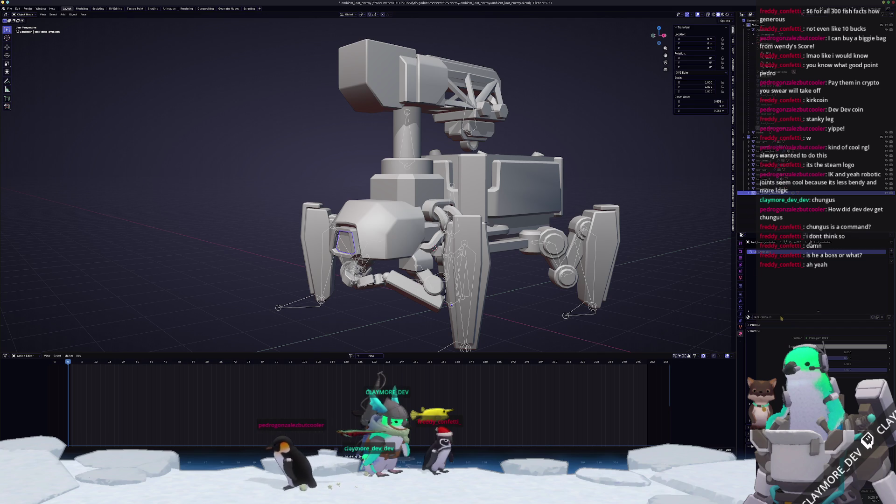
Step: Select the parts from loot_rear_1 up to loot_crane_hook, with loot_arm active
left_click(765, 184, "ctrl")
left_click(765, 179, "ctrl")
left_click(766, 174, "ctrl")
left_click(769, 170, "ctrl")
left_click(769, 165, "ctrl")
left_click(768, 160, "ctrl")
left_click(769, 156, "ctrl")
left_click(768, 151, "ctrl")
left_click(768, 141, "ctrl")
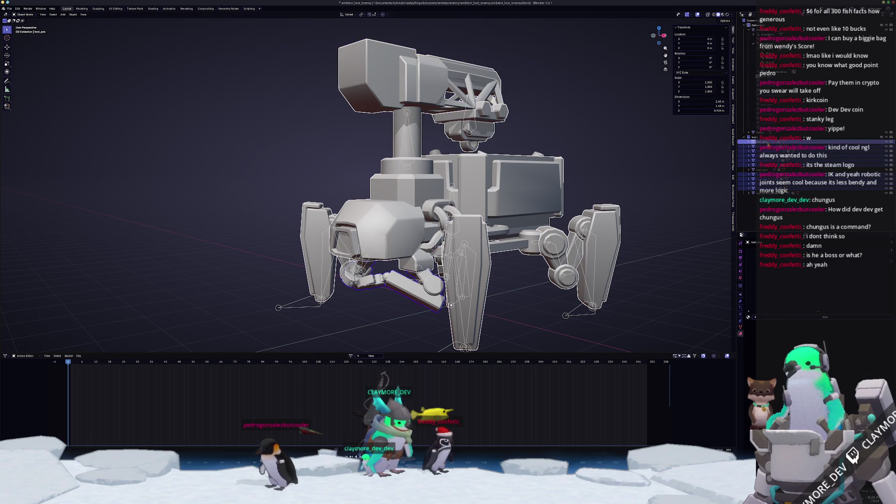
Step: Add a new material to loot_arm
scroll(642, 206, "down", 3)
scroll(627, 241, "up", 1)
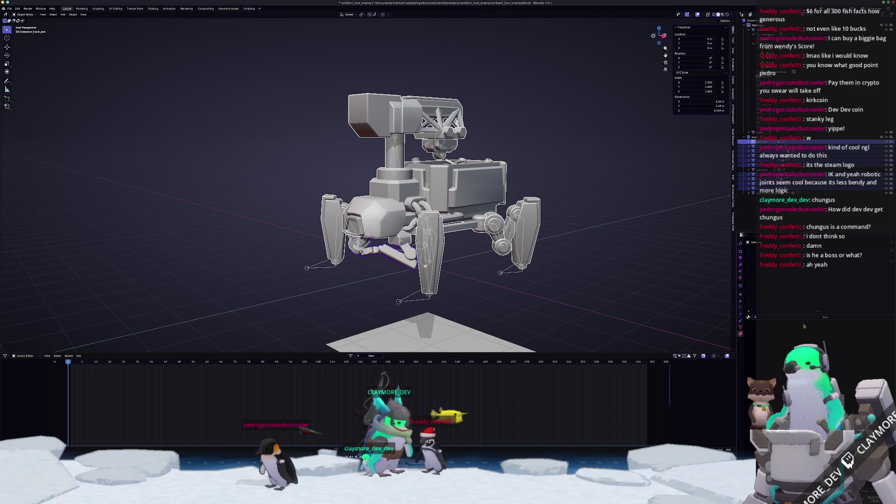
left_click(814, 319)
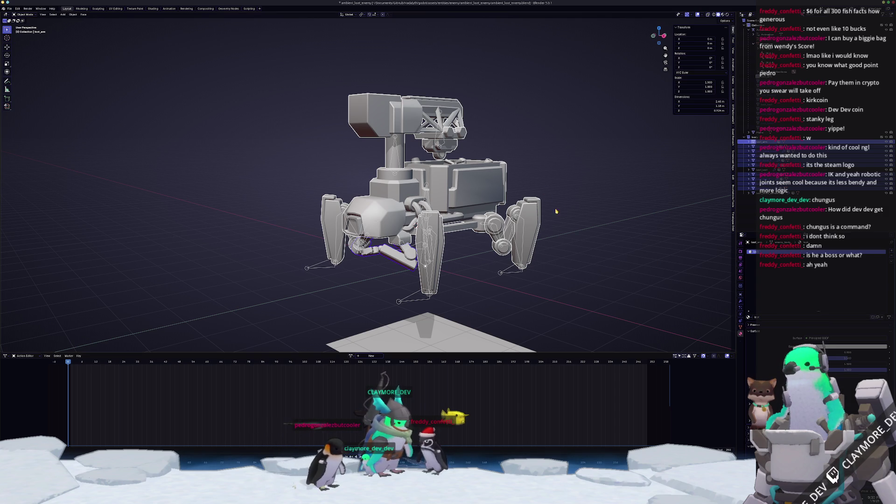
key("ctrl+l")
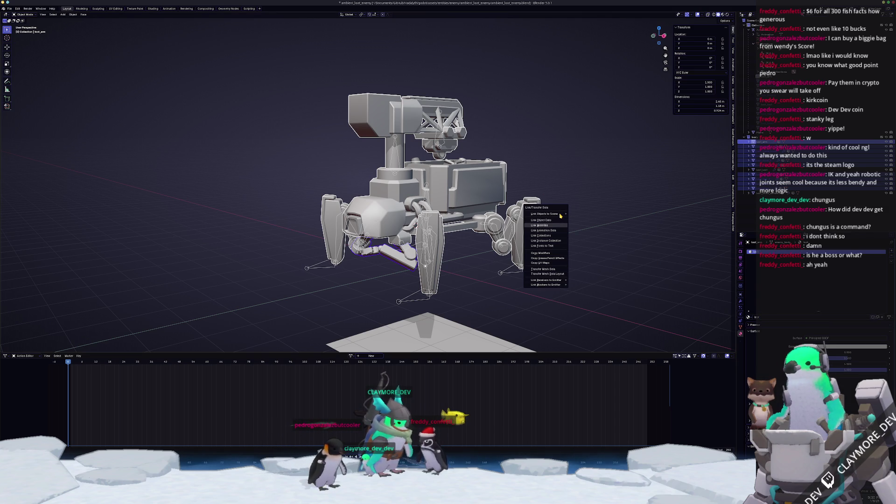
Step: Link loot_arm's material to the selected parts, verify the legs, then enter UV Editing
key("Return")
scroll(549, 217, "up", 1)
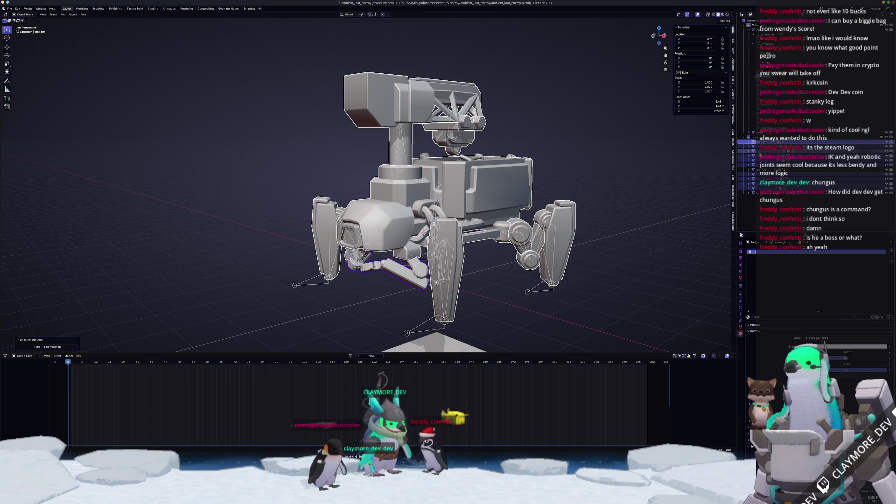
left_click(770, 155)
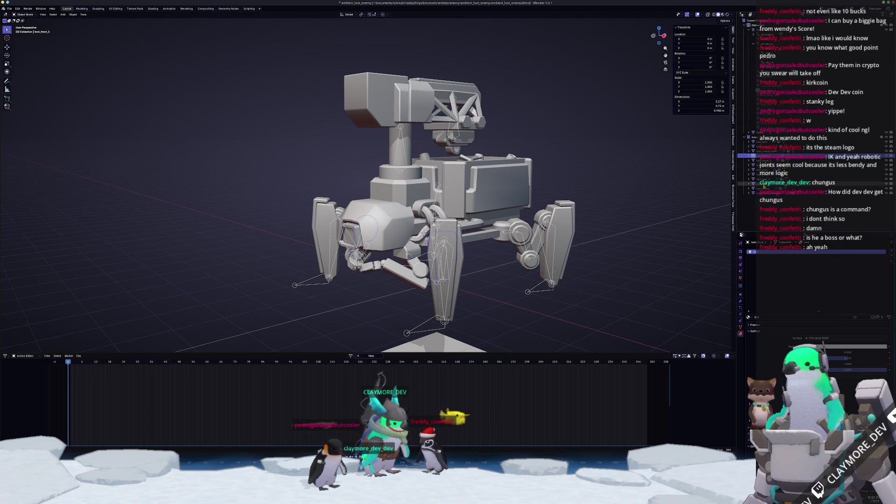
left_click(765, 188)
left_click(765, 174)
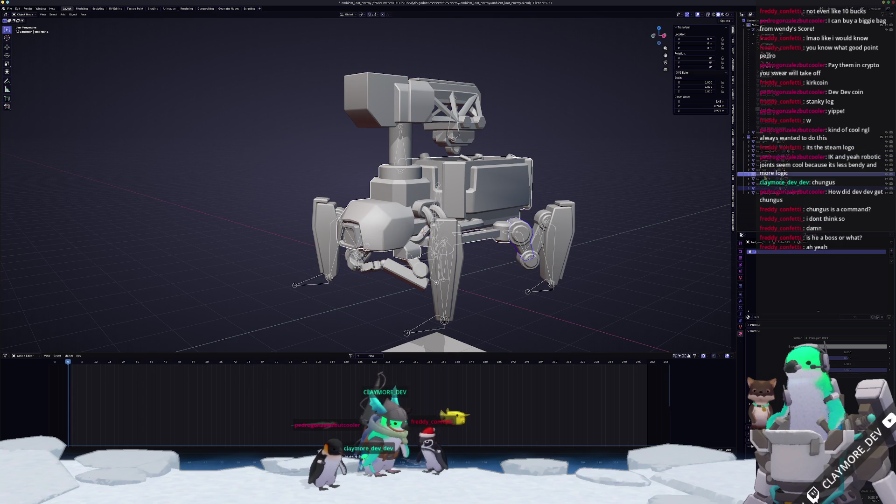
left_click(765, 160)
key("Up")
key("Up")
key("Up")
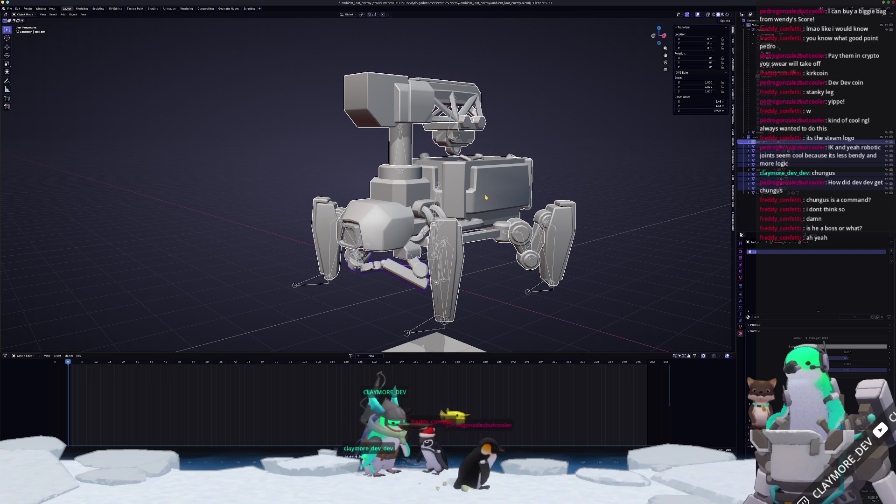
scroll(514, 189, "down", 3)
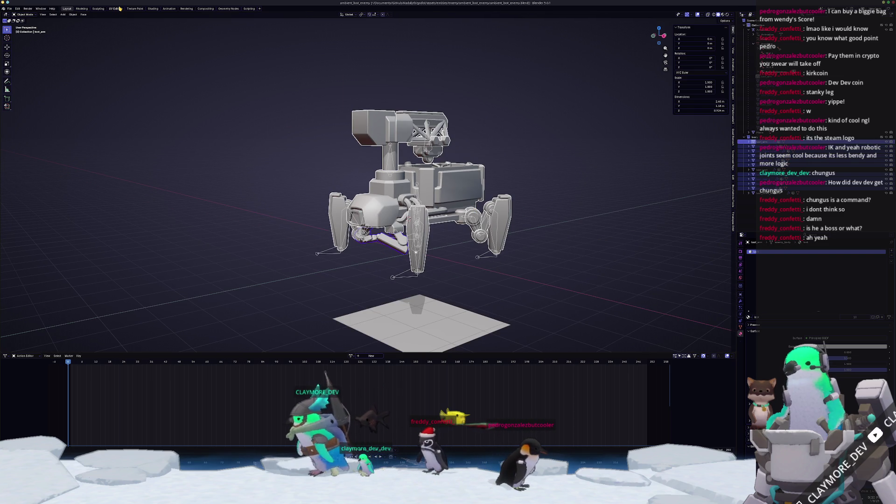
left_click(117, 9)
Step: Unwrap the mech with Smart UV Project using the default settings
scroll(490, 165, "up", 2)
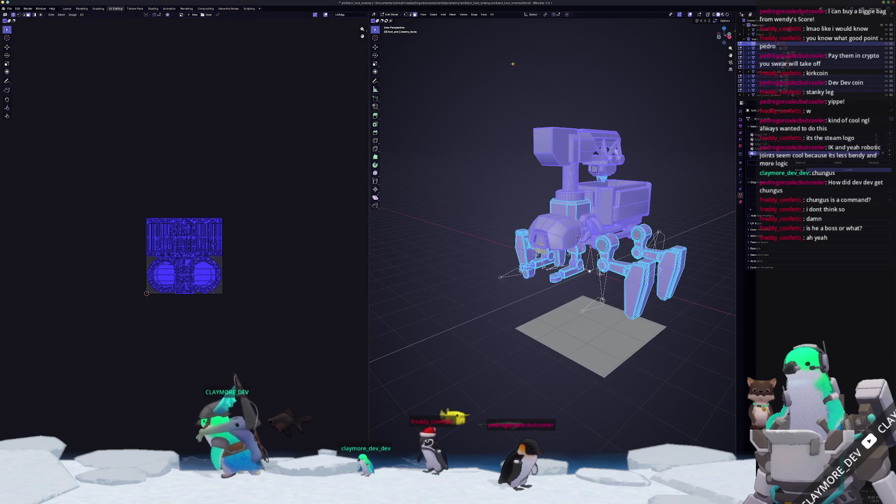
left_click(492, 15)
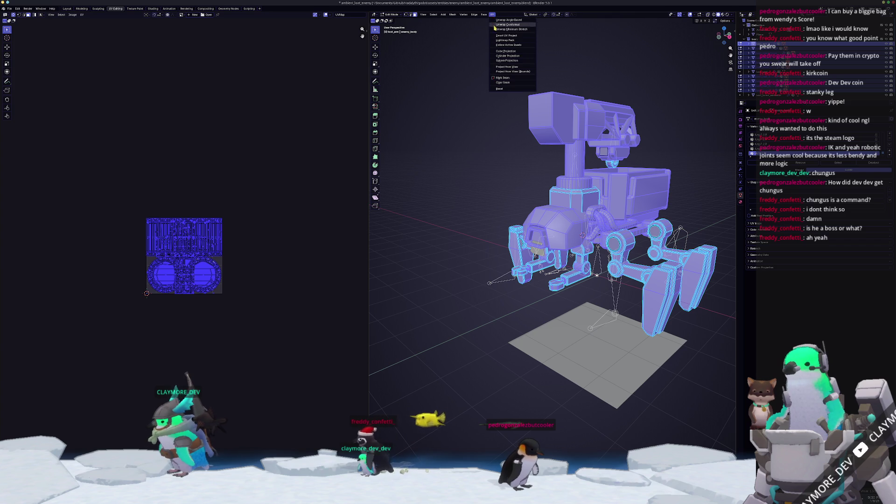
mouse_move(480, 149)
middle_mouse_down()
mouse_move(524, 154)
mouse_move(500, 136)
mouse_move(520, 141)
mouse_move(507, 168)
middle_mouse_up()
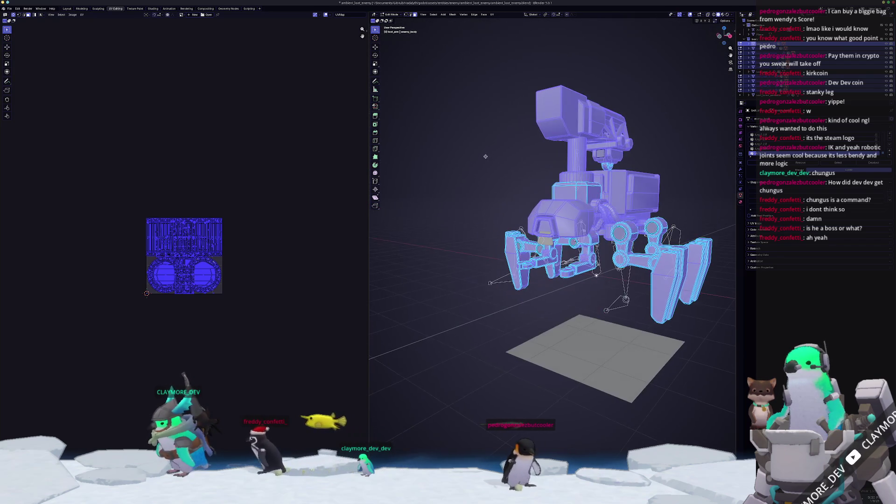
left_click(493, 15)
left_click(505, 36)
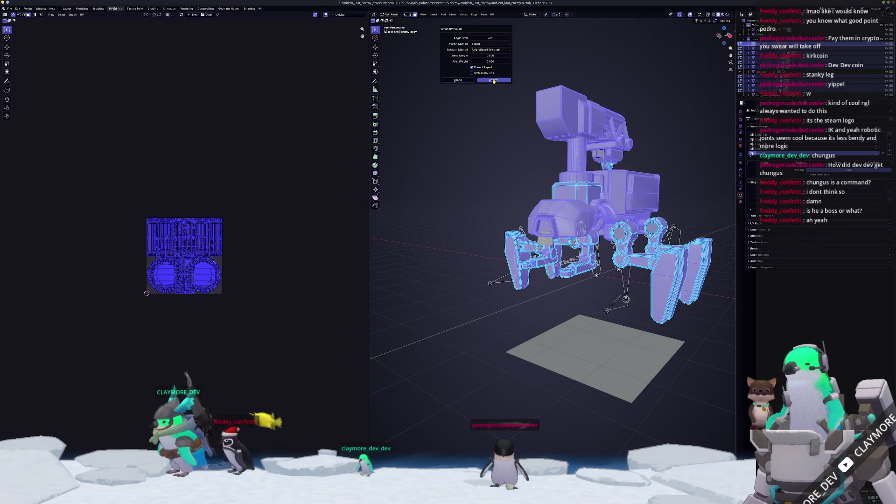
left_click(494, 80)
scroll(189, 261, "up", 8)
scroll(189, 262, "down", 1)
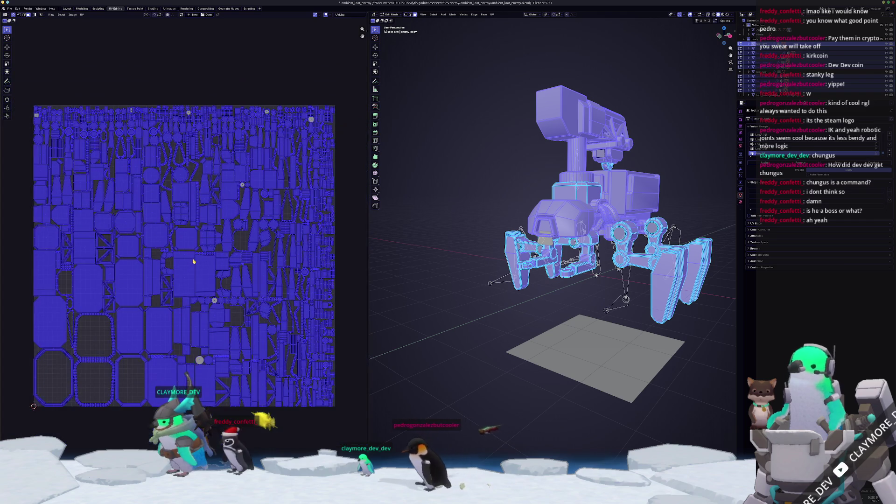
Step: Pack the UV islands tightly with UVPackmaster3 from the sidebar
key("n")
left_click(365, 70)
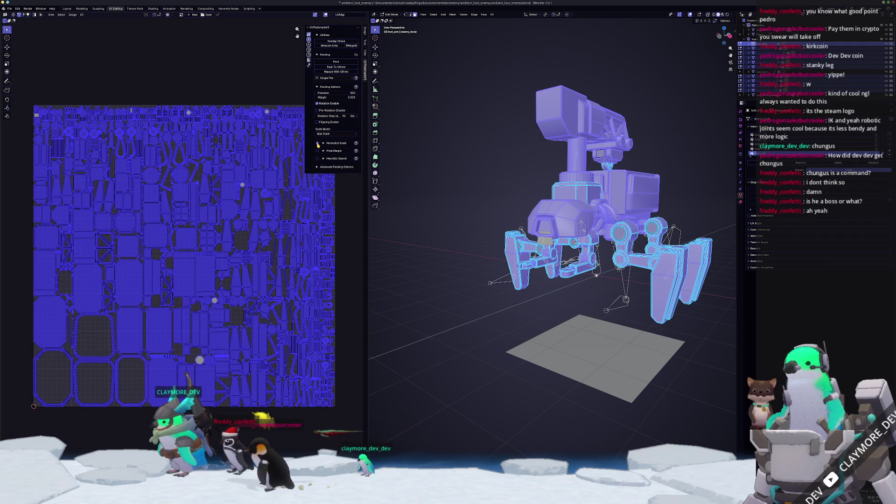
left_click(343, 65)
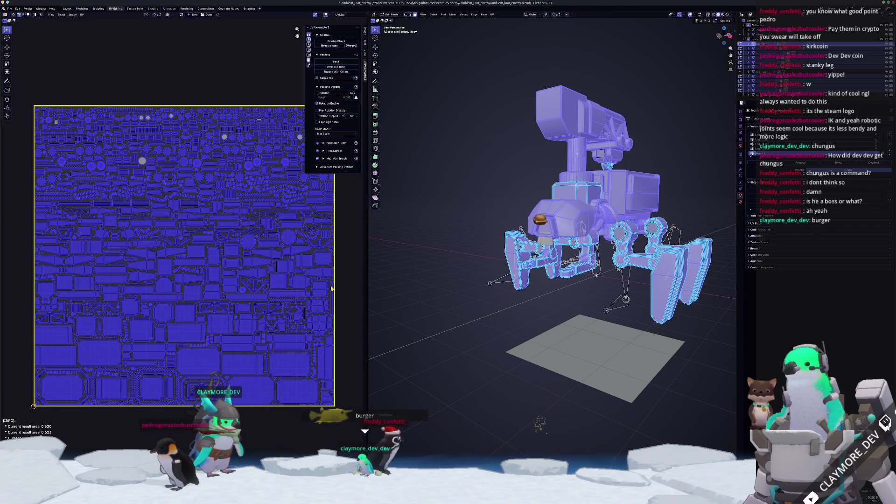
Step: Return to object mode and orbit to a higher three-quarter view of the robot
key("Tab")
scroll(432, 291, "up", 2)
middle_click_drag(432, 291, 452, 290)
middle_click_drag(578, 165, 560, 182)
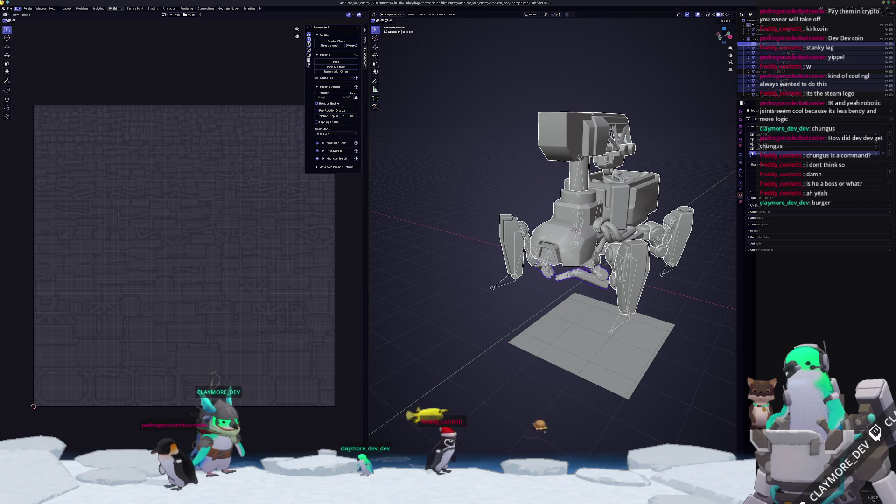
Step: Export the mech as FBX into a new 'exports' folder, limited to Selected Objects
left_click(8, 9)
mouse_move(19, 86)
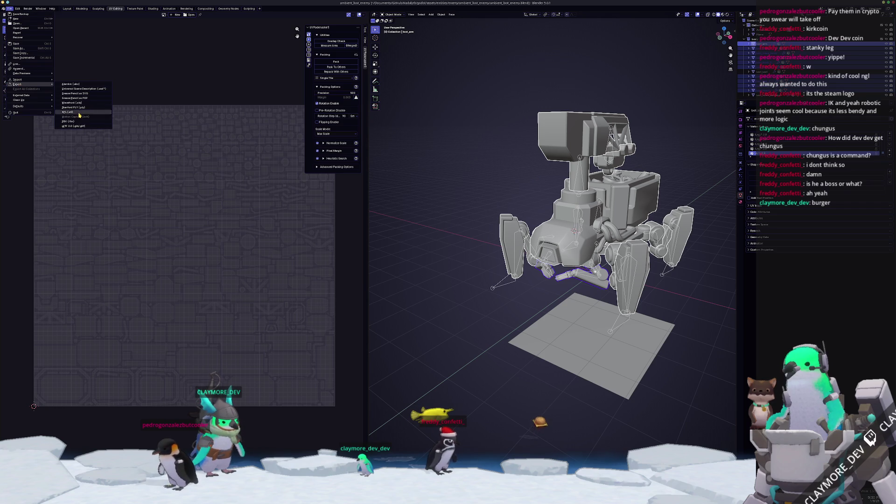
left_click(74, 122)
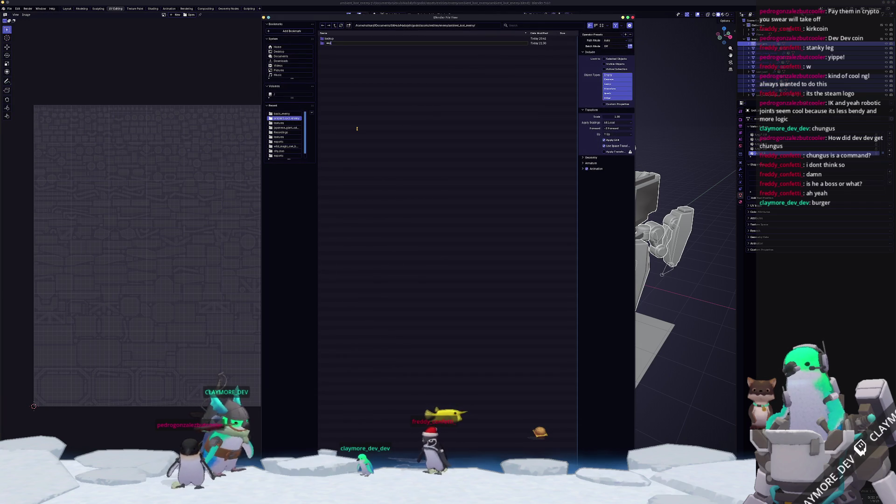
key("Return")
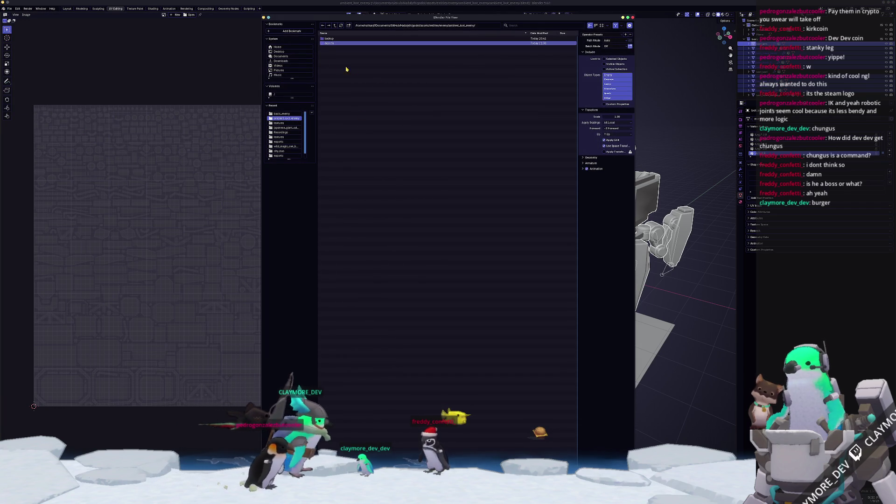
left_click(331, 44)
left_click(604, 59)
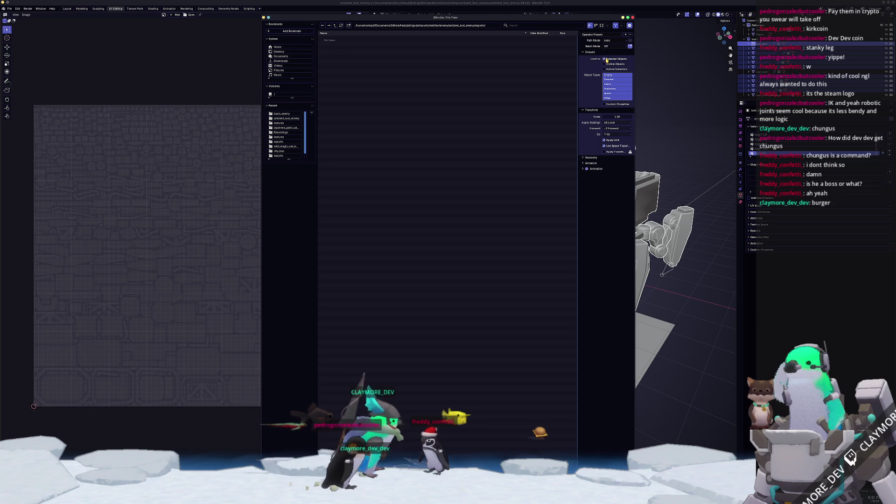
key("Return")
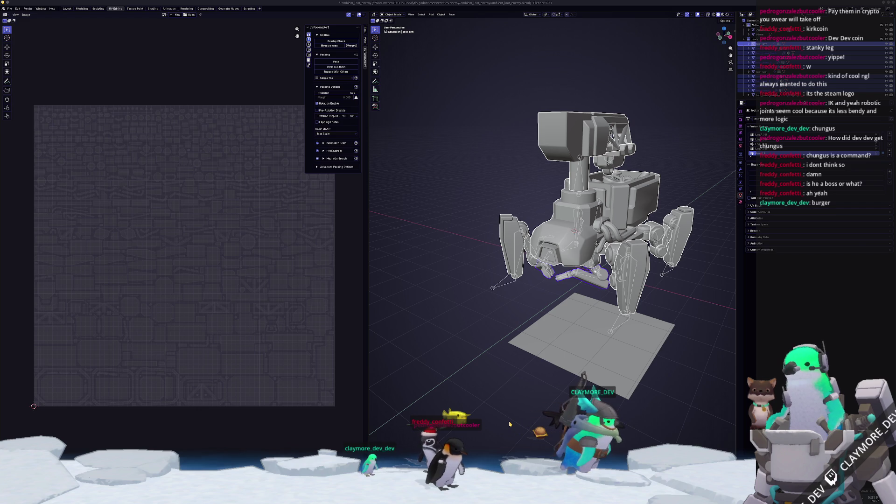
key("alt+Tab")
Step: Start a new project using enemy/ambient_foot_enemy/exports/ambient_foot_enemy.fbx as the mesh
left_click(251, 120)
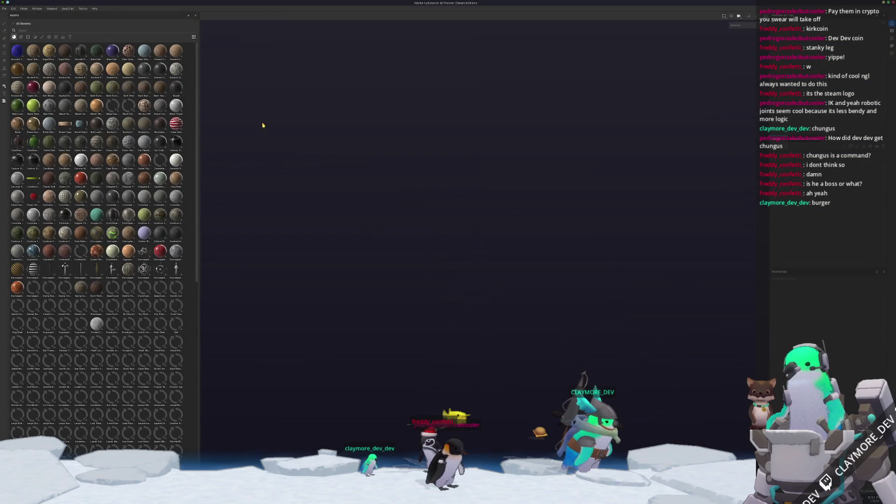
left_click(5, 8)
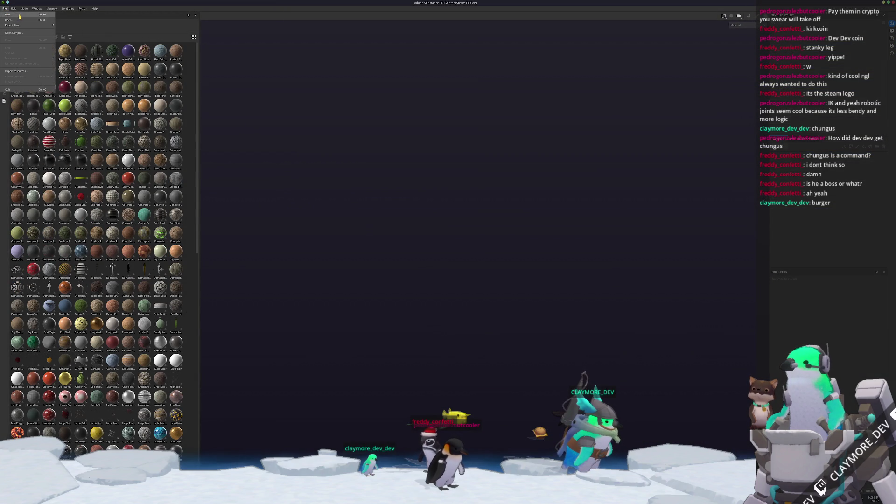
left_click(17, 16)
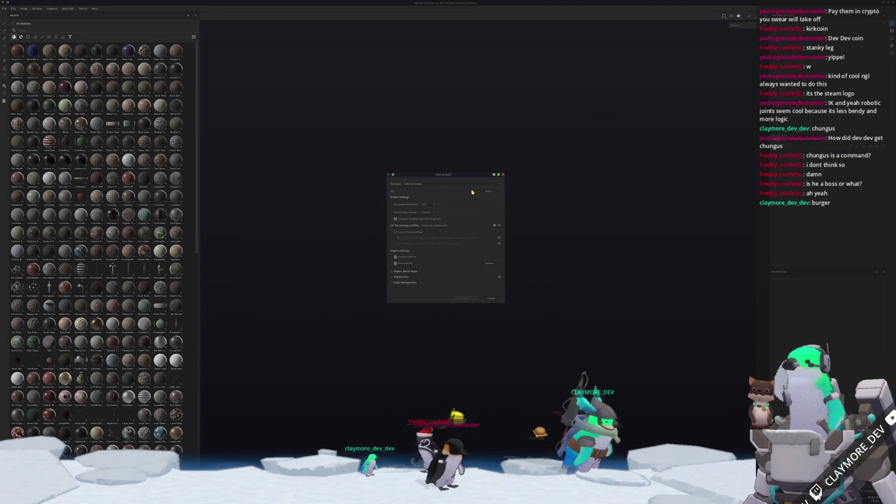
left_click(490, 189)
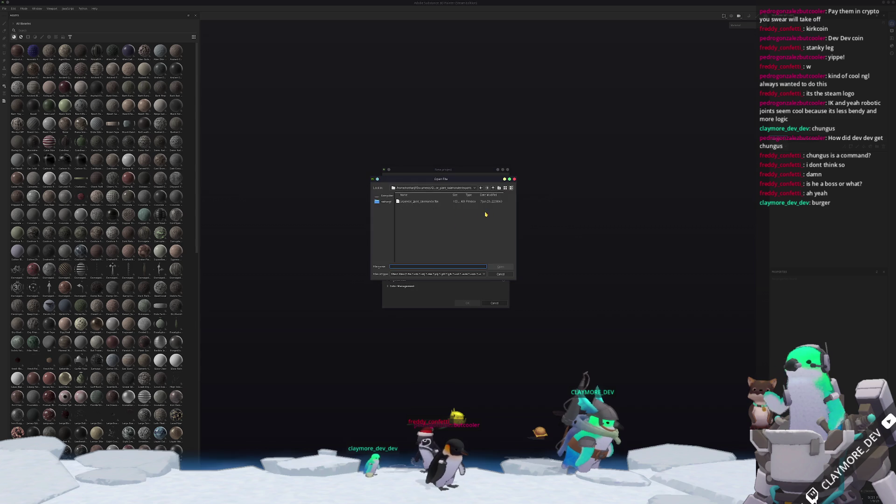
left_click(493, 188)
left_click(494, 188)
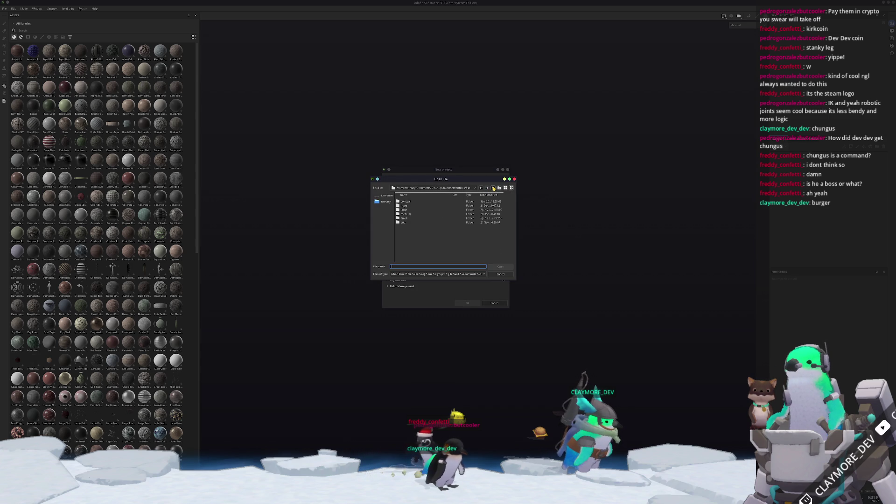
double_click(408, 201)
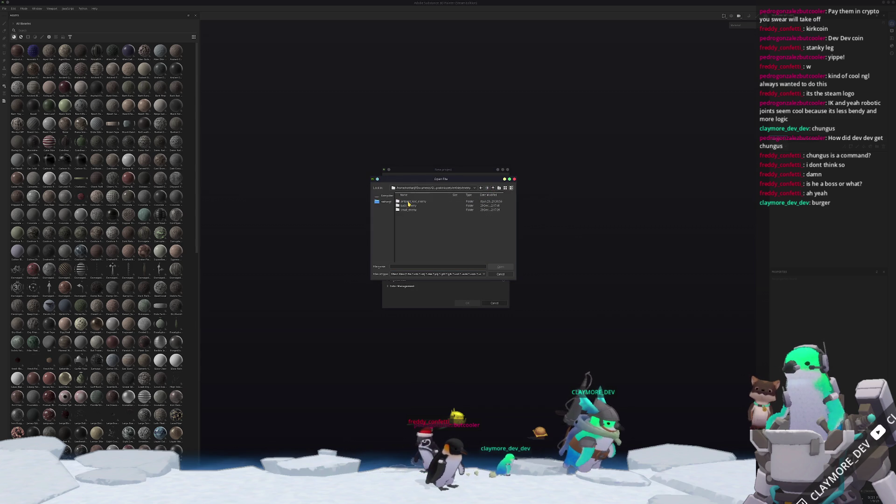
double_click(410, 201)
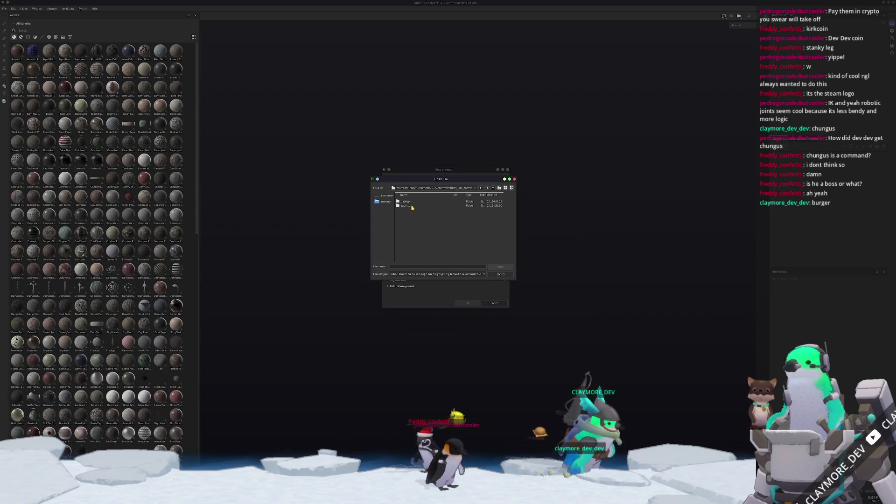
double_click(413, 206)
double_click(412, 204)
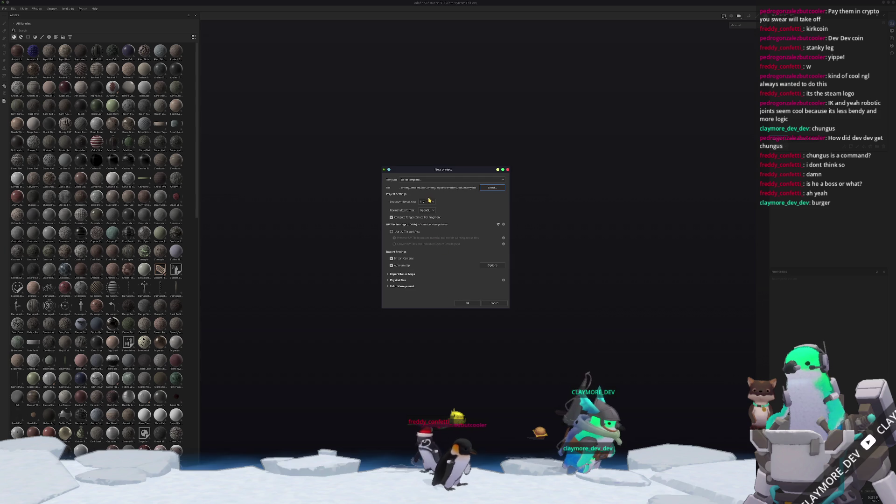
Step: Create the project and orbit the loaded mech to a three-quarter view
left_click(466, 303)
left_click_drag(488, 282, 472, 253, "alt")
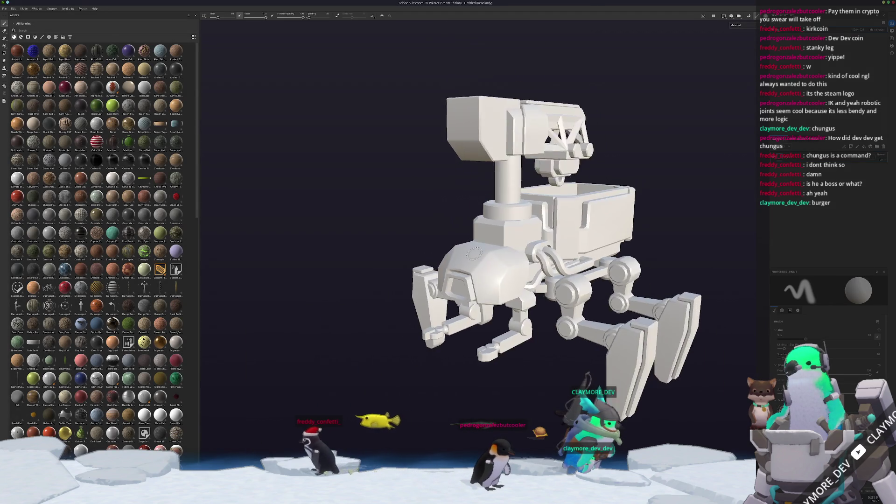
key("alt+Tab")
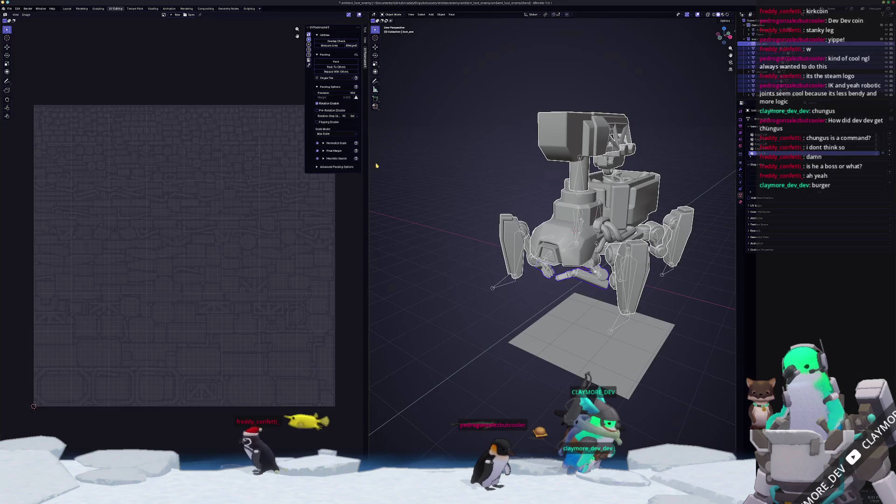
Step: Reopen the FBX export dialog with its Armature, Animation and Geometry panels expanded
left_click(10, 10)
mouse_move(17, 84)
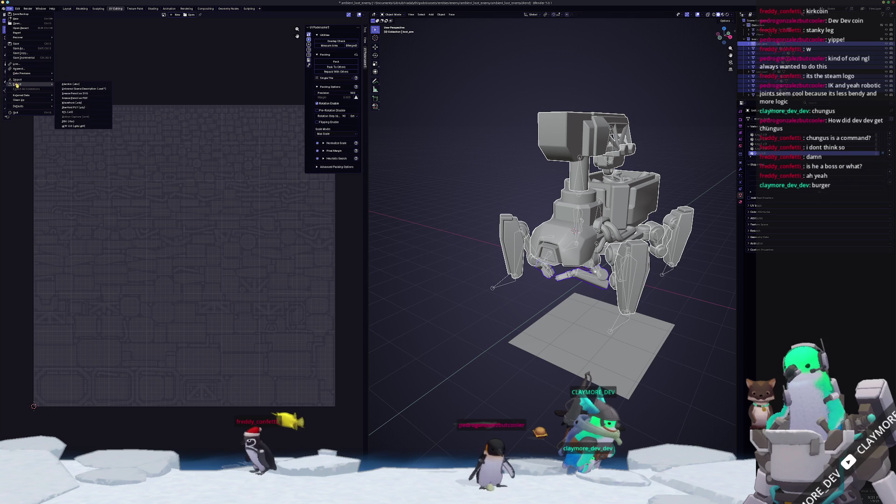
left_click(65, 121)
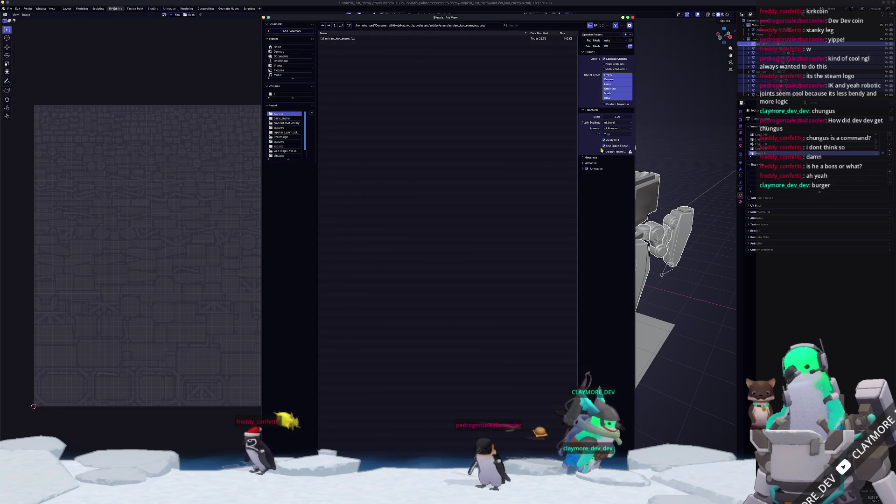
left_click(589, 164)
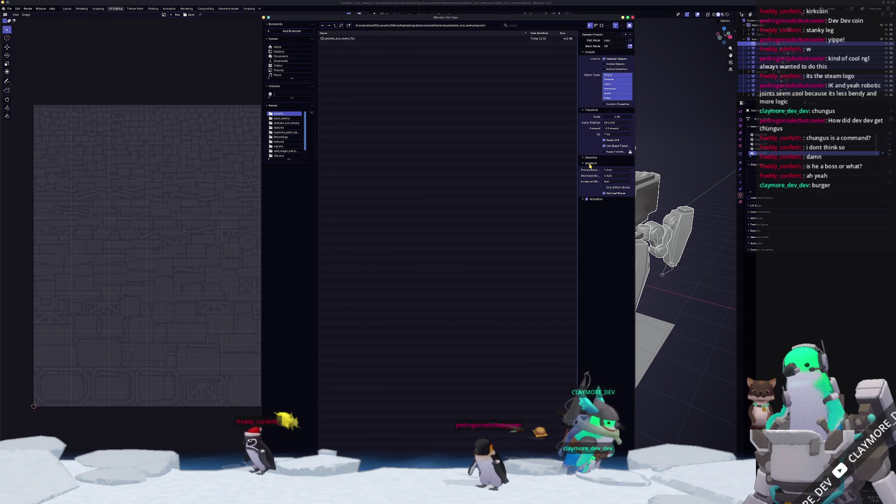
left_click(594, 201)
left_click(591, 157)
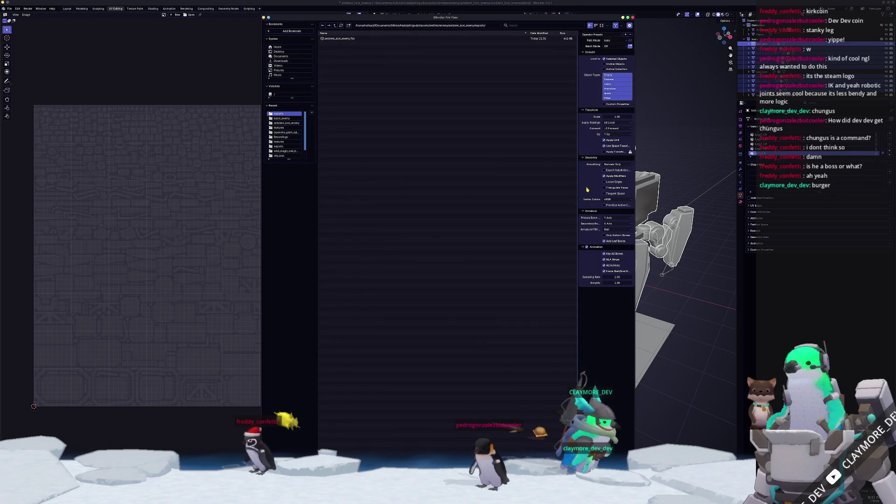
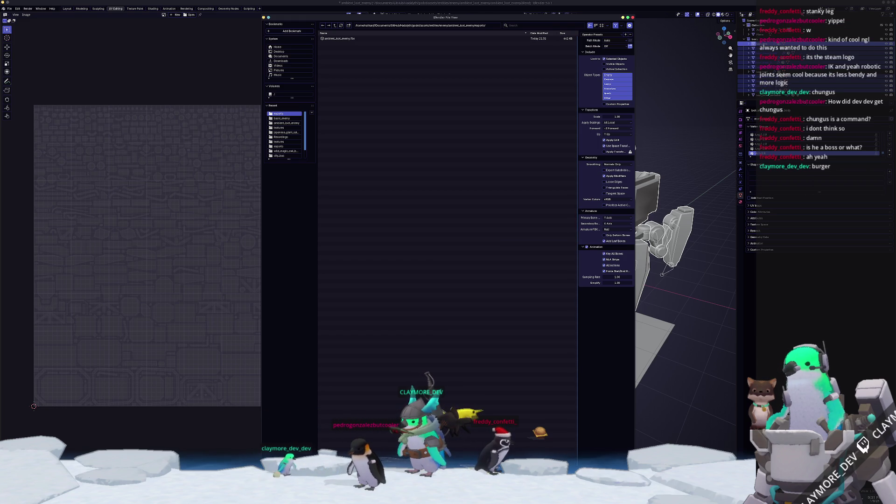
Step: Duplicate the rigged spider robot with its armature and drop the copy in place
key("Return")
left_click(519, 273)
mouse_move(519, 273)
middle_mouse_down()
mouse_move(610, 259)
mouse_move(583, 224)
middle_mouse_up()
key("a")
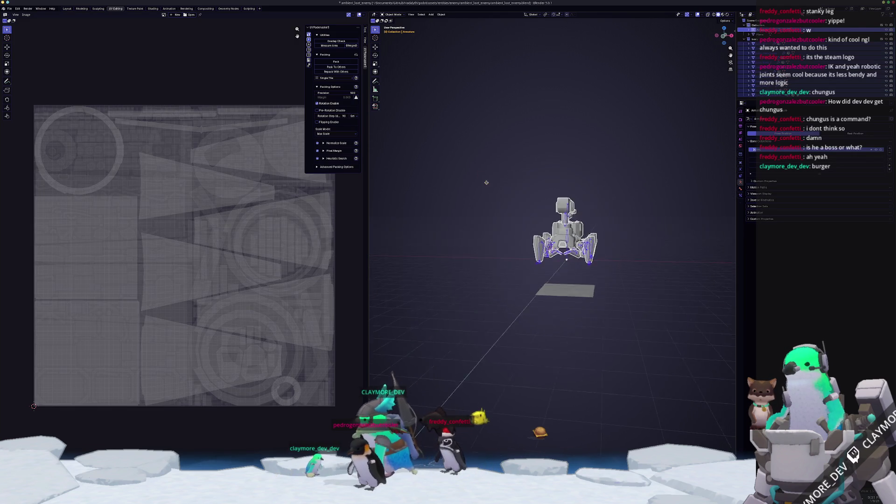
key("shift+d")
left_click(466, 186)
key("KP_Decimal")
right_click(567, 189)
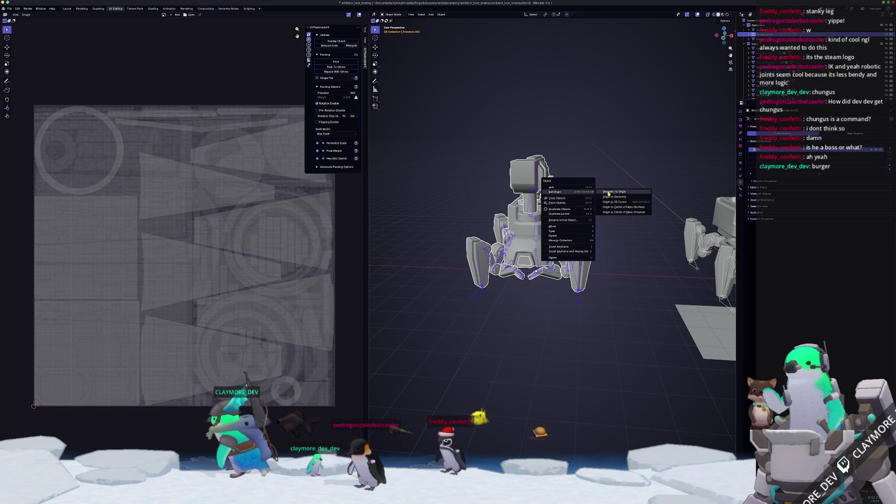
key("Escape")
Step: Box-select every part of the duplicate robot and convert them to meshes
left_click(590, 267)
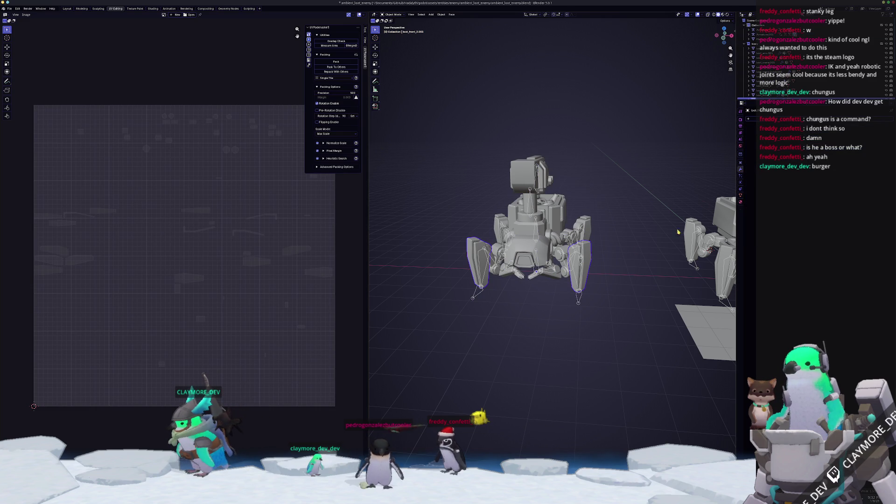
scroll(646, 268, "up", 2)
mouse_move(646, 268)
middle_mouse_down()
mouse_move(636, 248)
mouse_move(655, 260)
mouse_move(644, 336)
middle_mouse_up()
left_click_drag(644, 345, 395, 70)
right_click(429, 149)
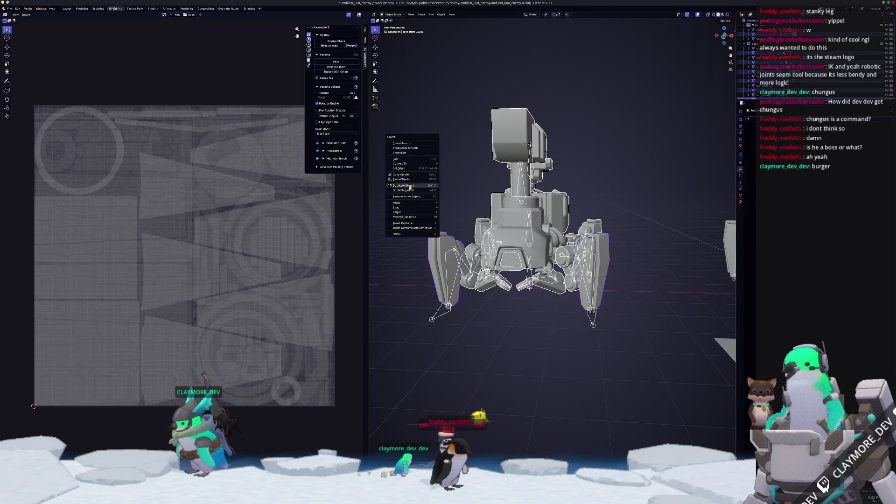
mouse_move(418, 166)
left_click(448, 165)
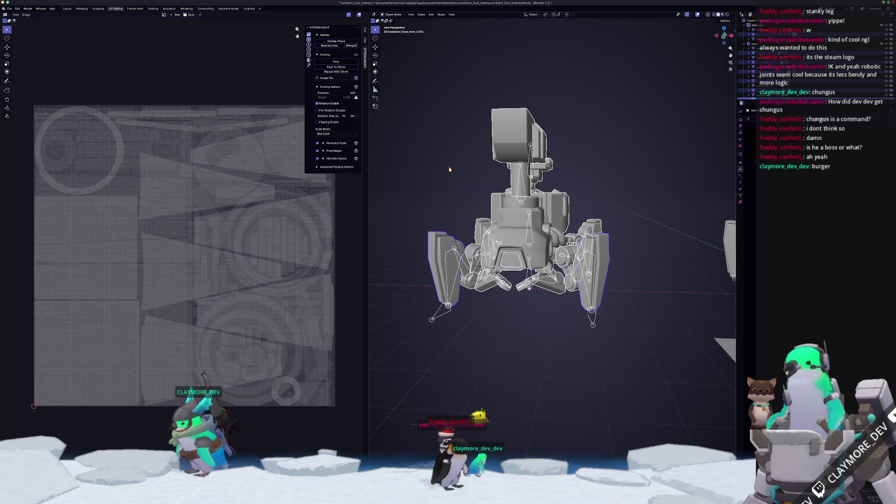
Step: Delete the selected robot copy and frame the remaining robot and plate
key("x")
left_click(439, 321)
key("KP_Decimal")
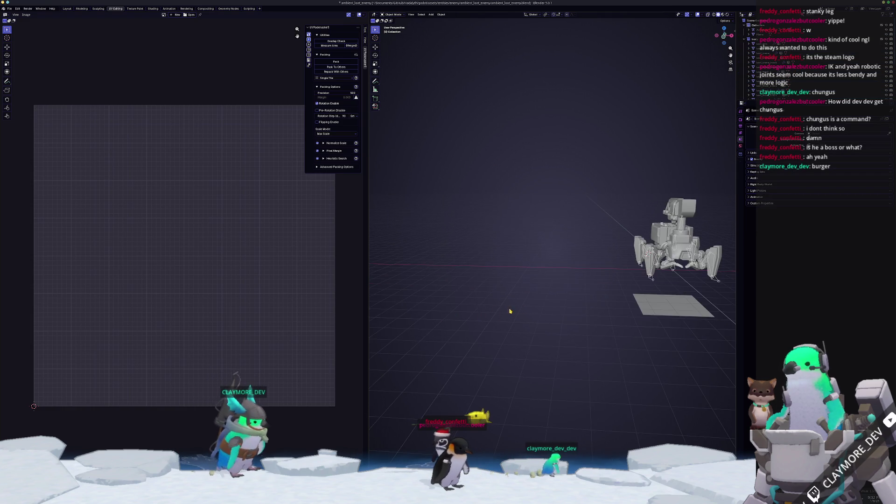
Step: Select the copy's parts (loot_rear_2.001, loot_front_3.001, loot_arm.001) and move it right
left_click_drag(770, 101, 770, 207)
left_click(765, 122)
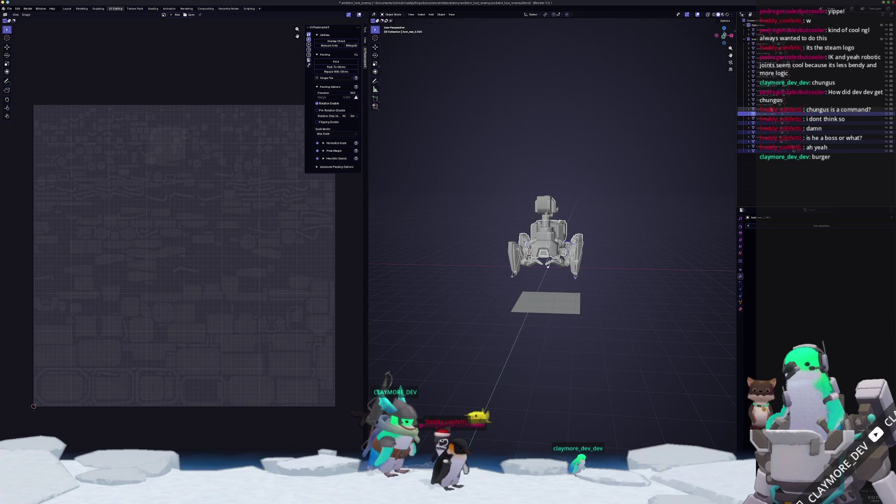
left_click(768, 95)
key("Up")
key("Up")
key("Up")
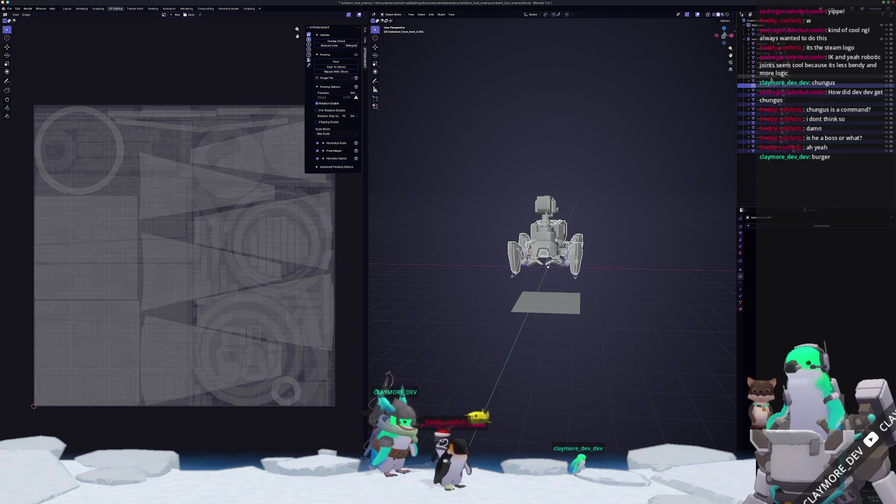
key("Up")
key("g")
middle_click_drag(631, 229, 552, 246)
Step: Move the robot copy into its own new collection and bring up the Ctrl+A apply options
key("m")
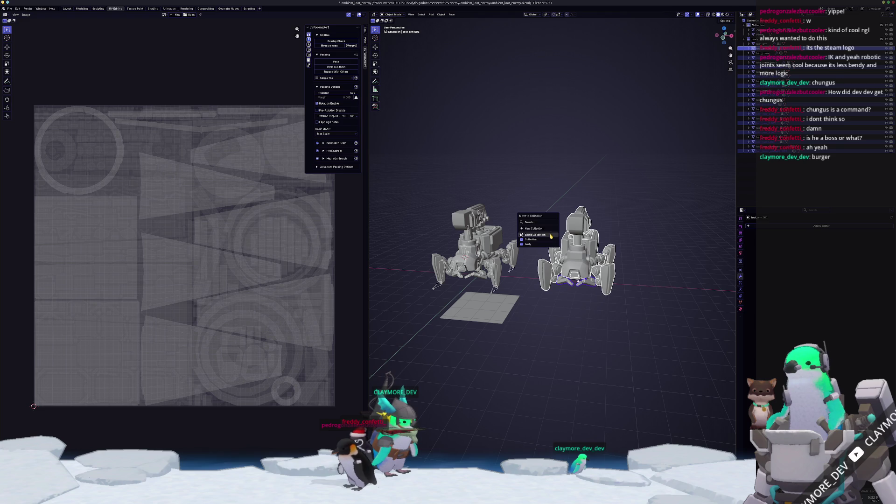
left_click(546, 229)
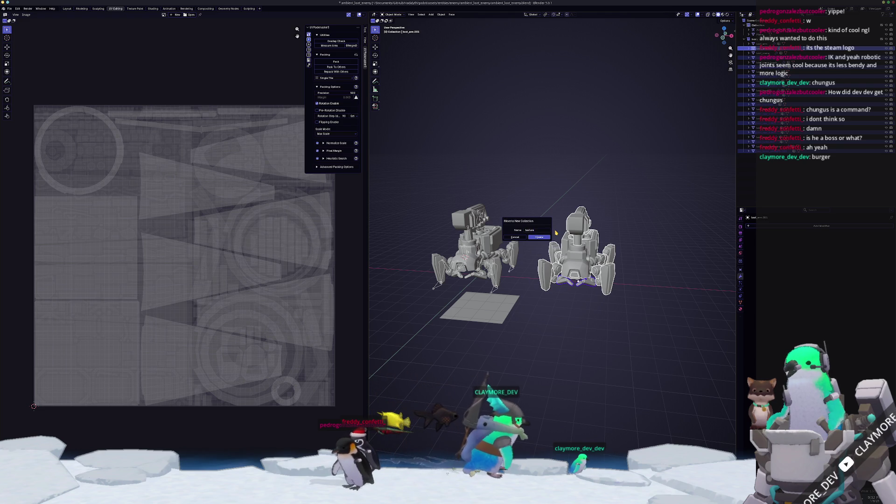
key("Return")
mouse_move(620, 221)
middle_mouse_down()
mouse_move(631, 204)
mouse_move(657, 249)
mouse_move(622, 228)
mouse_move(618, 234)
middle_mouse_up()
key("ctrl+a")
Step: Select the whole right-hand mesh robot copy
left_click(608, 241)
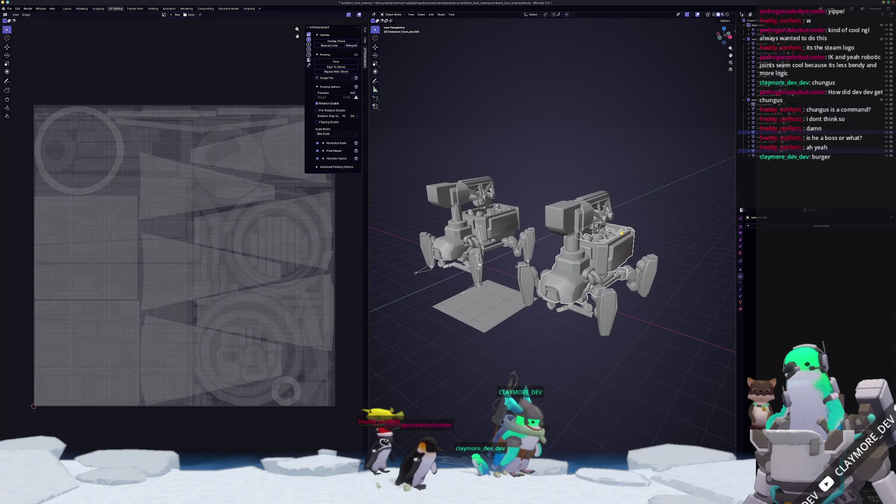
left_click(618, 234)
scroll(614, 236, "up", 3)
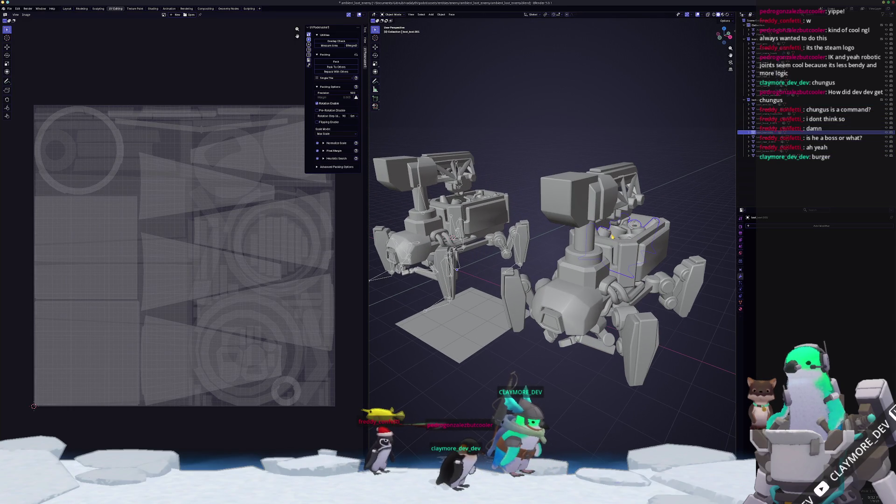
middle_click_drag(613, 238, 616, 241)
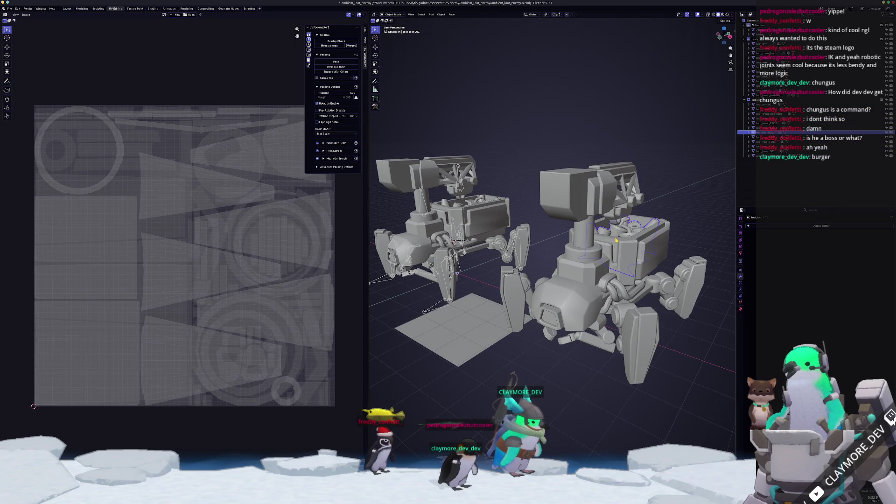
scroll(616, 240, "down", 4)
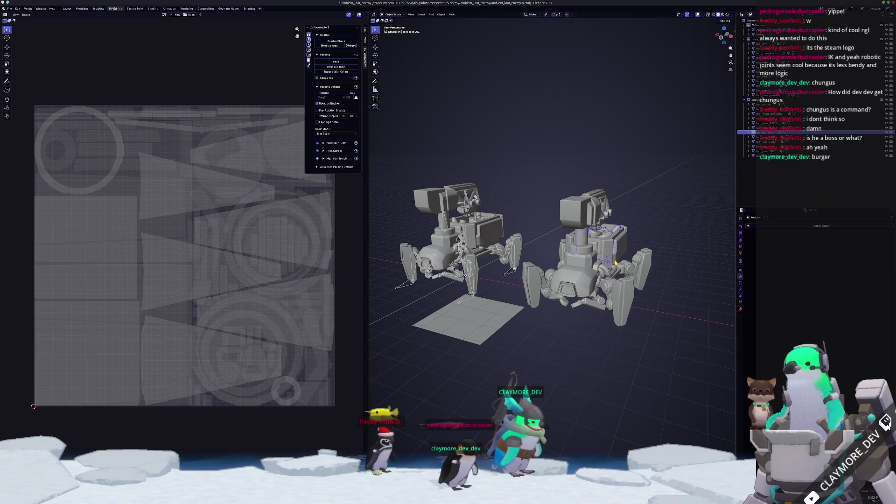
key("alt+a")
middle_click_drag(616, 263, 656, 333)
left_click(580, 283)
left_click_drag(538, 154, 538, 156)
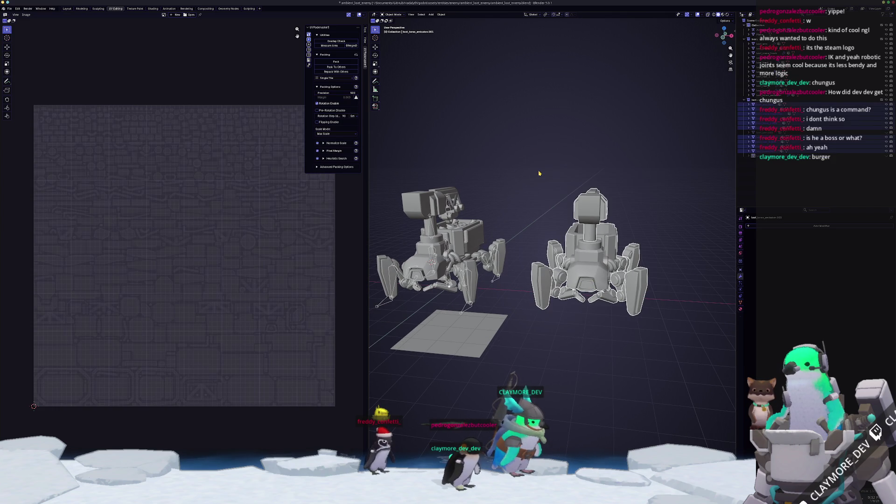
left_click(10, 8)
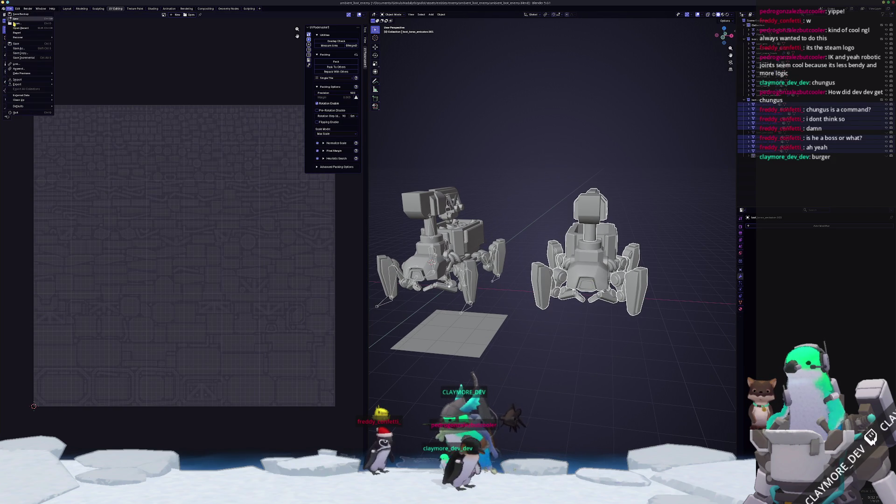
Step: Export the selected right-hand robot as an FBX file
mouse_move(18, 84)
left_click(70, 121)
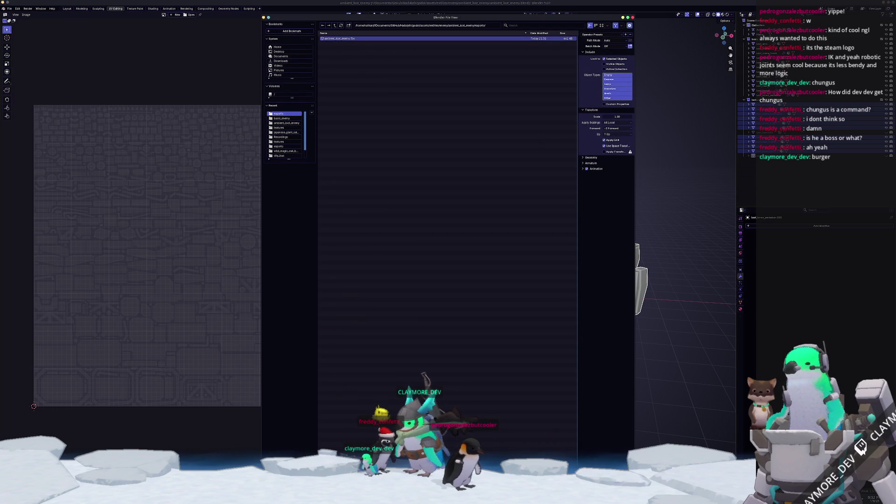
key("Return")
key("alt+Tab")
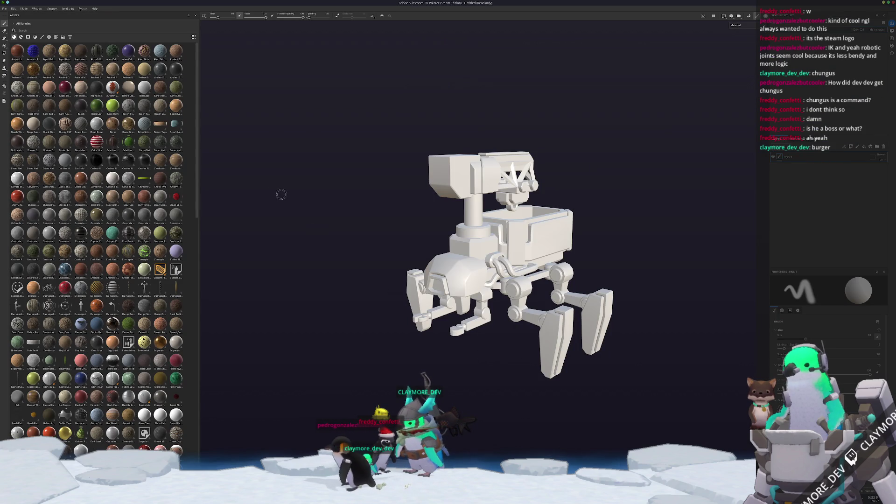
Step: Start a new project from the exported robot FBX, discarding the previous project's changes
left_click(4, 9)
left_click(14, 15)
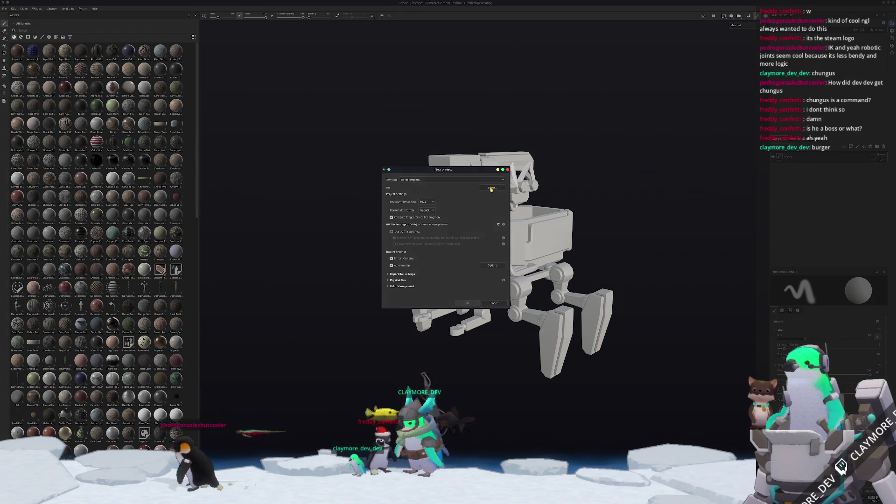
left_click(492, 187)
double_click(448, 203)
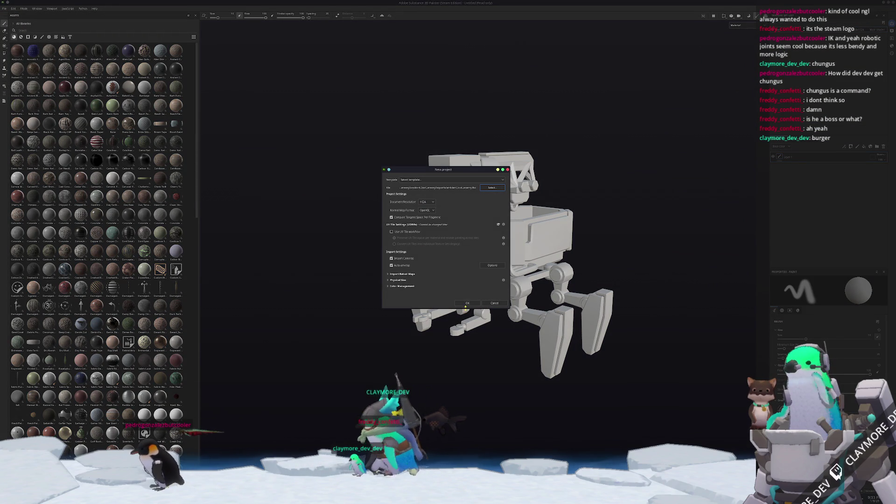
key("Return")
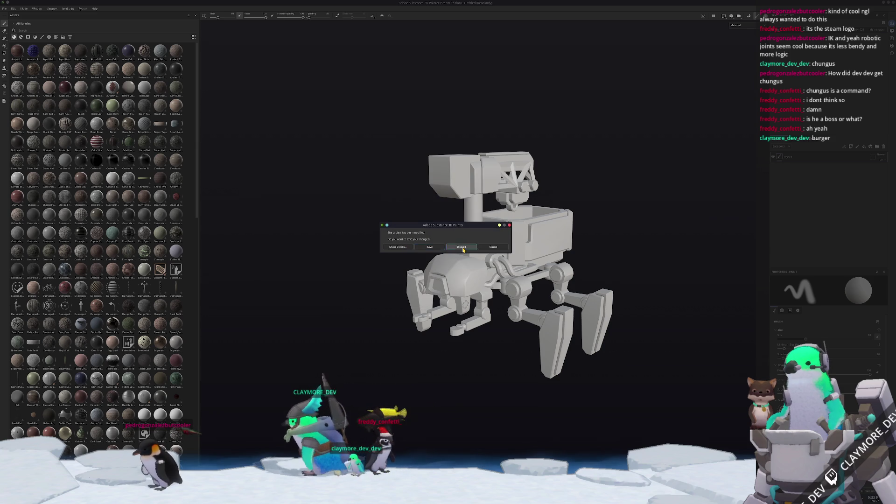
left_click(462, 247)
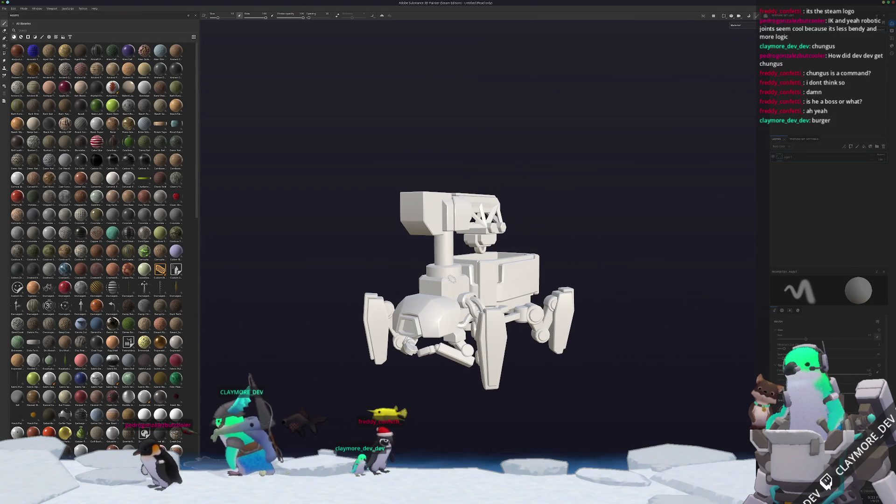
Step: Save the project as ambient_loot_enemy in the exports folder and switch to baking
key("ctrl+s")
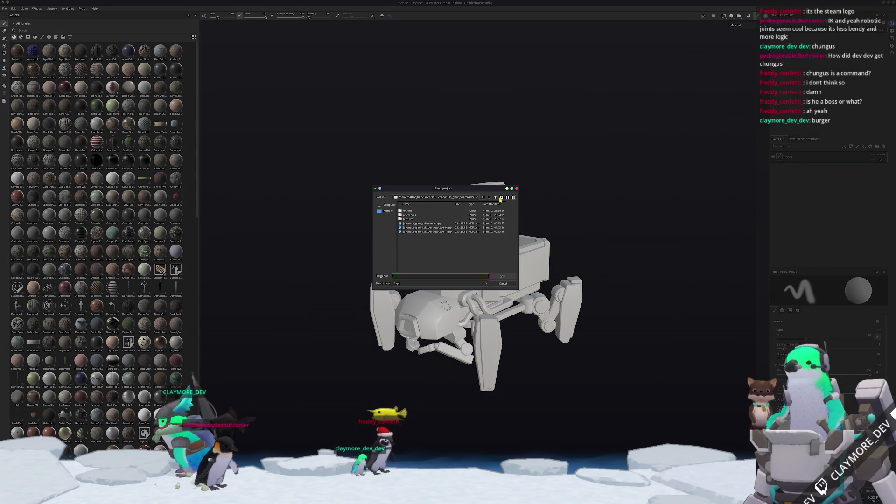
left_click(437, 197)
left_click(441, 241)
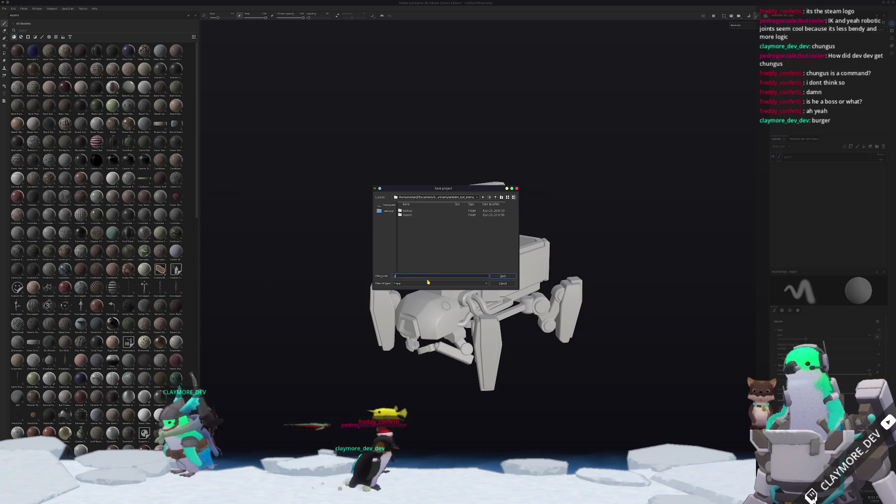
type("_loot_enemy")
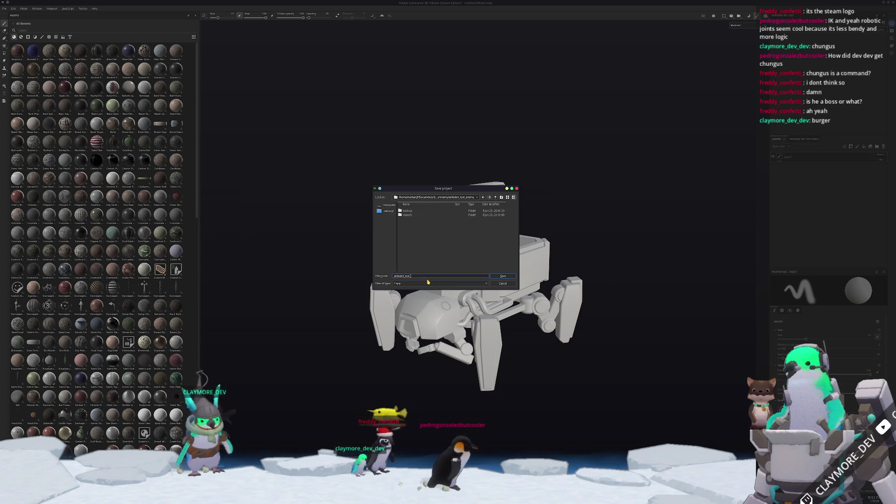
key("Return")
key("F9")
left_click(163, 39)
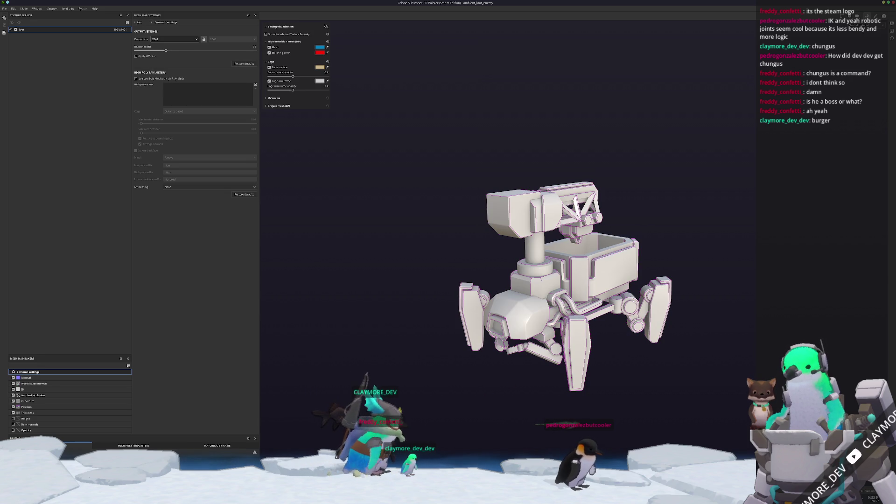
Step: Set the Curvature baker's self intersection to Only same mesh name
key("ctrl+b")
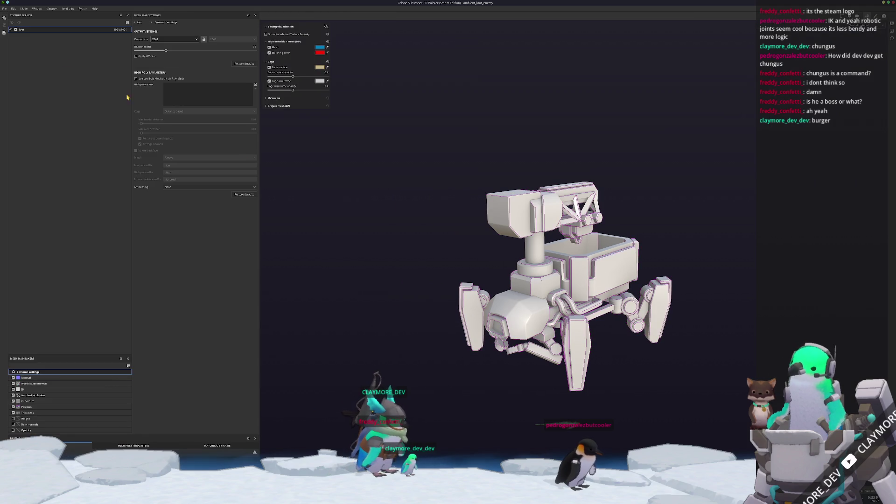
left_click(40, 395)
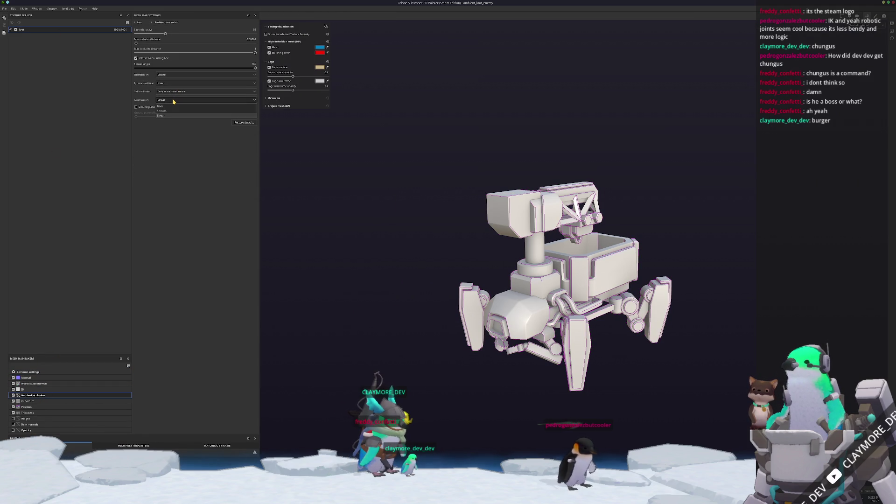
left_click(30, 389)
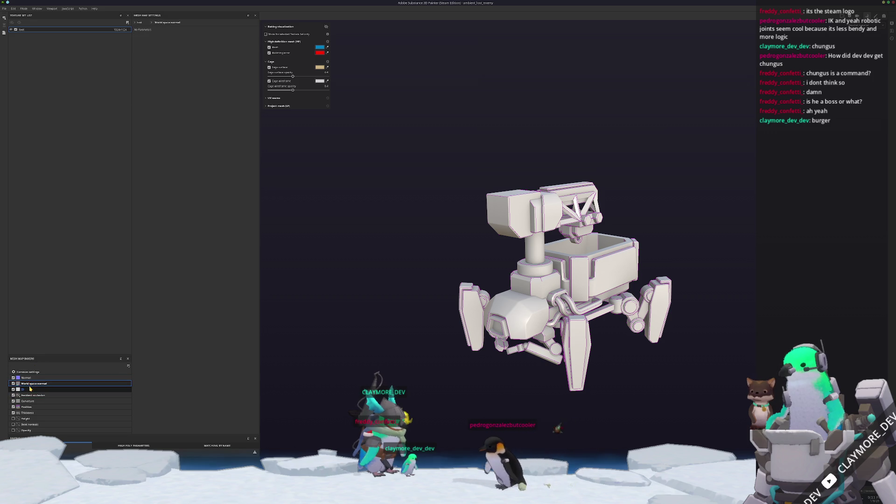
left_click(37, 396)
left_click(39, 402)
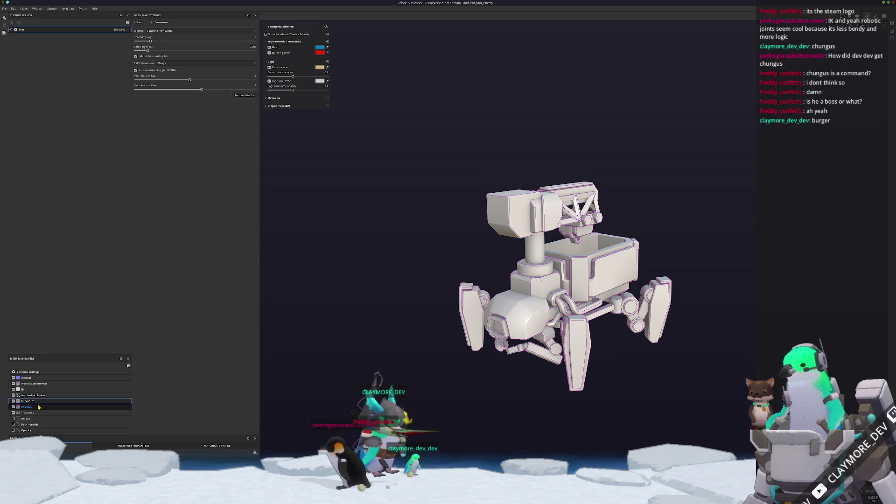
left_click(175, 63)
left_click(175, 74)
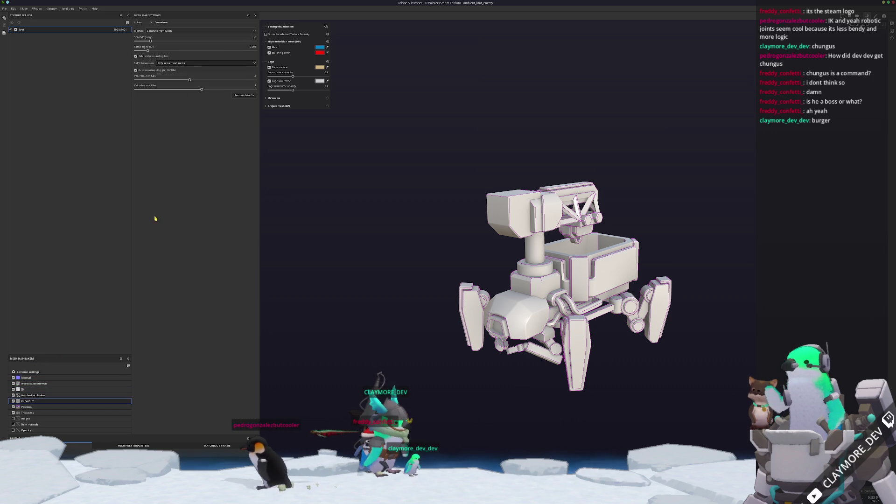
Step: Check the Position and Thickness bakers, then display the robot's base colour channel
left_click(27, 407)
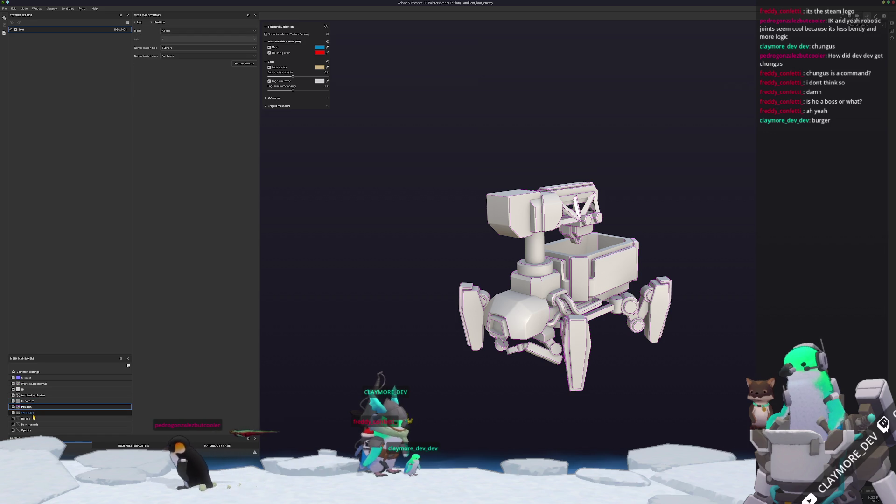
left_click(29, 413)
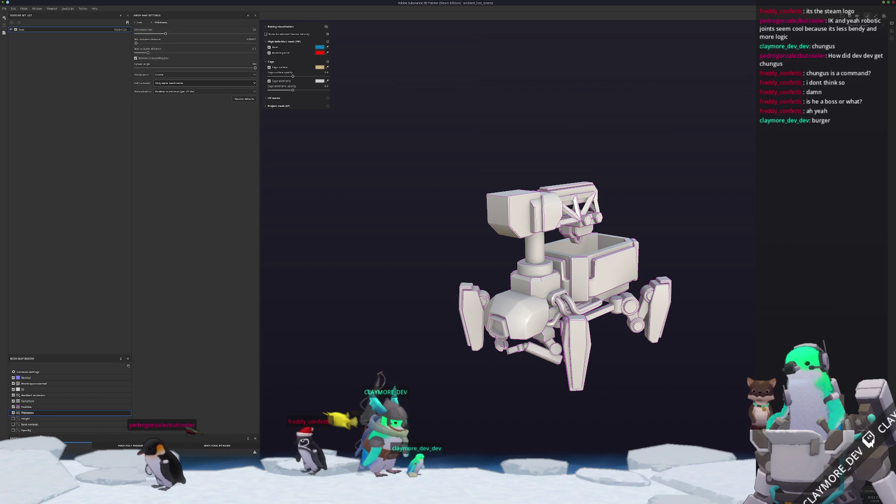
scroll(536, 374, "up", 3)
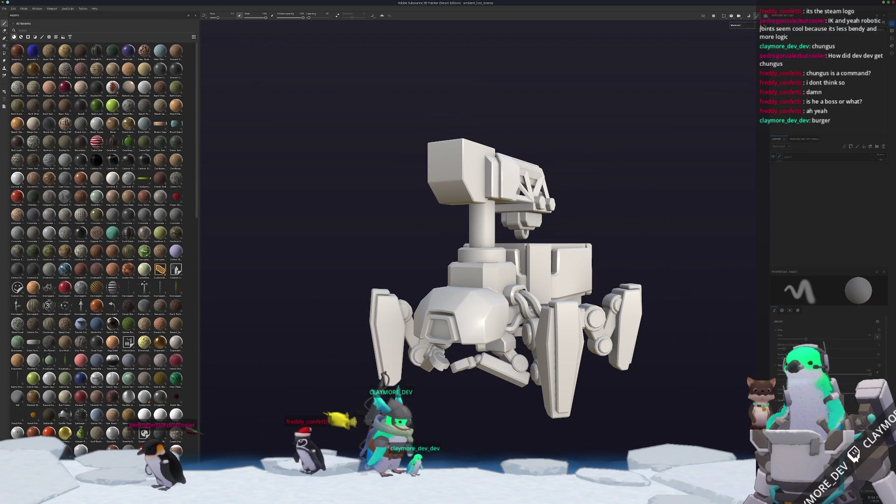
left_click(744, 46)
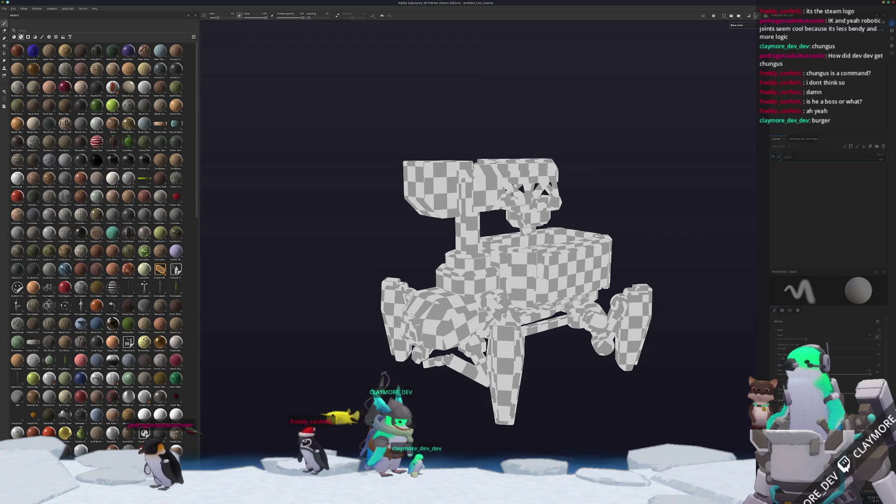
mouse_move(326, 280)
left_mouse_down("alt")
mouse_move(390, 284)
mouse_move(262, 252)
mouse_move(282, 204)
mouse_move(549, 197)
mouse_move(572, 114)
mouse_move(586, 160)
mouse_move(552, 301)
left_mouse_up("alt")
key("alt+Tab")
Step: Enter Edit Mode on the robot torso and select its linked plate, then deselect
mouse_move(553, 302)
middle_mouse_down()
mouse_move(481, 310)
mouse_move(537, 261)
middle_mouse_up()
left_click(580, 230)
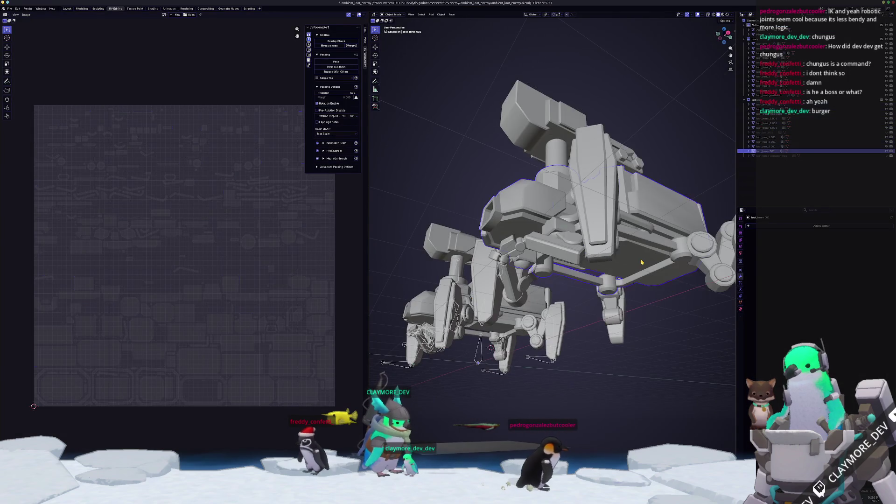
key("Tab")
middle_click_drag(580, 230, 607, 210)
left_click(627, 241)
key("l")
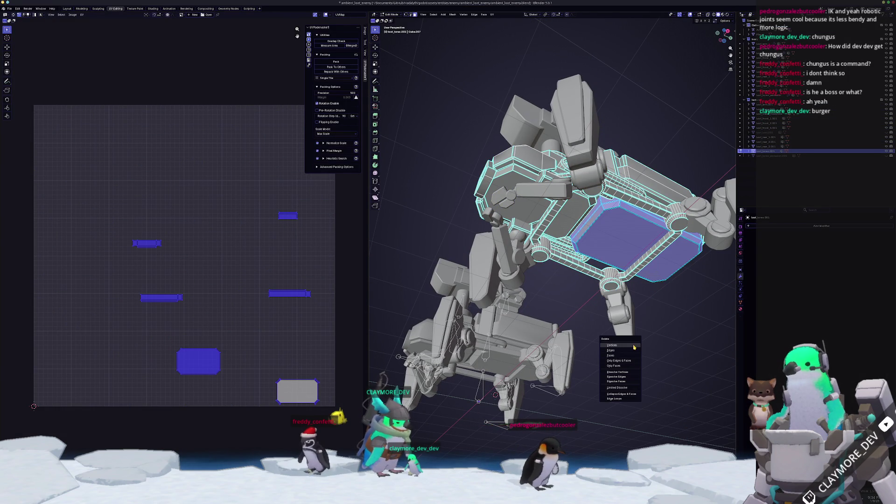
key("alt+a")
Step: Switch to loot_torso, try extruding its bottom face, then cancel and clear the selection
scroll(597, 317, "up", 5)
middle_click_drag(597, 318, 561, 280)
key("alt+q")
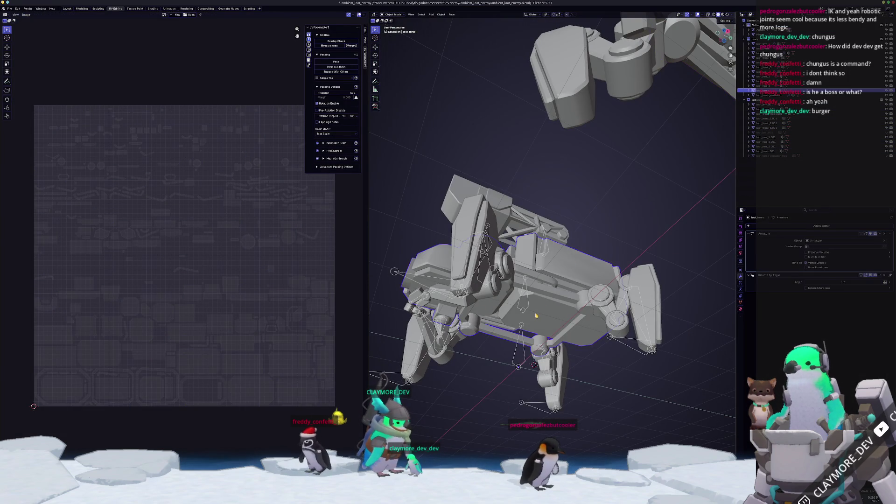
left_click(541, 310)
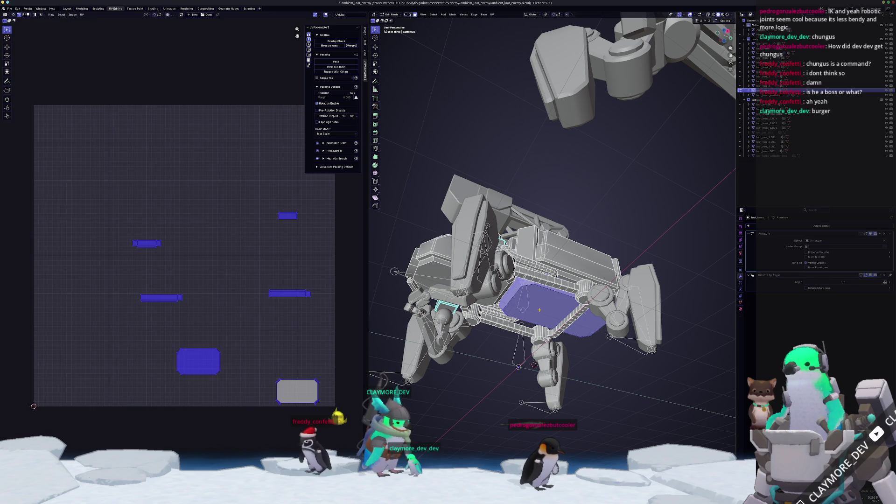
key("e")
key("Escape")
key("x")
left_click(557, 365)
Step: Select all of loot_torso and merge its vertices by distance
key("a")
middle_click_drag(558, 365, 593, 346)
right_click(570, 323)
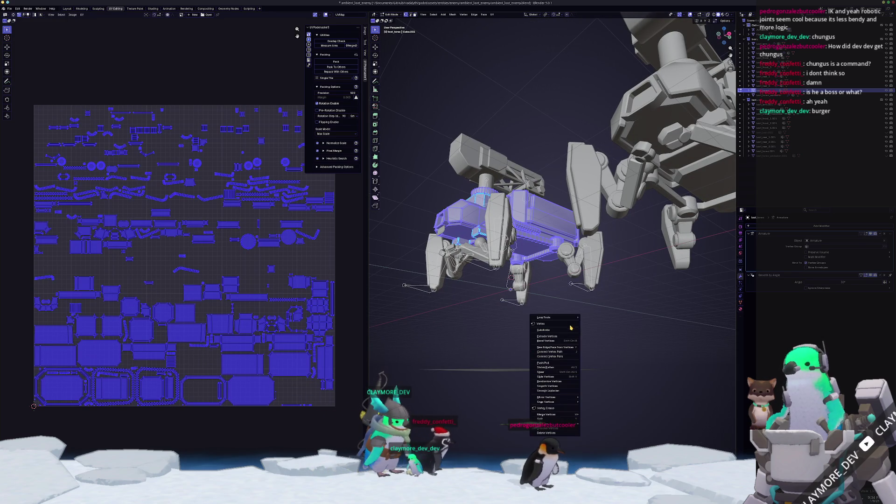
mouse_move(578, 414)
left_click(595, 431)
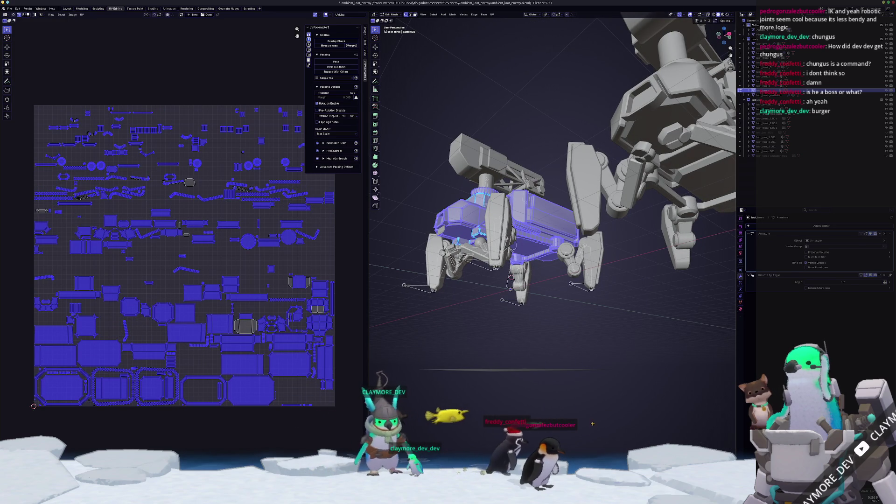
Step: View the torso from below and merge its vertices by distance a second time
middle_click_drag(580, 406, 583, 333)
scroll(583, 333, "up", 6)
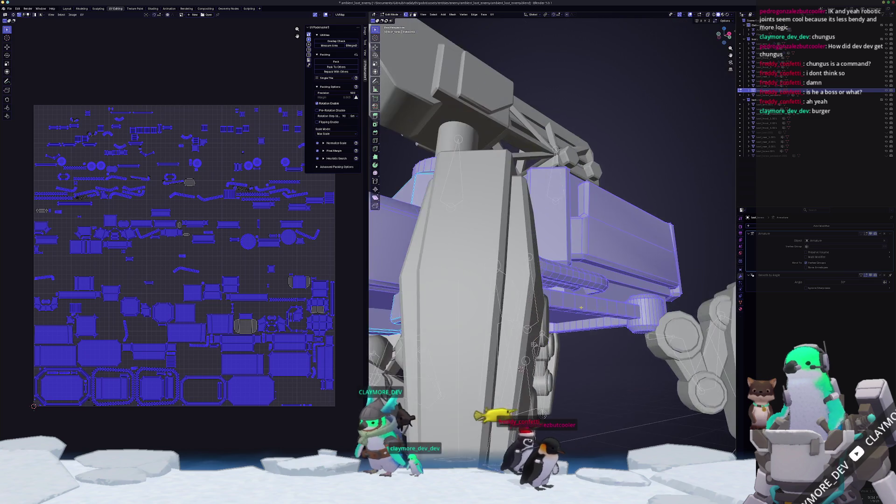
scroll(583, 334, "down", 3)
scroll(522, 313, "down", 5)
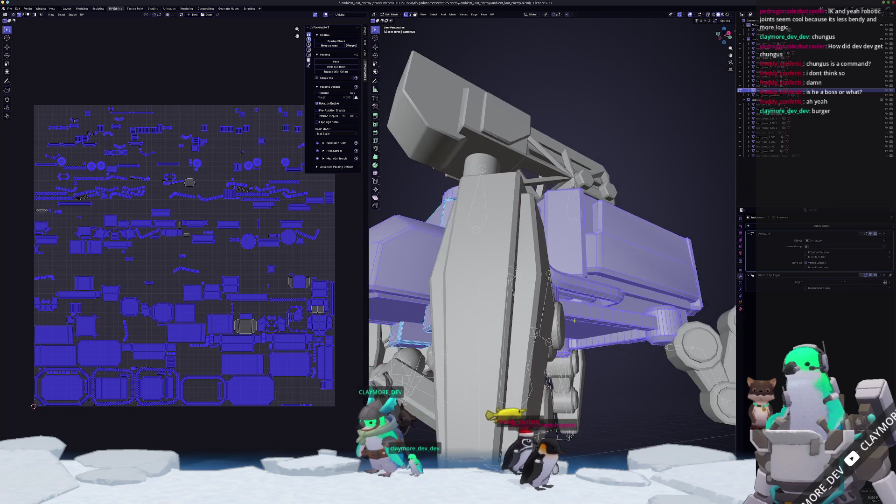
middle_click_drag(523, 313, 616, 273)
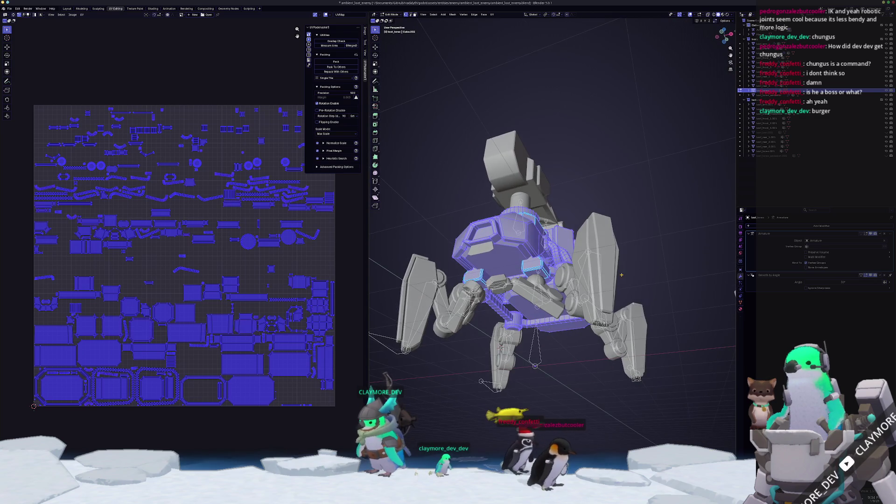
scroll(616, 274, "up", 5)
right_click(583, 294)
mouse_move(583, 295)
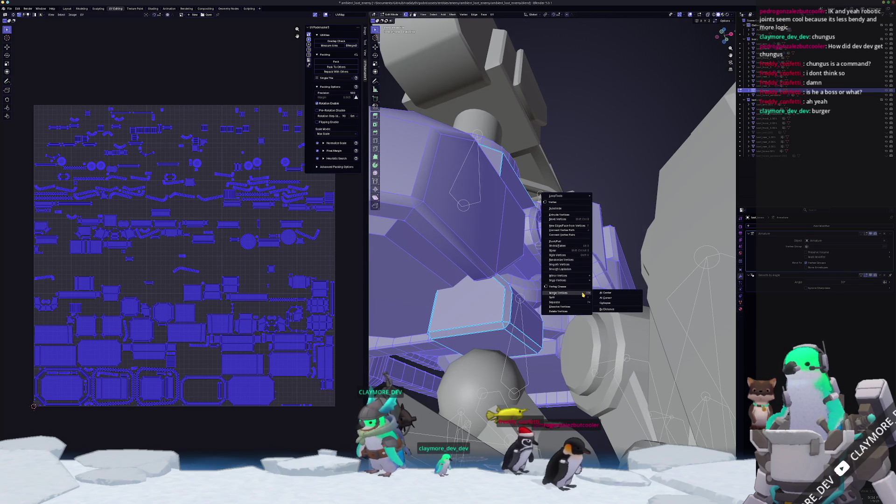
left_click(609, 309)
Step: Select the whole torso, merge by distance a third time, and return to Object Mode
middle_click_drag(605, 307, 639, 236)
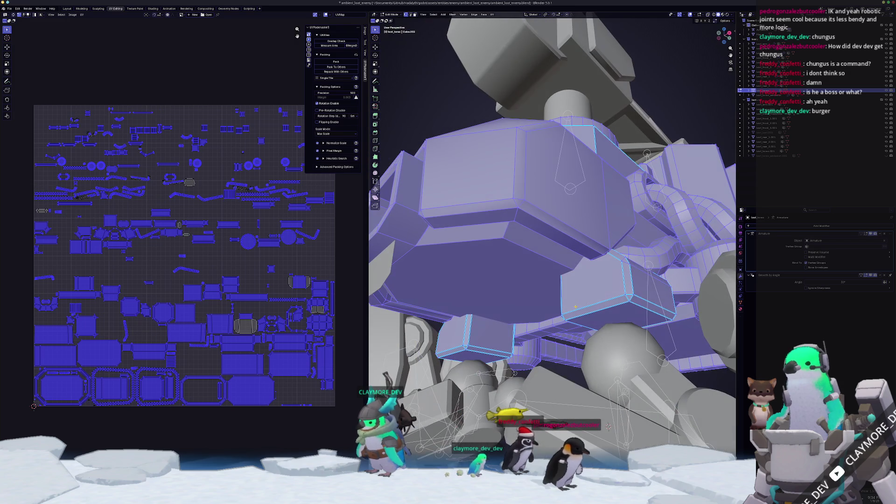
left_click(639, 236)
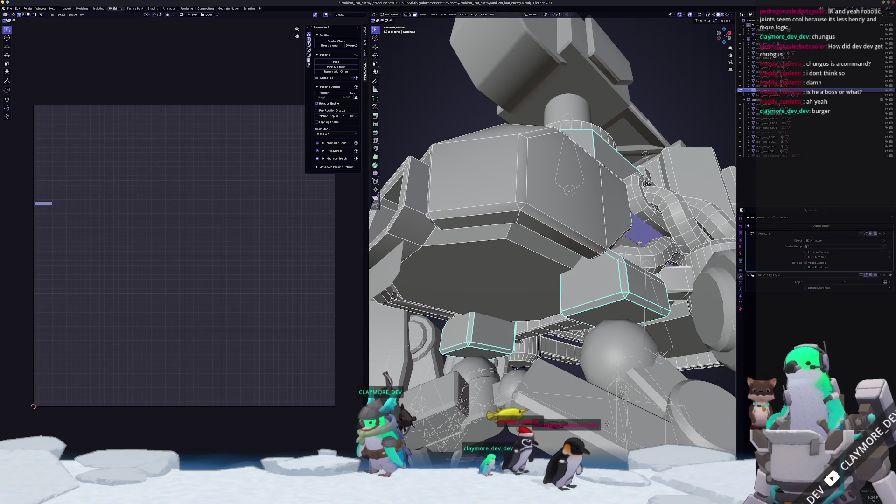
middle_click_drag(640, 242, 651, 261)
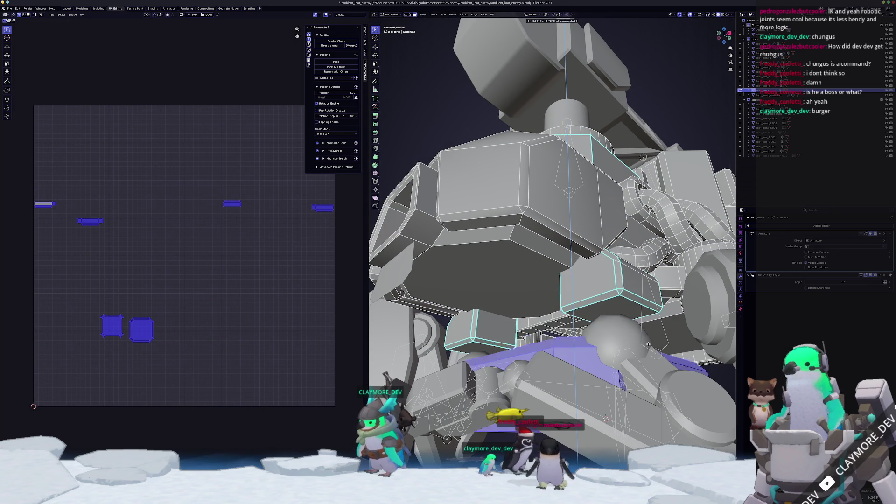
key("x")
left_click(660, 315)
mouse_move(660, 315)
middle_mouse_down()
mouse_move(654, 303)
mouse_move(645, 311)
middle_mouse_up()
key("a")
right_click(646, 311)
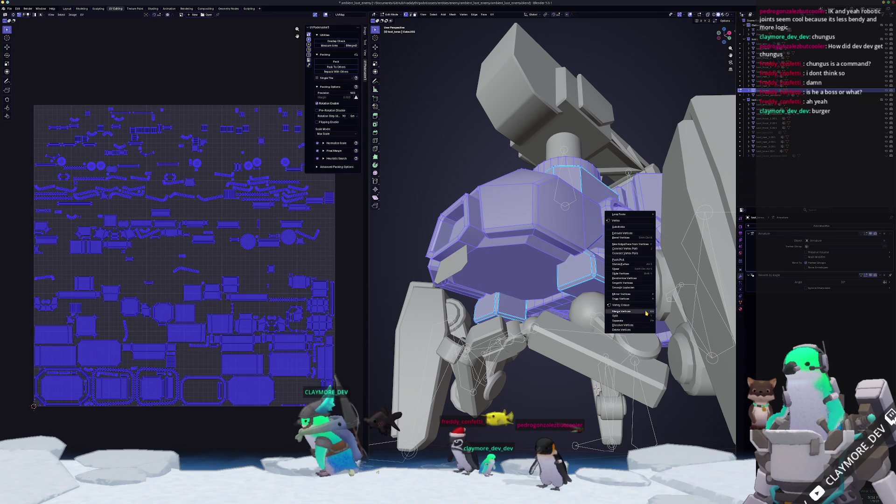
mouse_move(651, 315)
left_click(669, 328)
scroll(550, 261, "down", 2)
middle_click_drag(551, 280, 550, 317)
scroll(551, 261, "up", 3)
key("Tab")
Step: Merge vertices by distance on the right-hand robot copy in Edit Mode
scroll(559, 286, "down", 3)
scroll(559, 286, "up", 3)
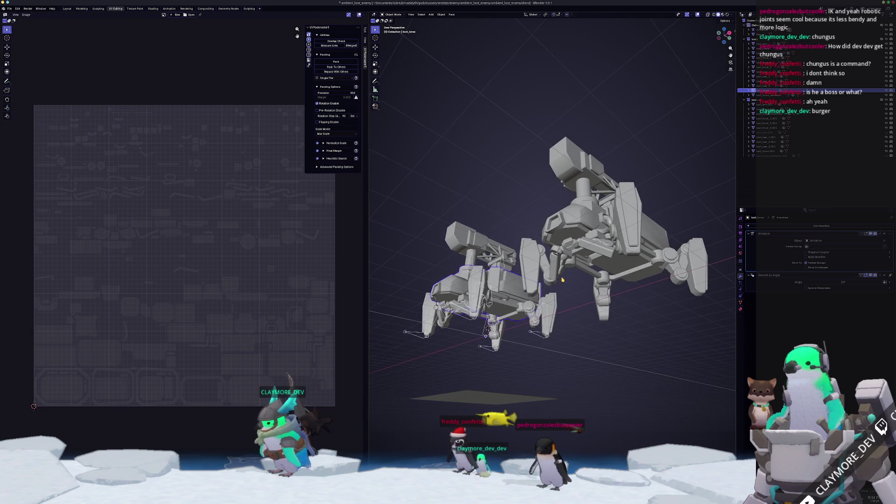
left_click(566, 226)
scroll(567, 227, "up", 3)
key("Tab")
right_click(567, 225)
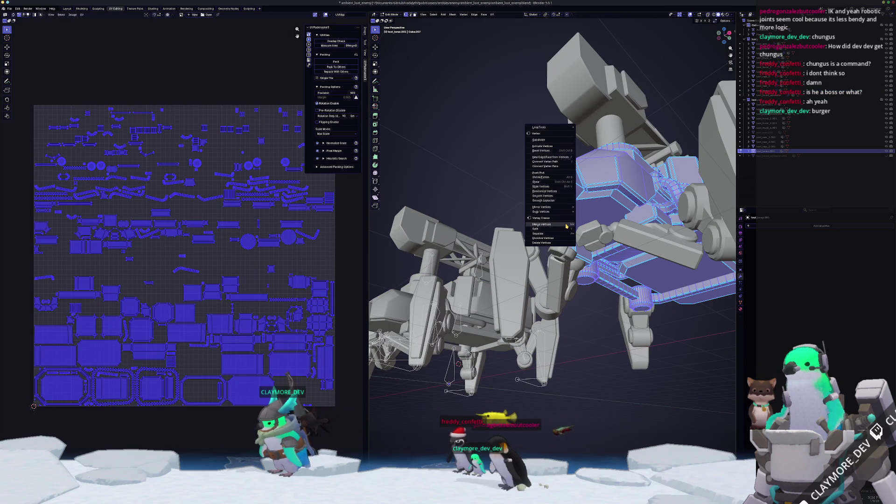
mouse_move(572, 224)
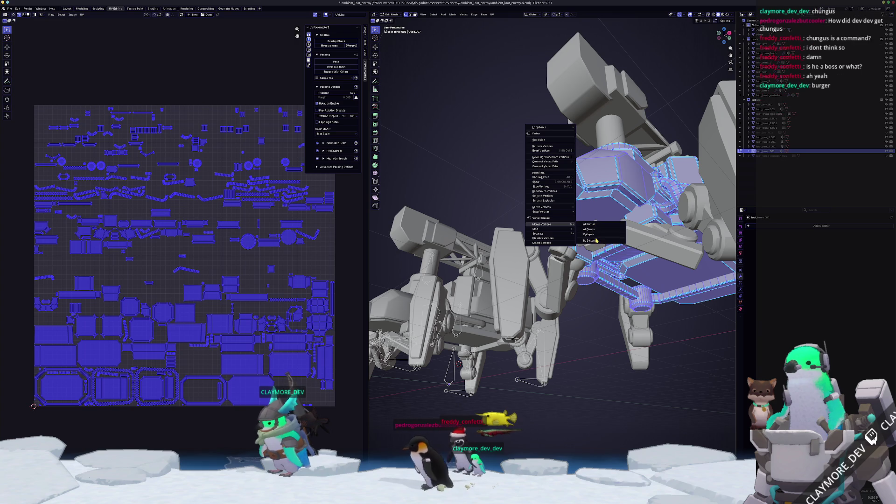
left_click(590, 241)
scroll(595, 239, "down", 4)
key("Tab")
Step: Box-select the right-hand robot copy and delete it
middle_click_drag(596, 261, 640, 316)
left_click_drag(653, 324, 540, 168)
key("x")
left_click(533, 166)
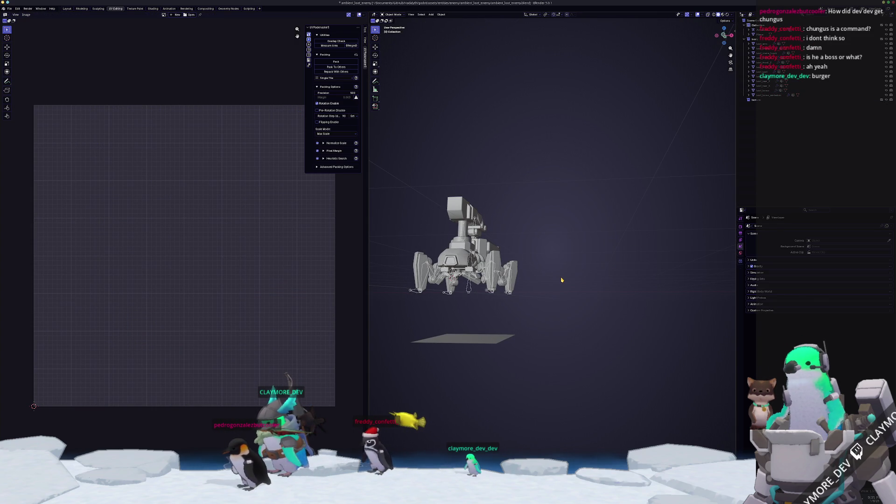
Step: View the robot from the front and enter edit mode on its armature
key("KP_1")
scroll(407, 293, "up", 4)
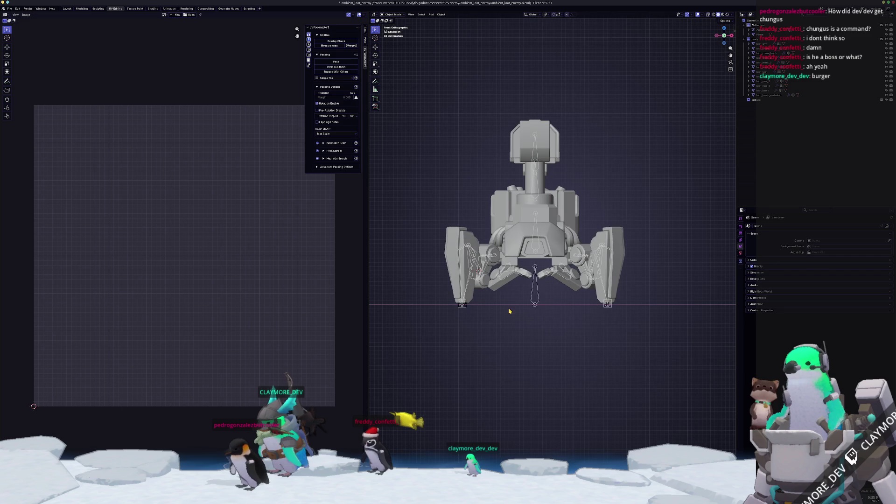
left_click(531, 297)
key("Tab")
key("Tab")
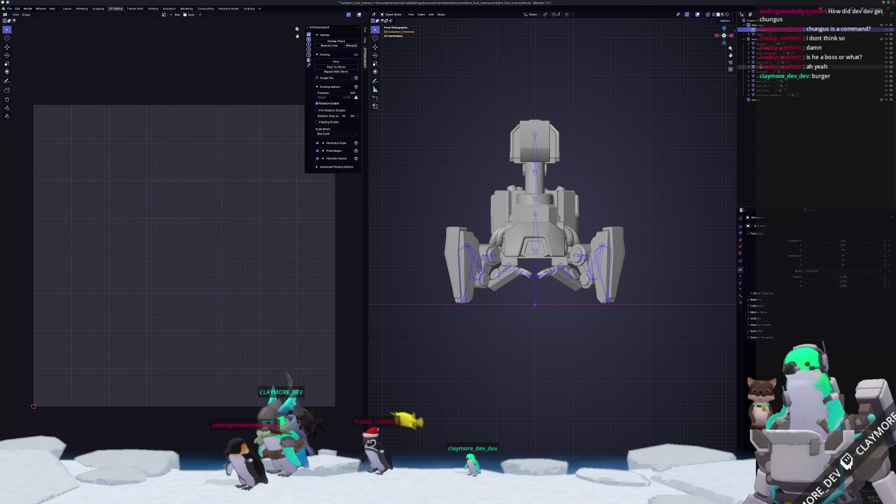
Step: Select loot_torso, the rear parts and loot_crane, and edit their meshes together
left_click(766, 91)
left_click(766, 86)
left_click(764, 77, "shift")
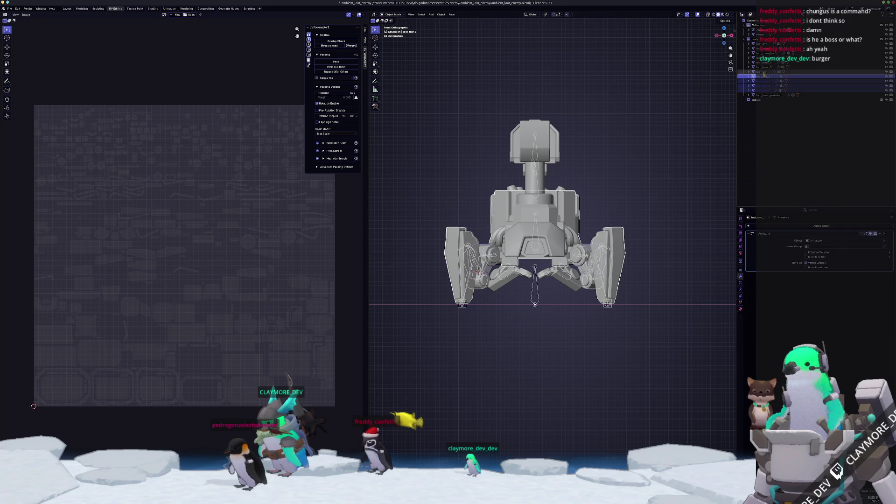
left_click(763, 67, "ctrl")
left_click(764, 62, "ctrl")
left_click(764, 58, "ctrl")
left_click(763, 53, "ctrl")
left_click(762, 48, "ctrl")
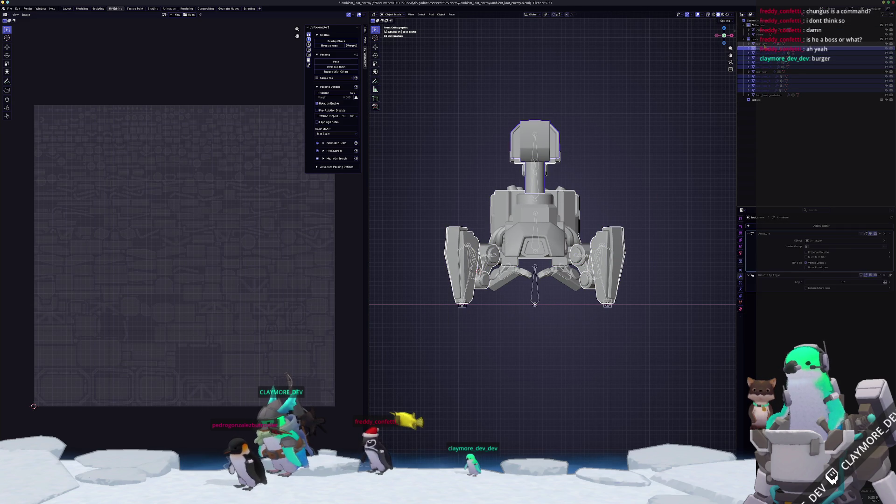
key("Tab")
scroll(481, 188, "up", 3)
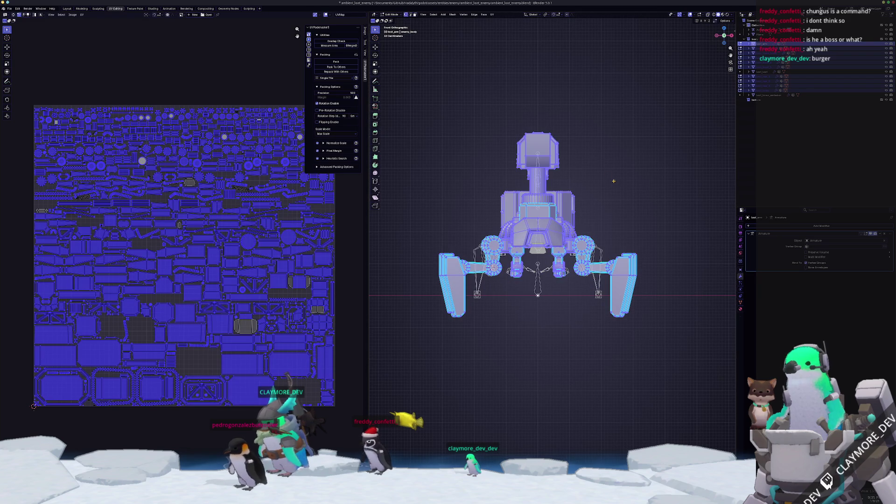
middle_click_drag(472, 192, 504, 122, "shift")
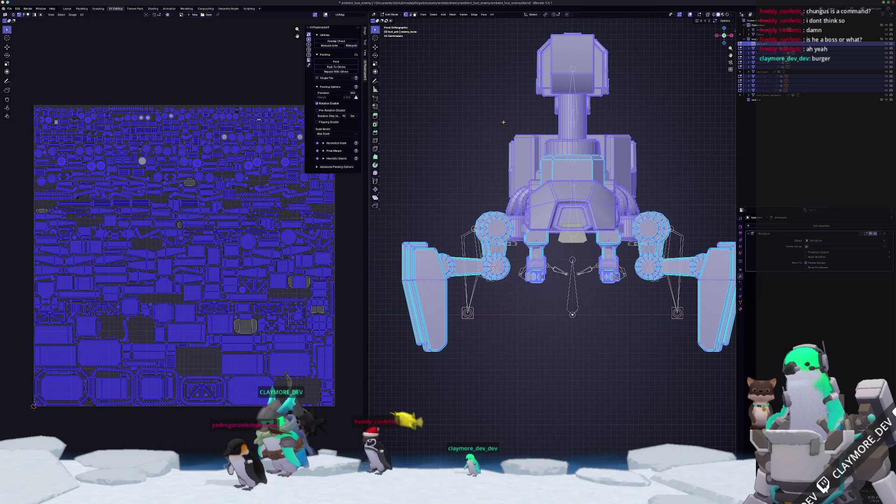
Step: Merge the overlapping vertices of the robot parts by distance
right_click(464, 155)
mouse_move(465, 162)
left_click(494, 177)
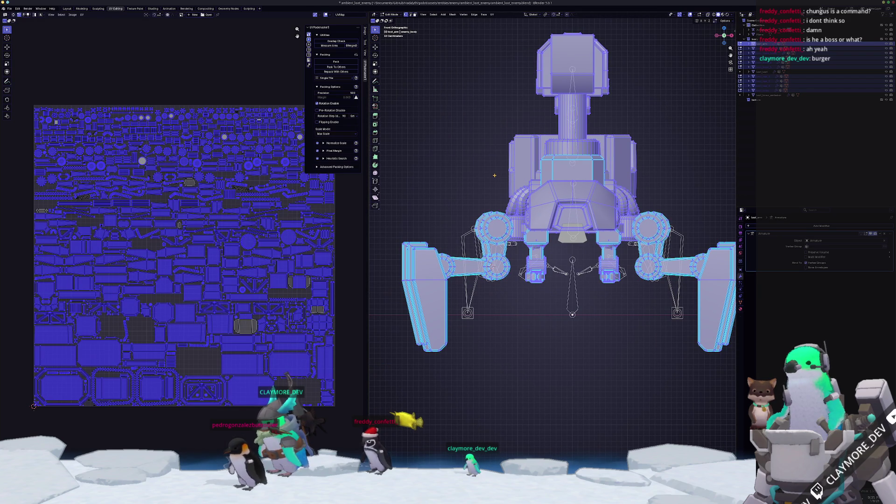
Step: Re-unwrap the robot with Smart UV Project, pack the islands tightly, and return to Object Mode
left_click(492, 14)
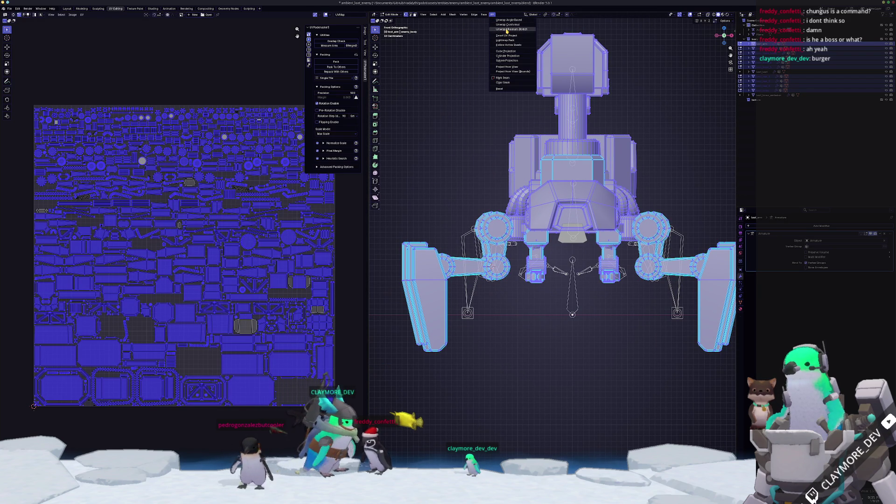
left_click(507, 29)
left_click(492, 14)
left_click(508, 36)
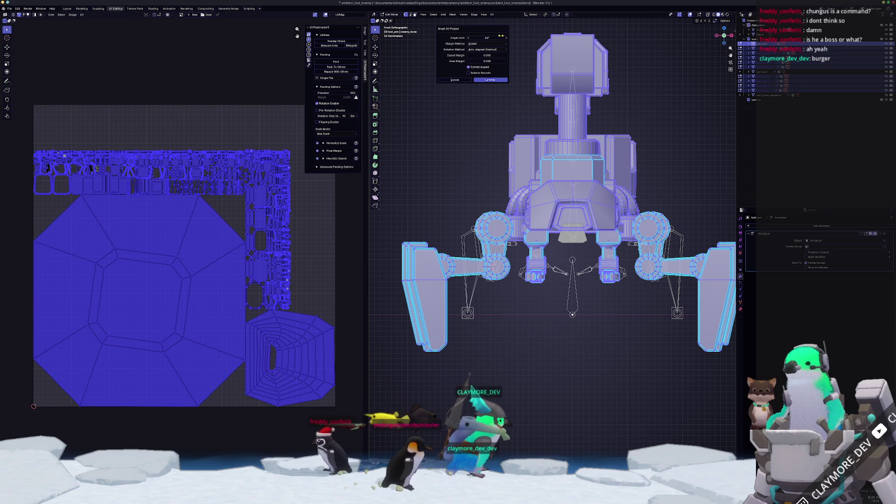
left_click(490, 80)
left_click(340, 63)
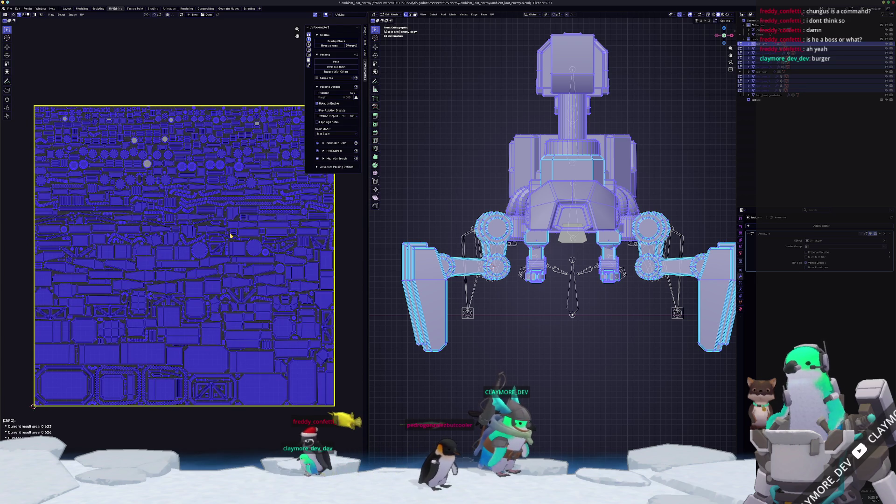
key("Tab")
scroll(622, 237, "down", 5)
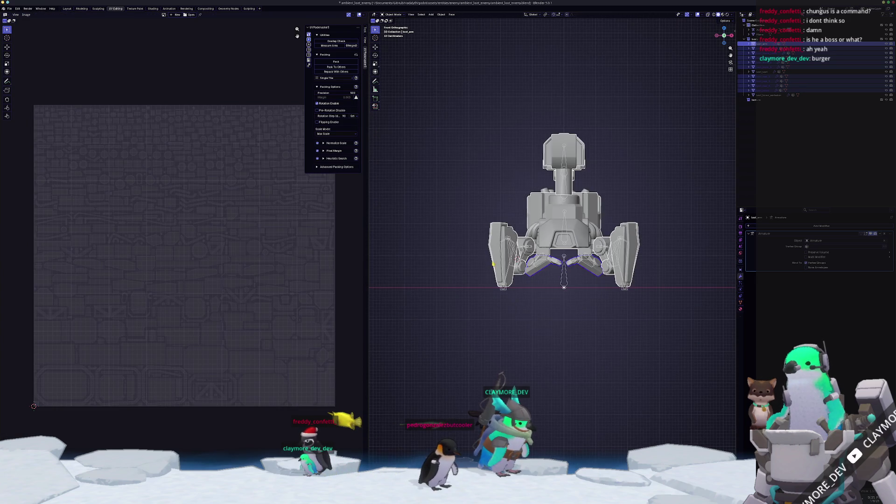
Step: Duplicate the robot in place and convert the copy to a plain mesh
middle_click_drag(641, 236, 633, 184, "shift")
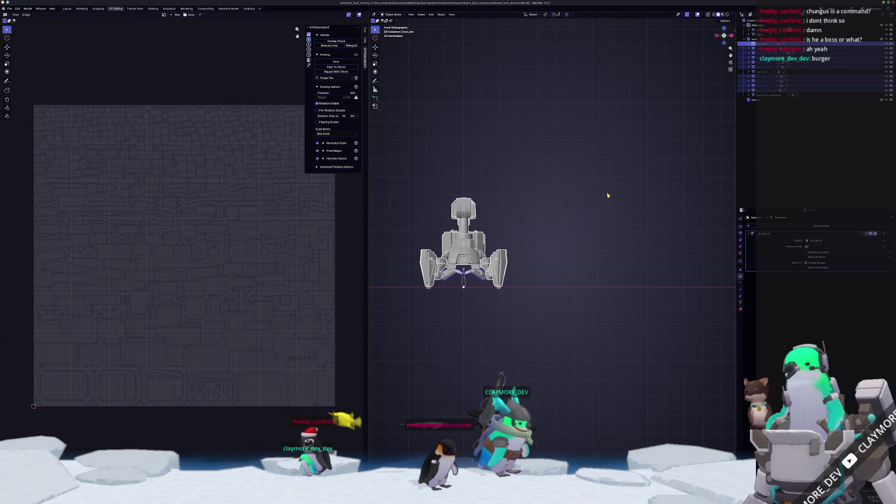
key("shift+d")
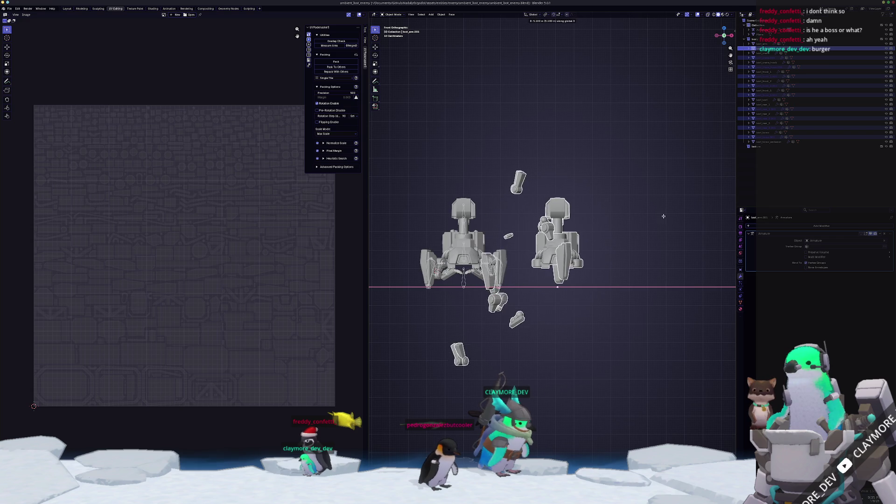
key("Escape")
right_click(636, 223)
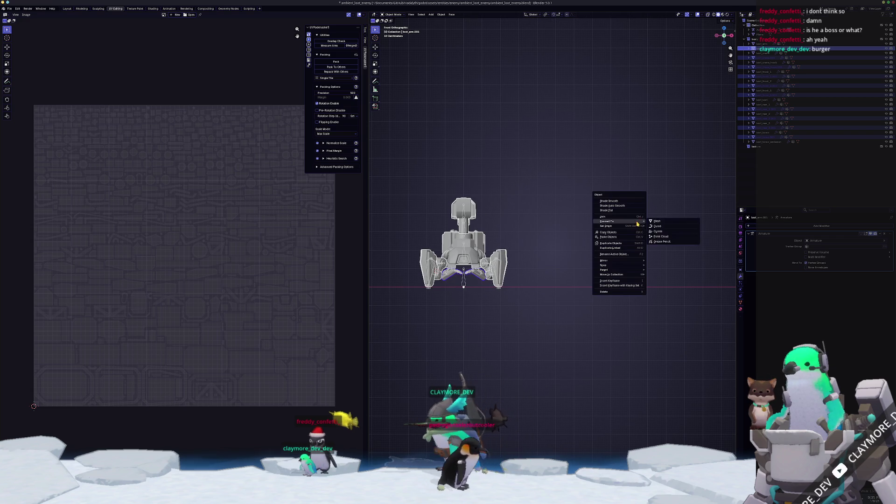
right_click(539, 240)
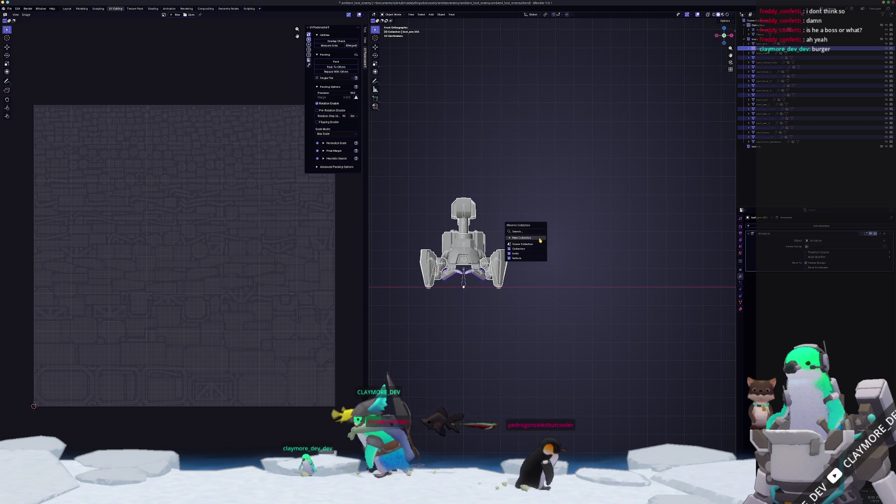
right_click(540, 253)
left_click(560, 251)
Step: Move the mesh copy 8.9 m along X and frame it
key("g")
key("x")
left_click(694, 242)
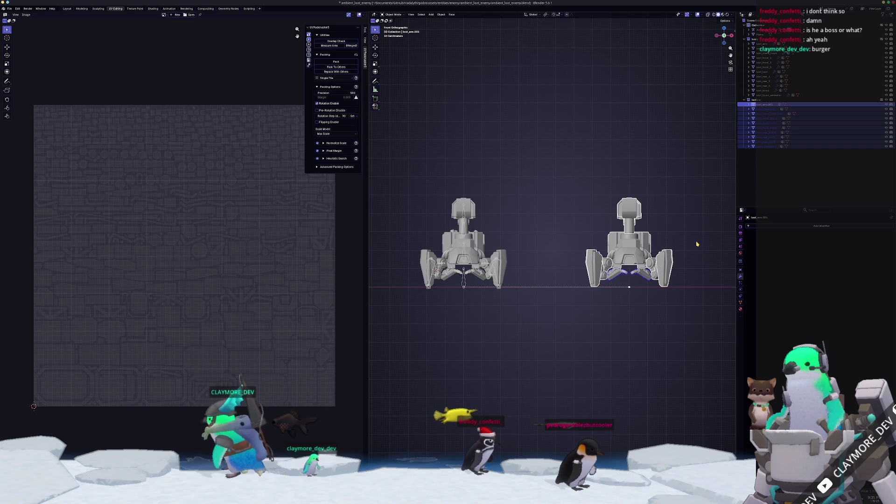
key("KP_Decimal")
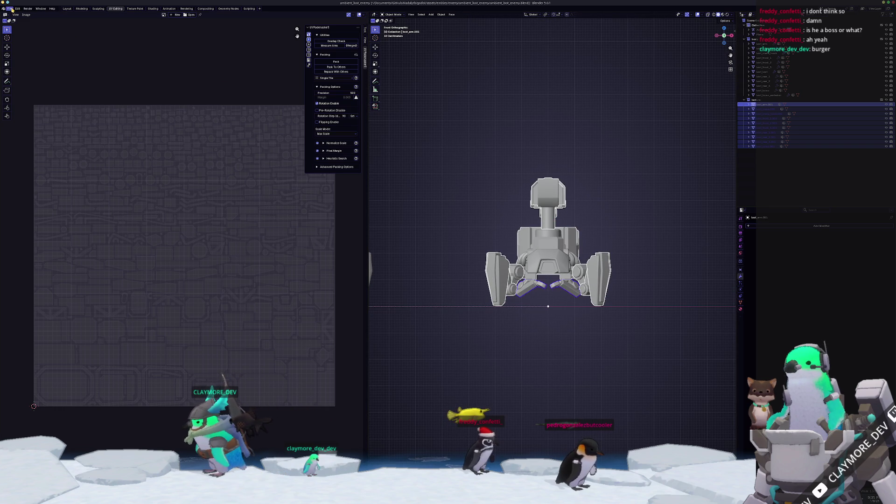
Step: Export the mesh copy as FBX and switch to Substance Painter
left_click(9, 8)
mouse_move(19, 84)
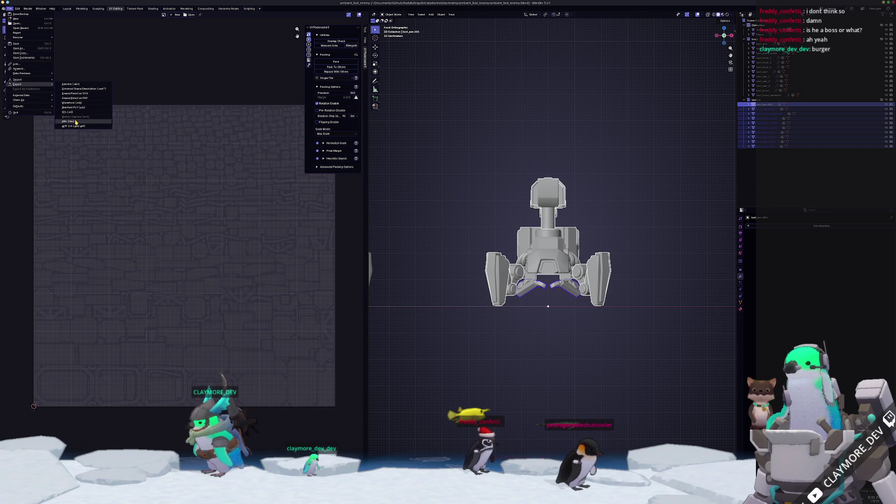
left_click(70, 121)
key("alt+Tab")
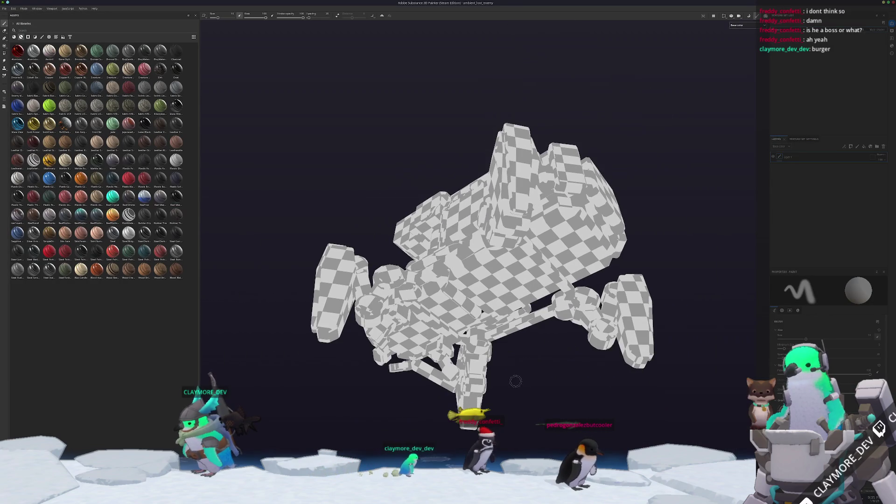
Step: Bake the robot's mesh maps, show the Base color channel, and orbit the checkered robot
key("ctrl+b")
left_click(568, 437)
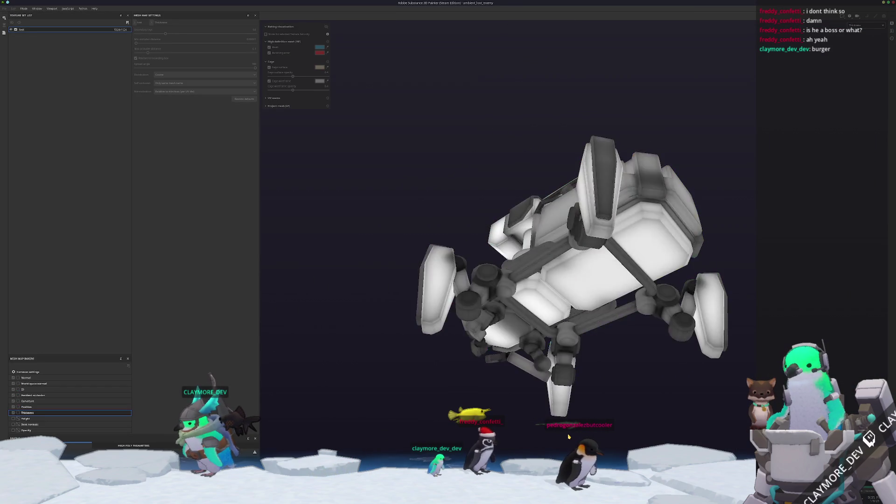
key("ctrl+b")
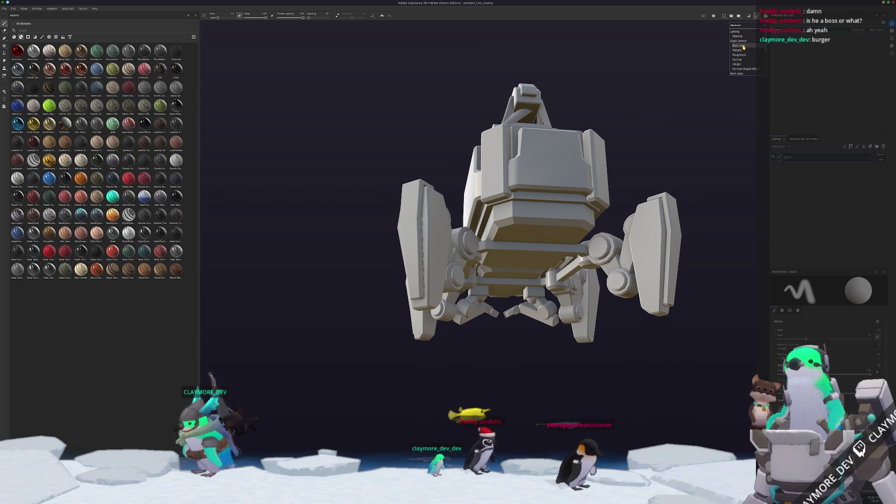
left_click(744, 47)
mouse_move(614, 196)
left_mouse_down("alt")
mouse_move(480, 176)
mouse_move(625, 193)
mouse_move(485, 154)
mouse_move(398, 142)
mouse_move(415, 158)
mouse_move(590, 134)
mouse_move(443, 160)
mouse_move(402, 370)
mouse_move(251, 310)
mouse_move(346, 124)
mouse_move(387, 97)
mouse_move(792, 140)
left_mouse_up("alt")
mouse_move(882, 195)
left_mouse_down("alt")
mouse_move(555, 306)
mouse_move(525, 486)
left_mouse_up("alt")
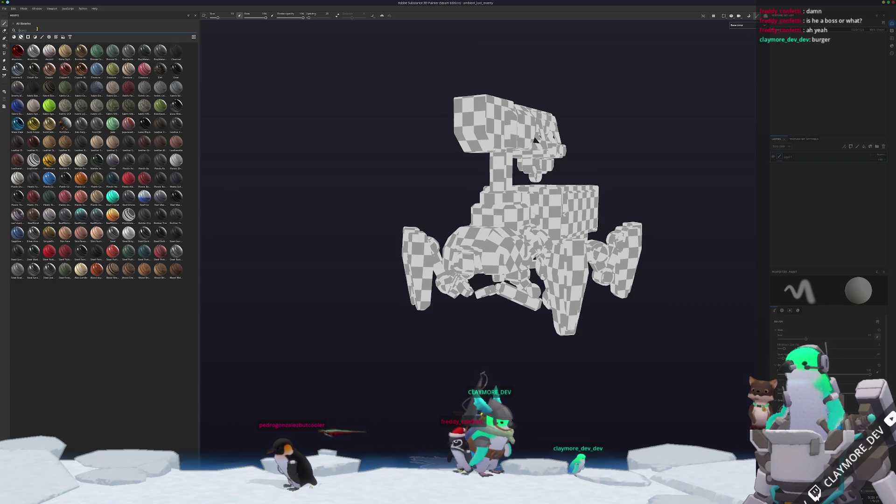
Step: Search the assets for 'end' and apply the Enemy Machine smart material to the robot
type("nem")
key("BackSpace")
type("end")
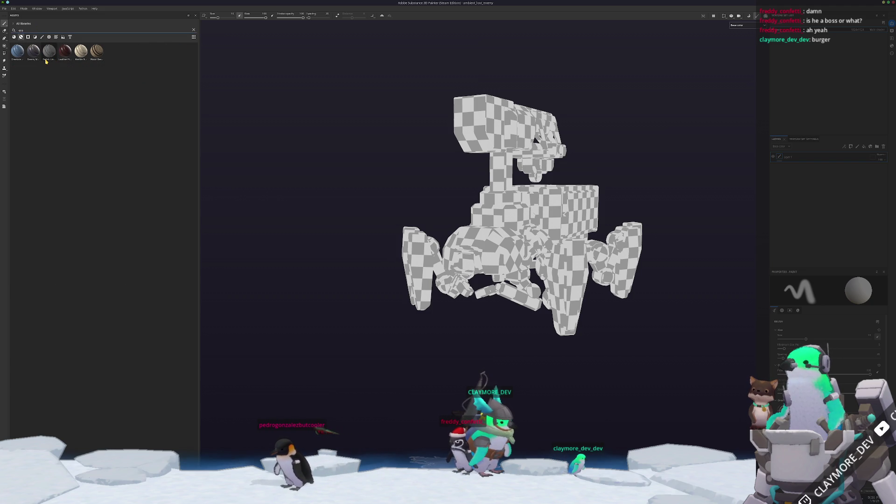
mouse_move(36, 52)
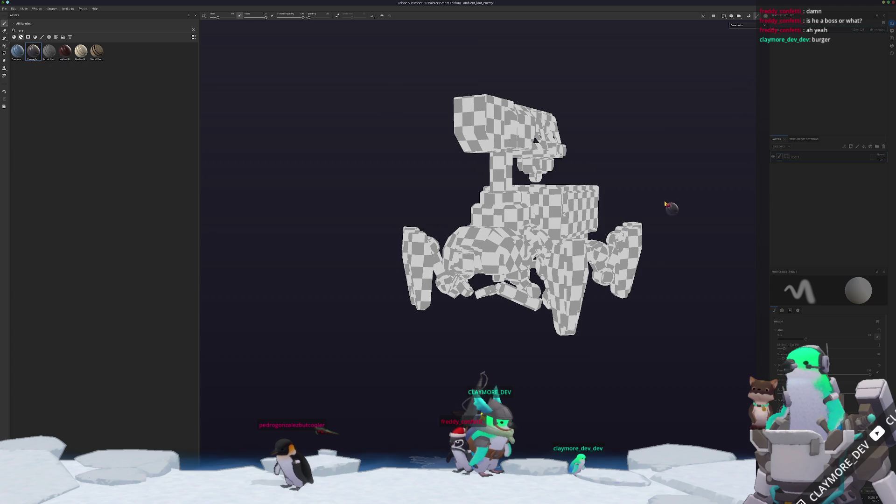
left_click_drag(793, 186, 788, 187)
mouse_move(649, 147)
left_mouse_down("alt")
mouse_move(582, 149)
mouse_move(536, 196)
mouse_move(442, 258)
mouse_move(459, 210)
left_mouse_up("alt")
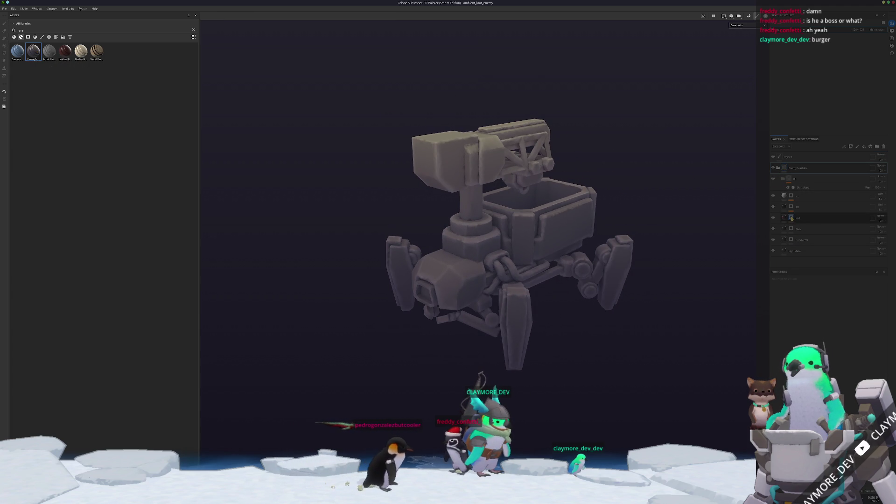
Step: Switch to the Red layer and the Polygon Fill tool
key("1")
scroll(687, 250, "up", 5)
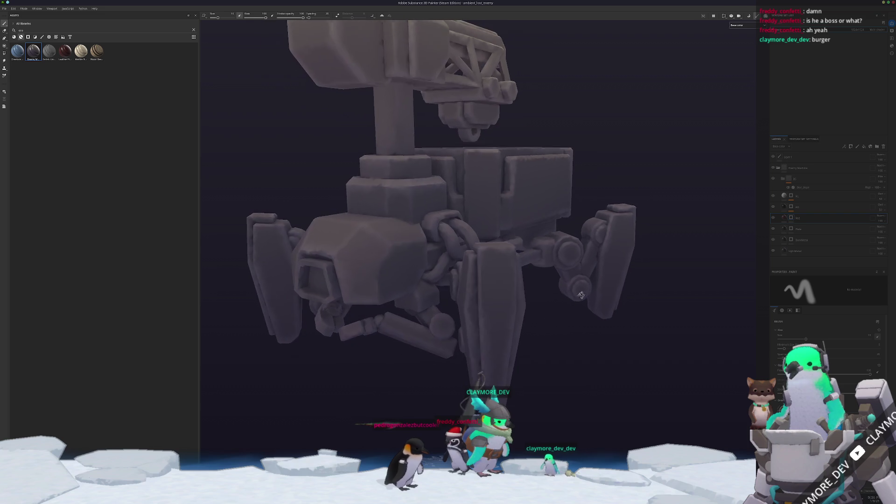
left_click_drag(690, 345, 732, 349, "alt")
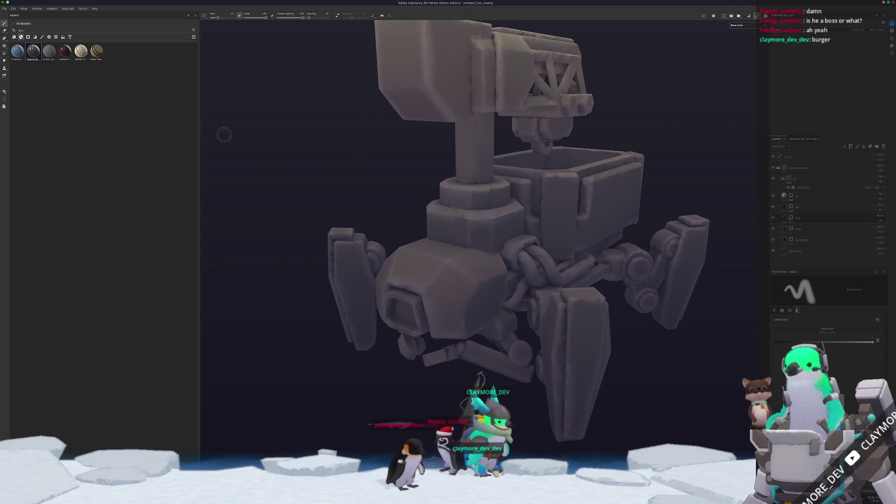
left_click(7, 46)
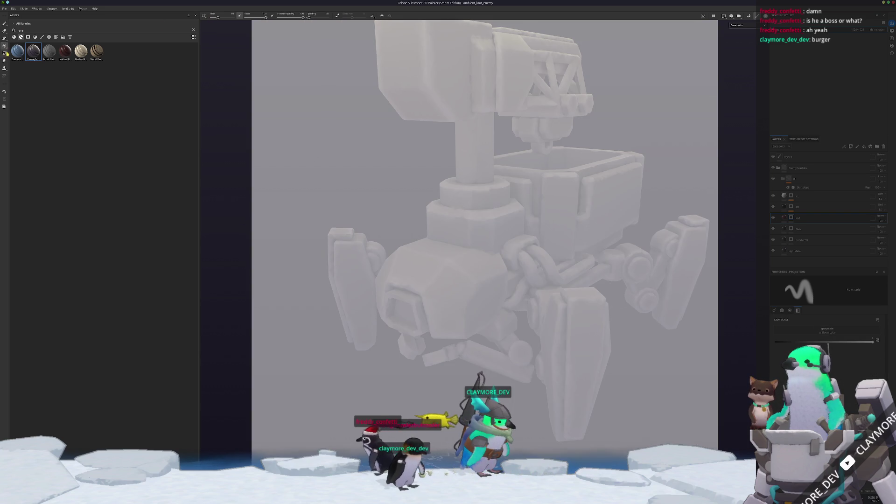
left_click(4, 53)
scroll(467, 210, "up", 5)
Step: Fill three chain links red, orbiting around the robot between them
left_click(560, 332)
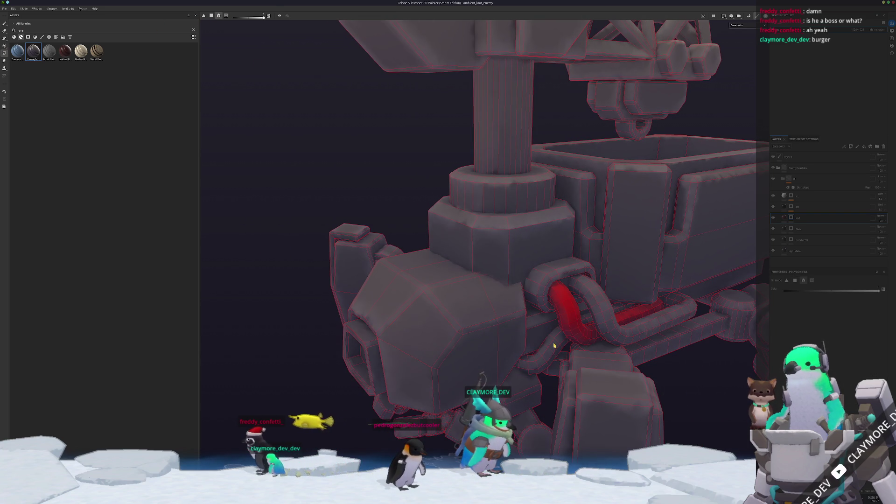
left_click(591, 329)
scroll(530, 256, "down", 3)
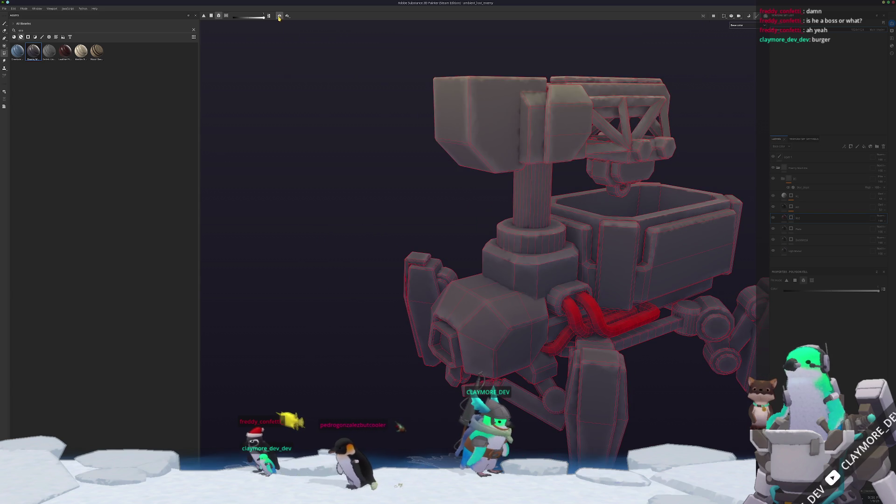
left_click(280, 17)
left_click_drag(430, 217, 477, 332, "alt")
left_click(420, 362)
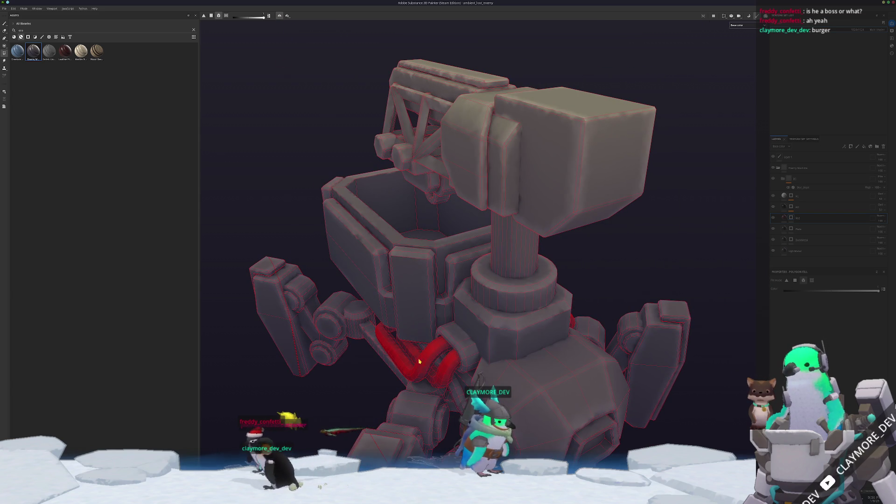
mouse_move(434, 196)
left_mouse_down("alt")
mouse_move(456, 226)
mouse_move(464, 305)
mouse_move(483, 254)
left_mouse_up("alt")
key("alt+Tab")
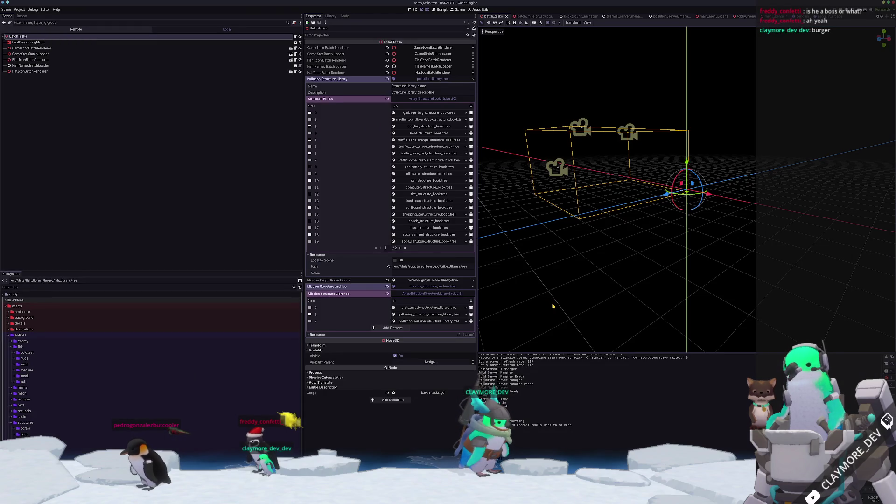
Step: Quick-open enemy_basic_melee.tscn by searching 'melee_' and orbit around the robot enemy
key("alt+shift+o")
type("basic")
key("BackSpace")
key("BackSpace")
key("BackSpace")
type("melee_")
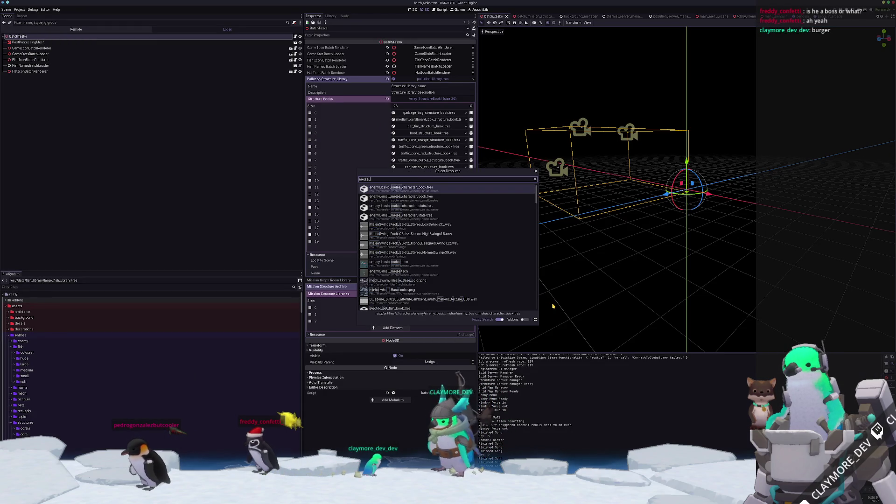
key("Down")
key("Down")
key("Down")
key("Return")
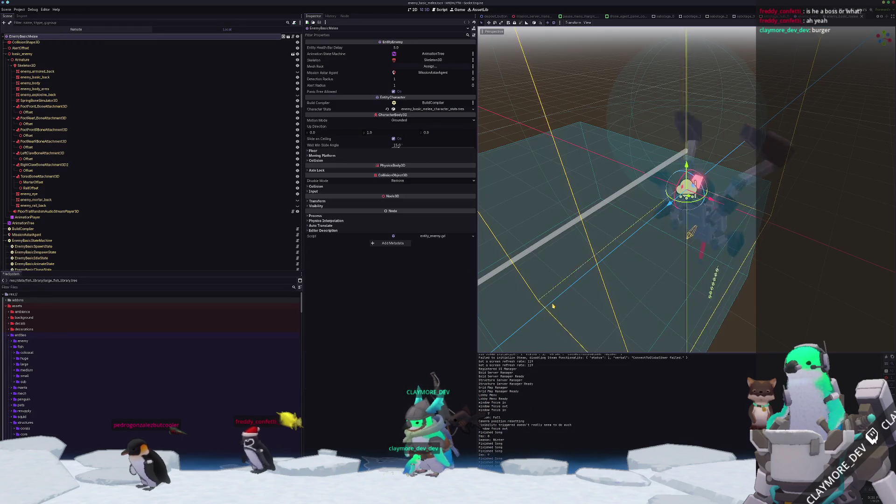
mouse_move(753, 266)
middle_mouse_down()
mouse_move(666, 256)
mouse_move(526, 272)
mouse_move(582, 270)
mouse_move(533, 303)
mouse_move(663, 261)
mouse_move(815, 191)
mouse_move(748, 187)
mouse_move(745, 222)
middle_mouse_up()
Step: Fill the robot's octagonal block with the dark material
left_click(602, 280)
scroll(709, 241, "up", 5)
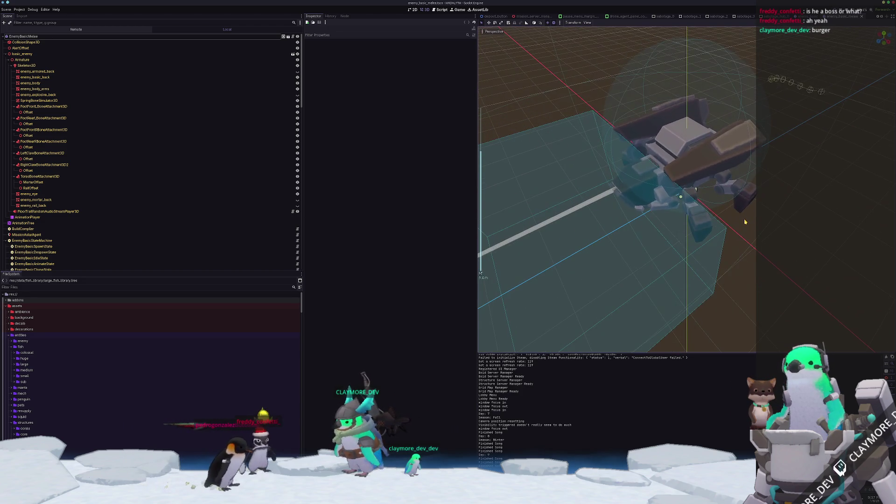
key("alt+Tab")
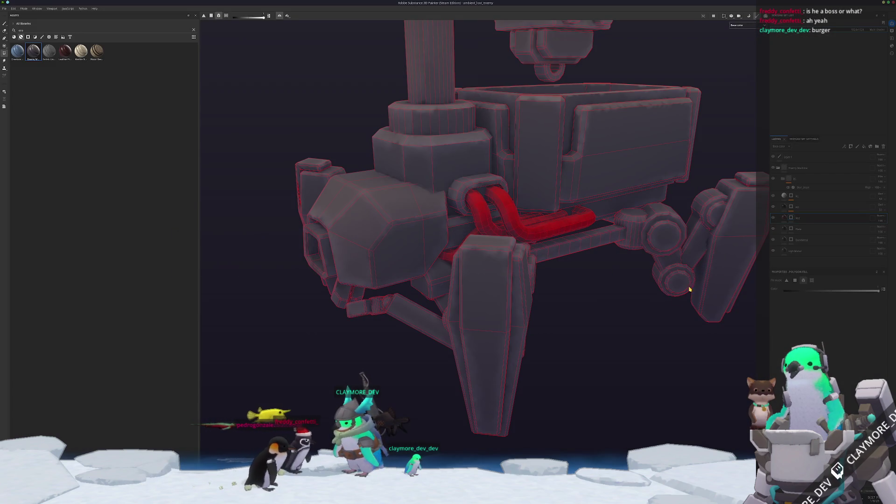
key("alt+Tab")
mouse_move(648, 306)
middle_mouse_down()
mouse_move(561, 180)
mouse_move(680, 250)
middle_mouse_up()
key("alt+Tab")
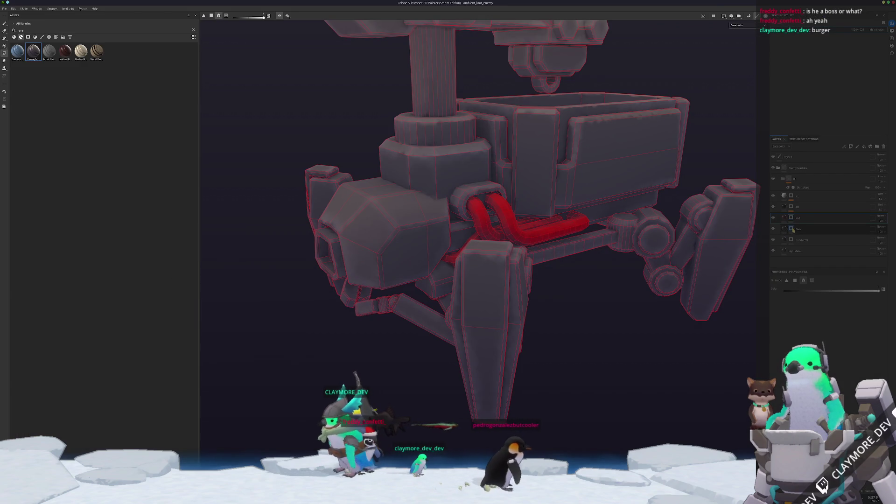
scroll(692, 243, "down", 2)
left_click(406, 236)
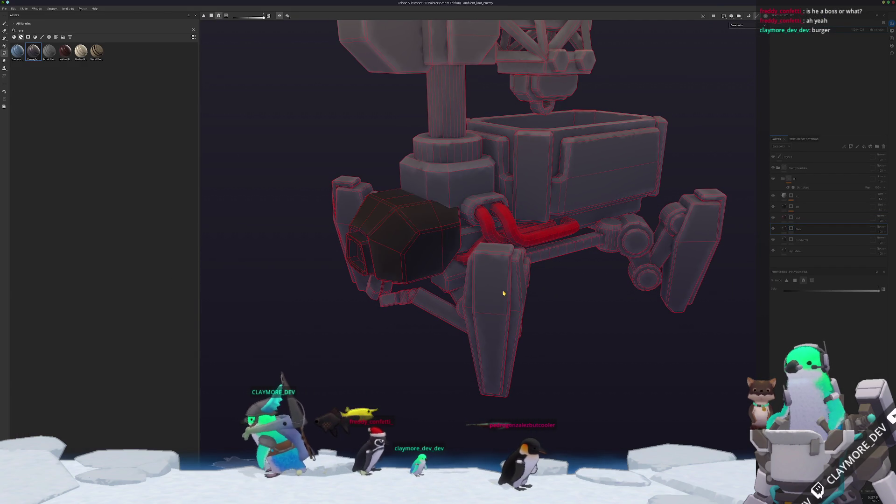
Step: Remove the dark fill from the head, then darken the shoulder panel and its bevel strip
scroll(518, 299, "down", 3)
mouse_move(564, 296)
left_mouse_down("alt")
mouse_move(453, 337)
mouse_move(425, 321)
mouse_move(511, 277)
mouse_move(397, 259)
left_mouse_up("alt")
mouse_move(335, 256)
left_mouse_down("alt")
mouse_move(330, 283)
mouse_move(333, 218)
mouse_move(324, 212)
mouse_move(386, 270)
left_mouse_up("alt")
mouse_move(455, 322)
left_mouse_down("alt")
mouse_move(484, 208)
mouse_move(438, 257)
mouse_move(619, 308)
mouse_move(746, 298)
left_mouse_up("alt")
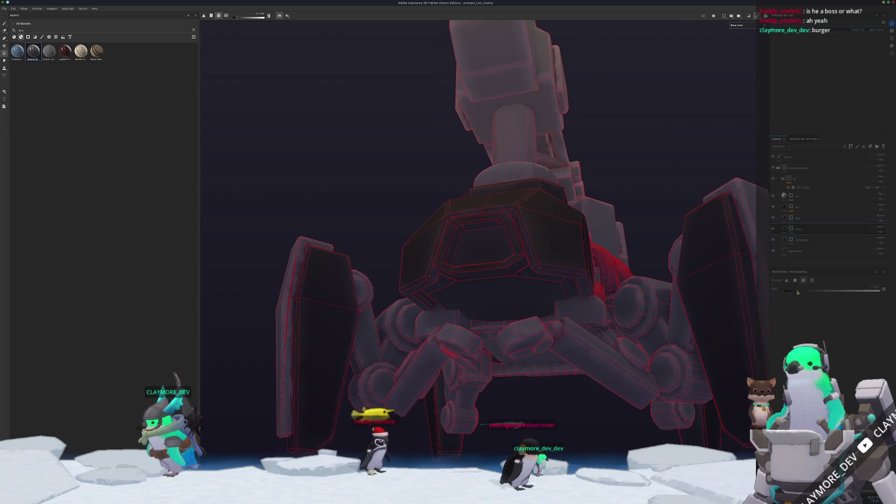
left_click(491, 252)
mouse_move(532, 289)
left_mouse_down("alt")
mouse_move(506, 292)
mouse_move(471, 226)
mouse_move(476, 242)
mouse_move(806, 301)
left_mouse_up("alt")
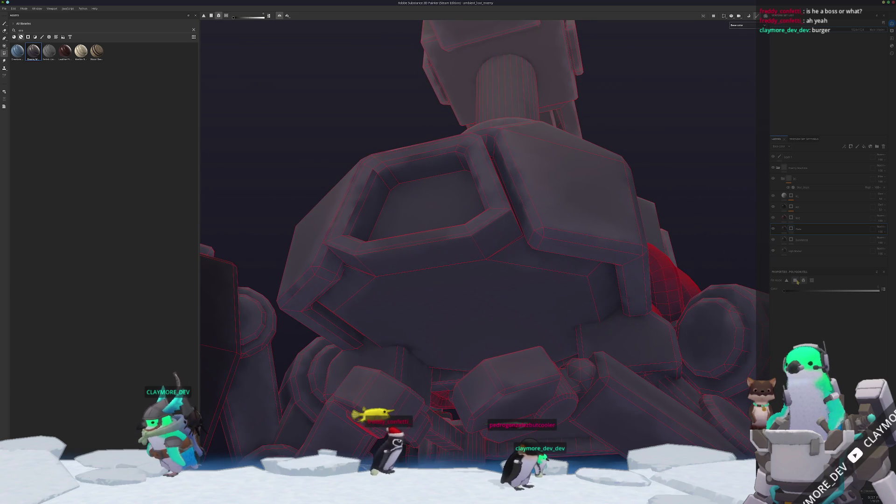
left_click(554, 230)
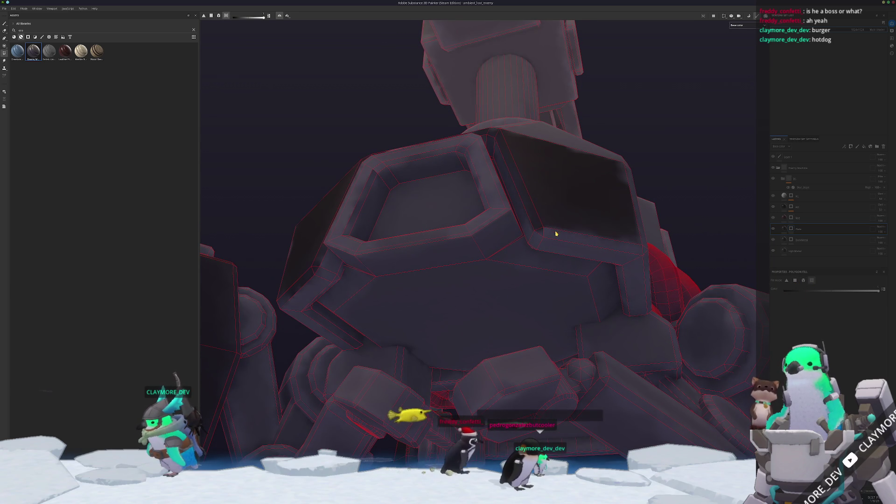
left_click(558, 244)
Step: Inspect the shoulder and head, then fill the tray's front panel dark
mouse_move(527, 230)
left_mouse_down("alt")
mouse_move(562, 242)
mouse_move(566, 224)
mouse_move(572, 258)
mouse_move(634, 252)
left_mouse_up("alt")
mouse_move(566, 264)
left_mouse_down("alt")
mouse_move(324, 257)
mouse_move(554, 251)
left_mouse_up("alt")
left_click_drag(558, 218, 609, 164, "alt")
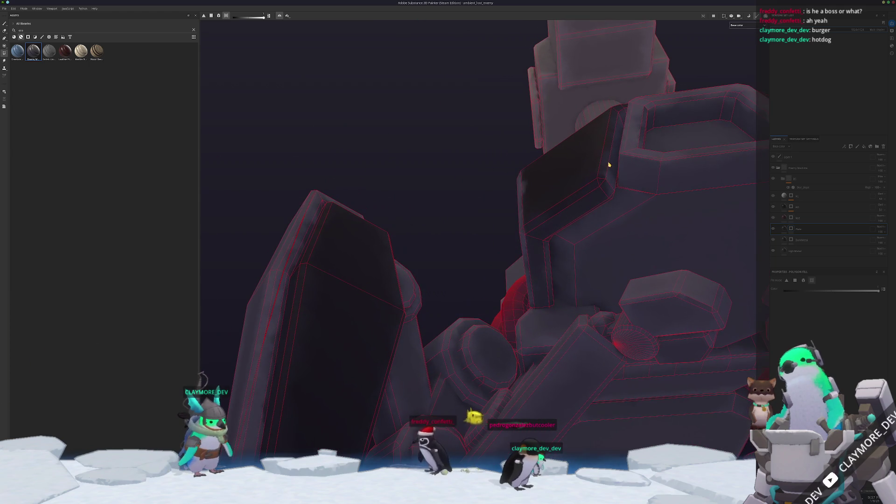
left_click_drag(566, 231, 482, 282, "alt")
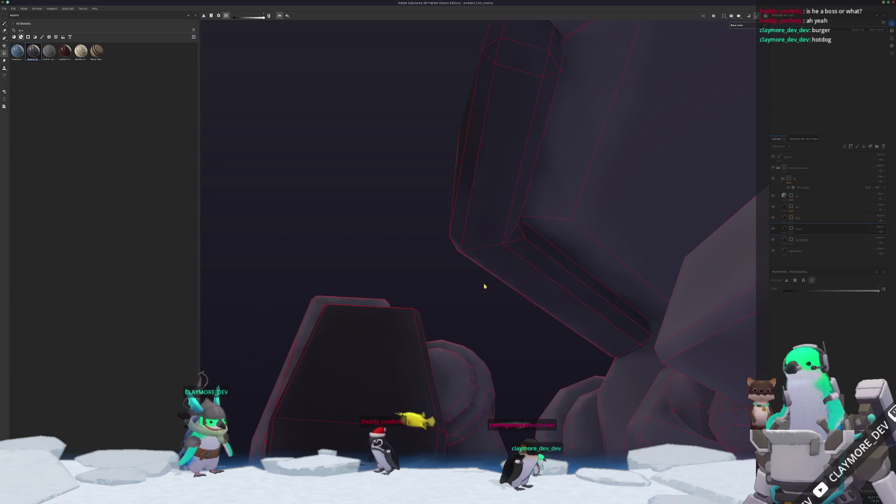
mouse_move(558, 258)
left_mouse_down("alt")
mouse_move(582, 282)
mouse_move(500, 216)
mouse_move(506, 230)
mouse_move(574, 276)
mouse_move(463, 133)
mouse_move(464, 210)
left_mouse_up("alt")
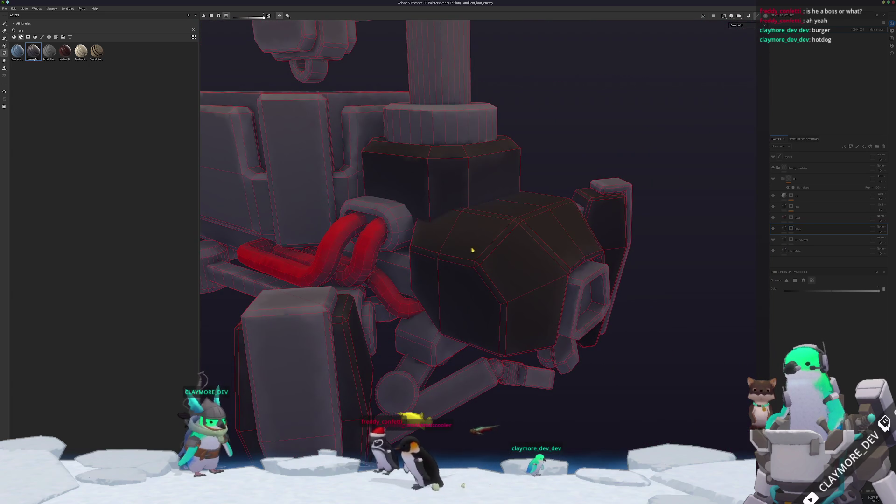
mouse_move(550, 256)
left_mouse_down("alt")
mouse_move(566, 256)
mouse_move(506, 250)
mouse_move(436, 208)
mouse_move(340, 264)
mouse_move(524, 244)
mouse_move(723, 295)
left_mouse_up("alt")
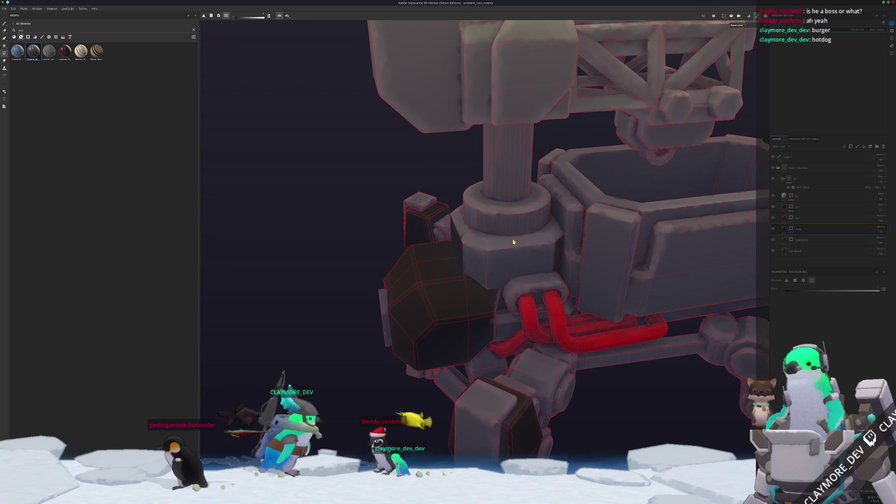
mouse_move(456, 241)
left_mouse_down("alt")
mouse_move(526, 260)
mouse_move(412, 225)
mouse_move(506, 214)
mouse_move(330, 222)
mouse_move(786, 306)
left_mouse_up("alt")
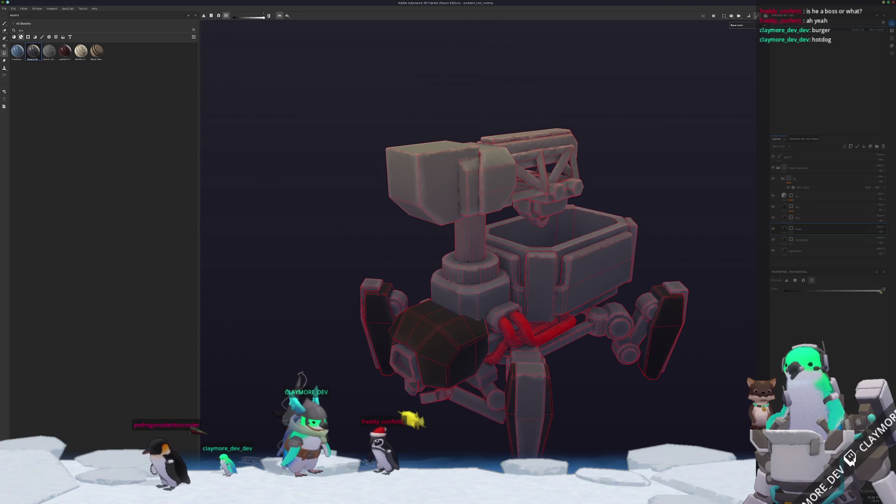
left_click_drag(440, 202, 446, 264, "alt")
left_click(557, 309)
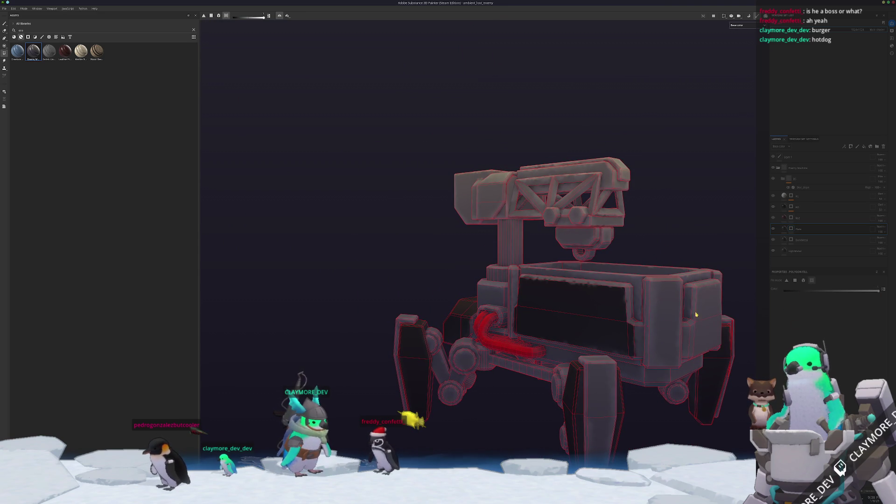
Step: Orbit around the robot and the tray, comparing against the enemy in Godot
mouse_move(696, 318)
left_mouse_down("alt")
mouse_move(536, 314)
mouse_move(444, 286)
mouse_move(517, 298)
mouse_move(393, 296)
mouse_move(460, 394)
left_mouse_up("alt")
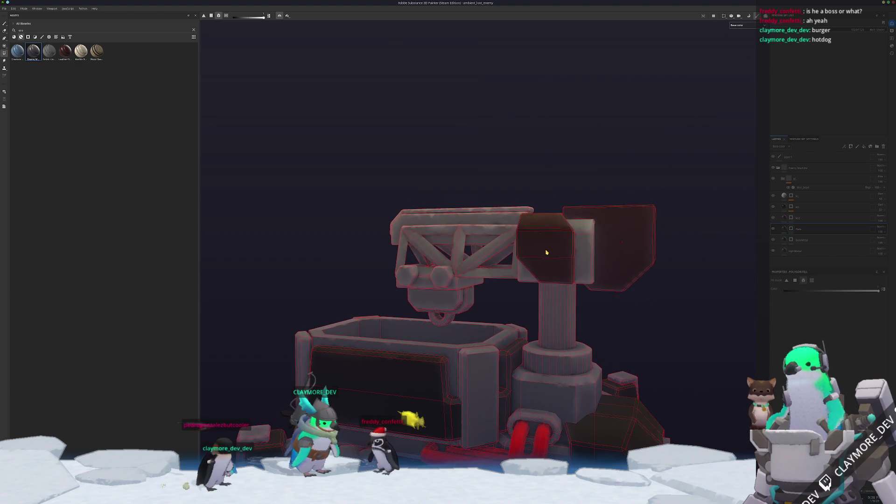
left_click_drag(551, 217, 574, 249, "alt")
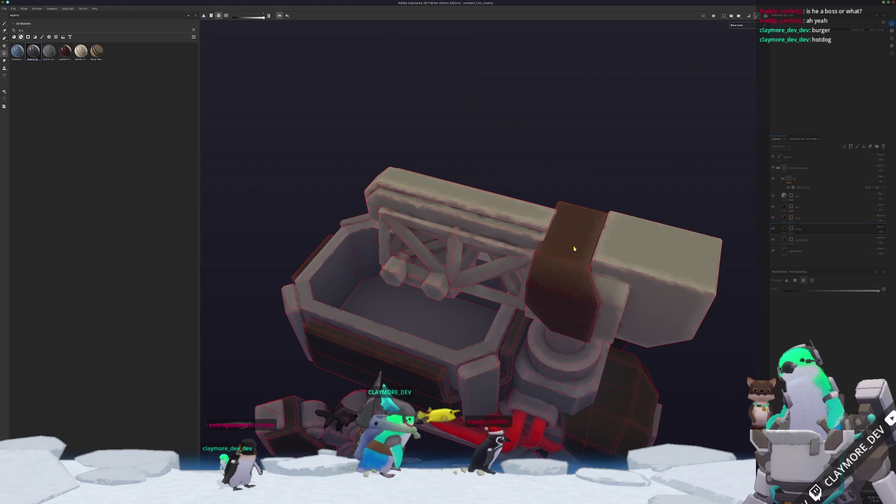
mouse_move(556, 281)
left_mouse_down("alt")
mouse_move(502, 184)
mouse_move(400, 202)
mouse_move(654, 250)
mouse_move(414, 246)
mouse_move(568, 245)
mouse_move(570, 254)
mouse_move(565, 237)
mouse_move(467, 228)
mouse_move(671, 250)
mouse_move(614, 247)
left_mouse_up("alt")
scroll(522, 429, "down", 3)
key("alt+Tab")
middle_click_drag(602, 206, 558, 200)
key("alt+Tab")
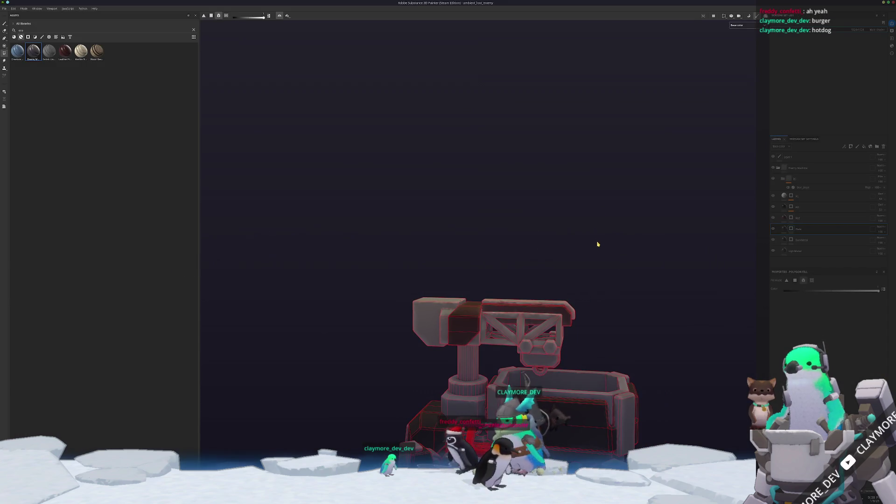
key("alt+Tab")
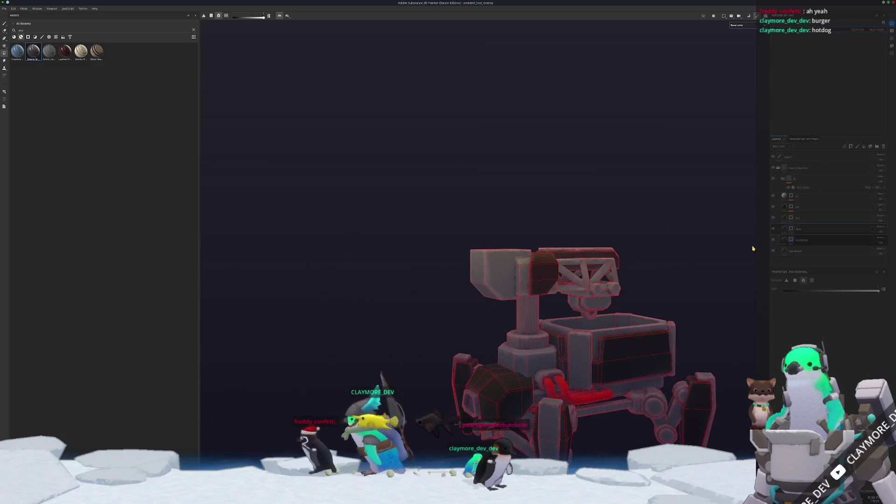
Step: Fill the crane's truss frame red and inspect it from several angles
key("f")
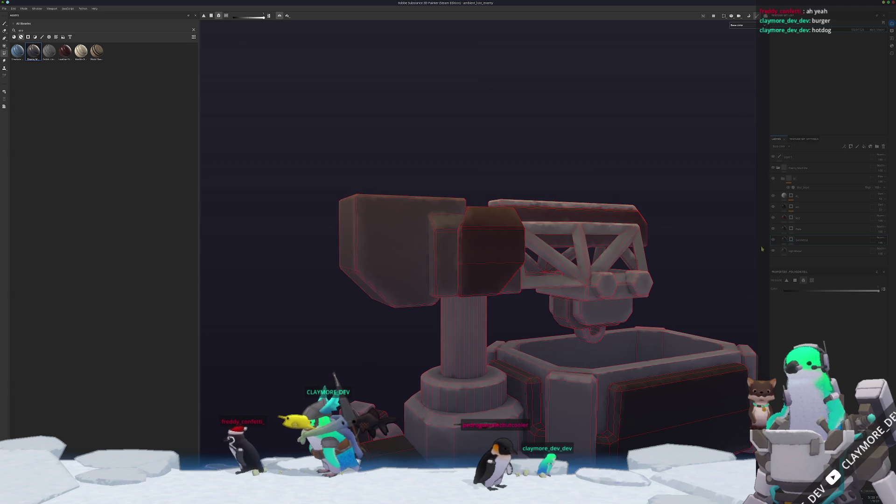
left_click(541, 285)
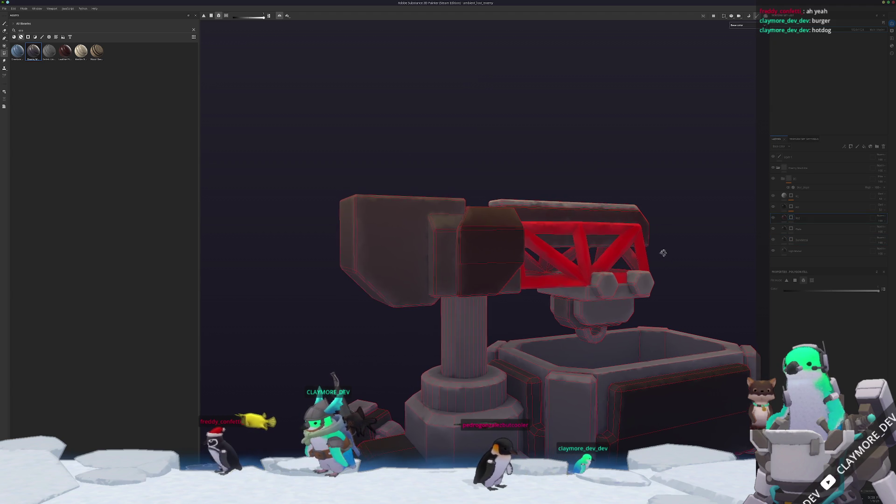
left_click_drag(666, 252, 565, 265, "alt")
mouse_move(654, 294)
left_mouse_down("alt")
mouse_move(670, 310)
mouse_move(610, 286)
mouse_move(591, 326)
left_mouse_up("alt")
left_click_drag(550, 346, 617, 346, "alt")
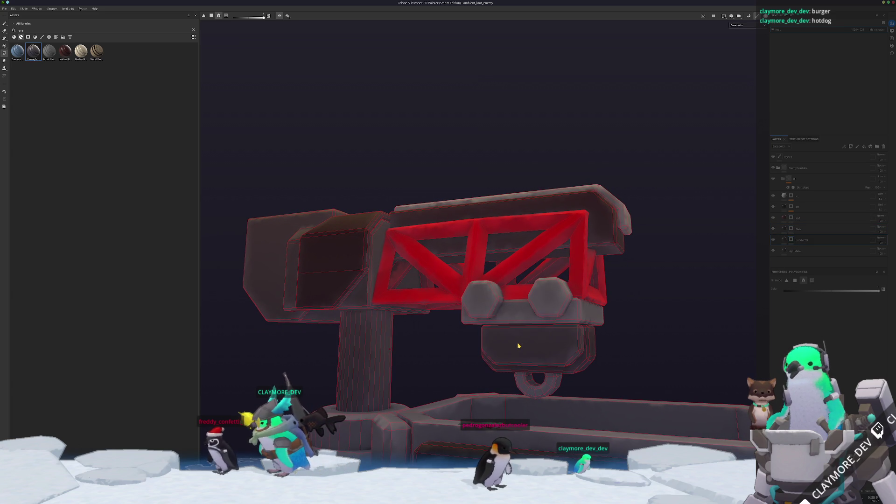
scroll(653, 327, "up", 5)
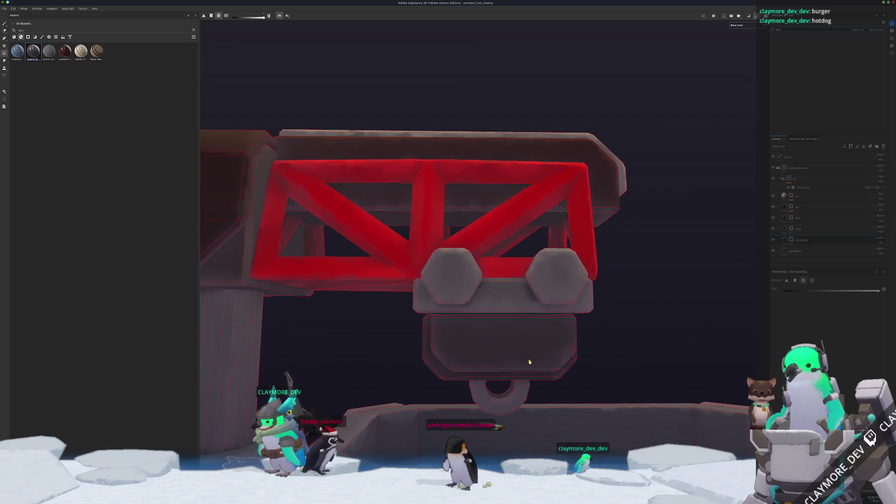
mouse_move(529, 362)
left_mouse_down("alt")
mouse_move(466, 280)
mouse_move(407, 150)
left_mouse_up("alt")
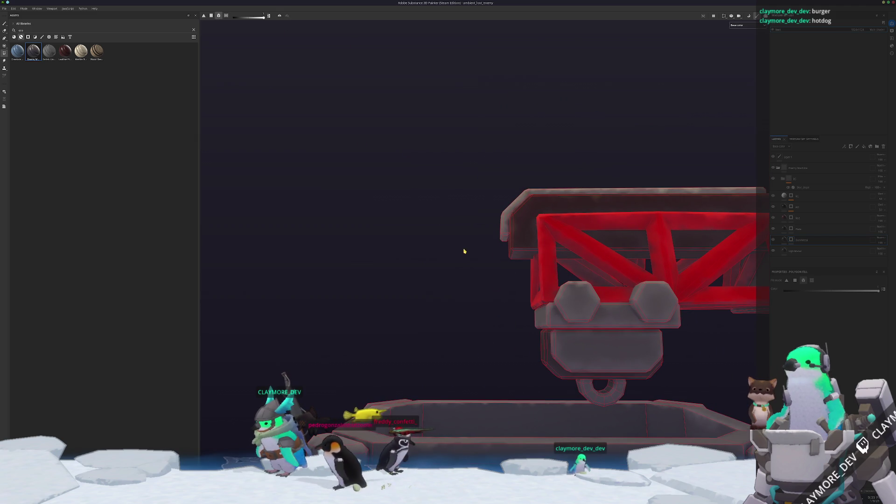
mouse_move(494, 362)
left_mouse_down("alt")
mouse_move(523, 355)
mouse_move(473, 356)
mouse_move(608, 340)
mouse_move(620, 326)
mouse_move(631, 334)
left_mouse_up("alt")
Step: Darken the hanging block below the truss and the vertical panel with dark metal
left_click(473, 350)
scroll(631, 333, "up", 5)
left_click_drag(696, 273, 569, 359, "alt")
mouse_move(474, 356)
left_mouse_down("alt")
mouse_move(565, 303)
mouse_move(581, 312)
mouse_move(519, 391)
mouse_move(566, 320)
mouse_move(512, 303)
left_mouse_up("alt")
right_click_drag(522, 289, 556, 208, "alt")
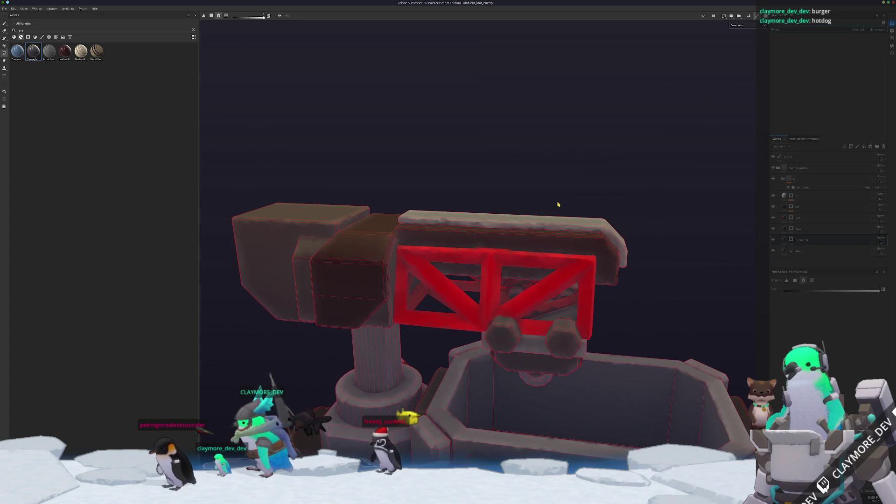
mouse_move(546, 220)
left_mouse_down("alt")
mouse_move(458, 302)
mouse_move(530, 238)
mouse_move(581, 385)
left_mouse_up("alt")
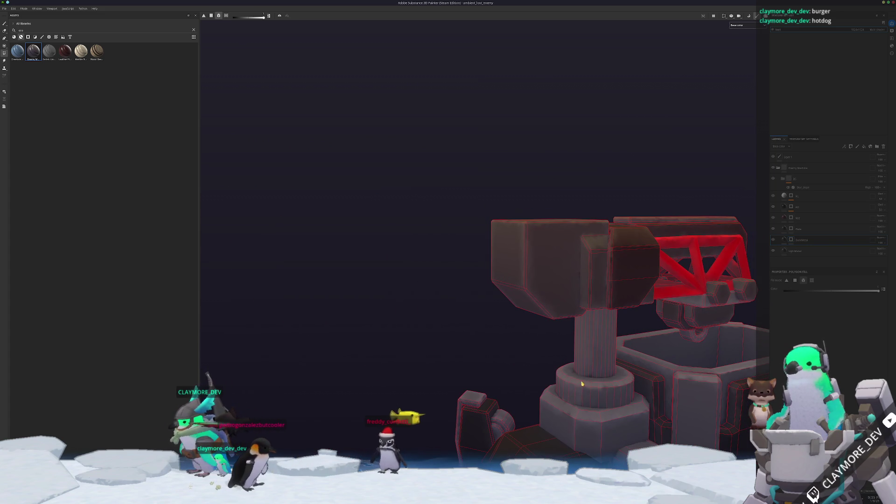
middle_click_drag(580, 387, 480, 331, "alt")
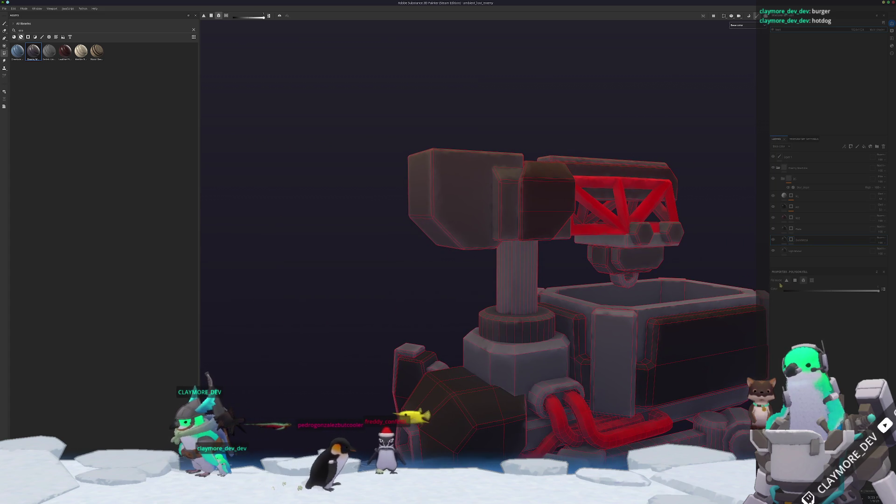
mouse_move(452, 256)
middle_mouse_down("alt")
mouse_move(416, 304)
mouse_move(406, 296)
mouse_move(406, 256)
middle_mouse_up("alt")
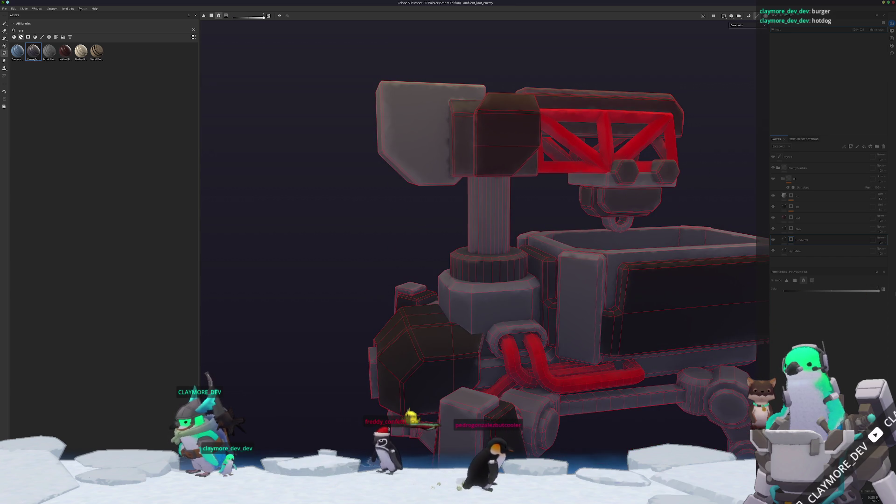
left_click(588, 299)
Step: Darken the round disc on the robot's leg
scroll(469, 314, "down", 3)
mouse_move(466, 304)
left_mouse_down("alt")
mouse_move(602, 311)
mouse_move(436, 326)
mouse_move(525, 322)
mouse_move(583, 332)
mouse_move(404, 325)
left_mouse_up("alt")
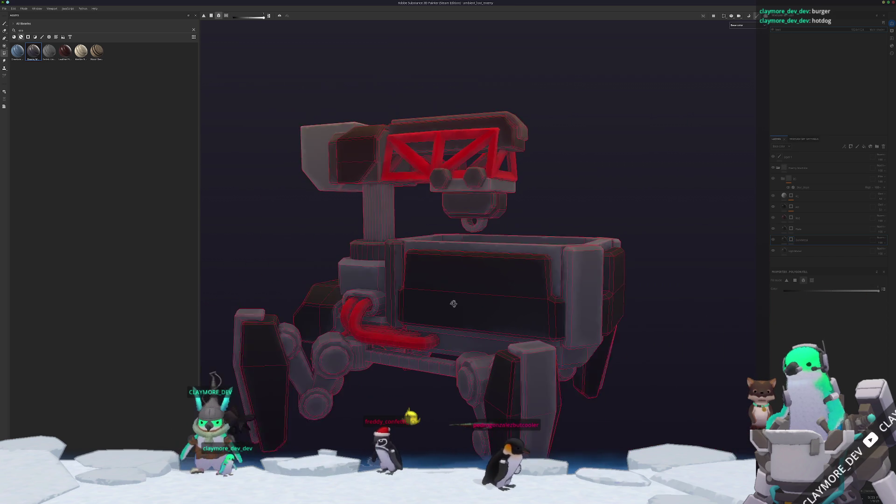
scroll(603, 337, "up", 3)
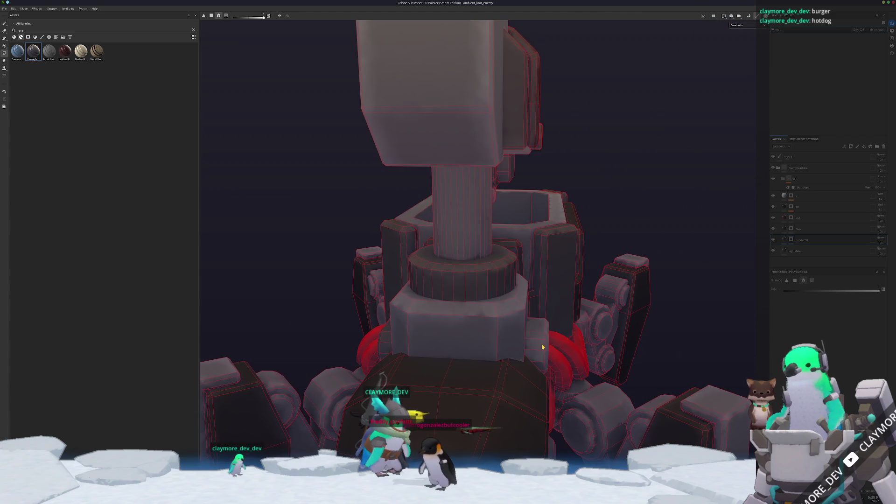
scroll(542, 347, "down", 5)
mouse_move(543, 347)
left_mouse_down("alt")
mouse_move(514, 347)
mouse_move(537, 346)
left_mouse_up("alt")
scroll(536, 345, "up", 5)
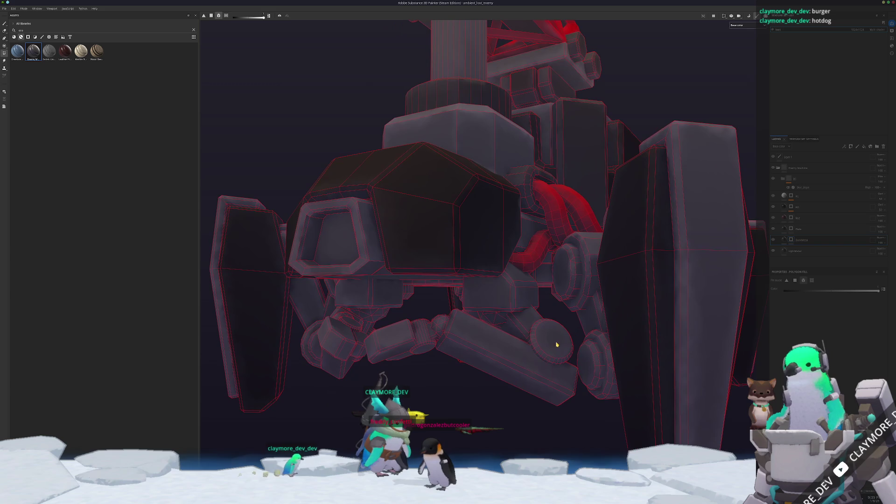
left_click(543, 346)
Step: Inspect the leg joints and claw legs, comparing with the Godot editor
mouse_move(430, 316)
left_mouse_down("alt")
mouse_move(352, 320)
mouse_move(343, 331)
mouse_move(363, 346)
mouse_move(424, 336)
mouse_move(443, 344)
left_mouse_up("alt")
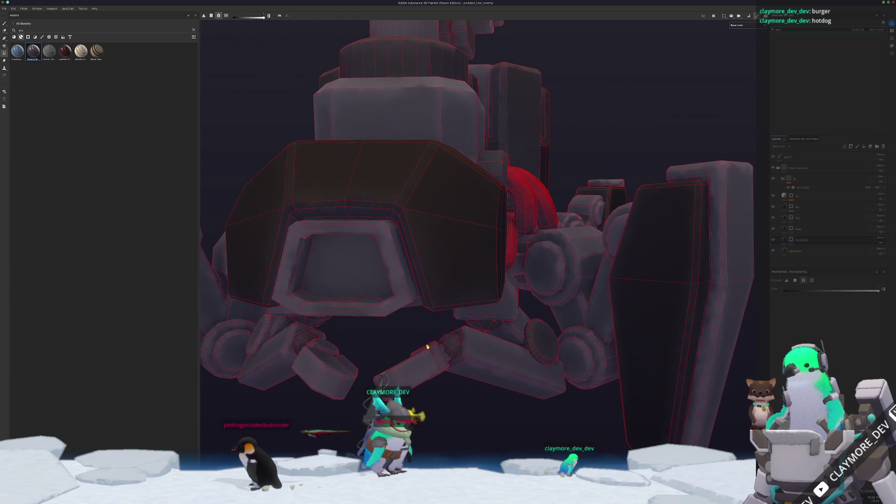
mouse_move(427, 347)
left_mouse_down("alt")
mouse_move(414, 330)
mouse_move(537, 326)
mouse_move(512, 315)
mouse_move(448, 314)
mouse_move(533, 337)
left_mouse_up("alt")
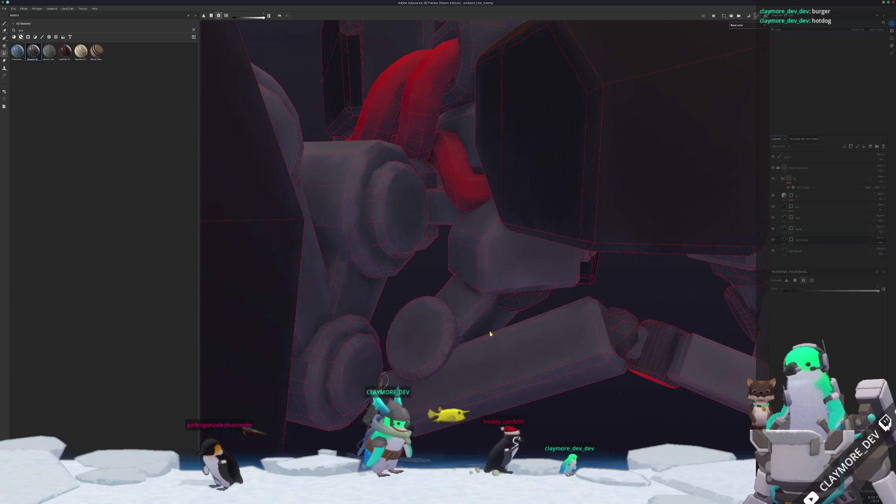
mouse_move(406, 330)
left_mouse_down("alt")
mouse_move(428, 320)
mouse_move(514, 344)
mouse_move(522, 316)
mouse_move(405, 315)
left_mouse_up("alt")
key("alt+Tab")
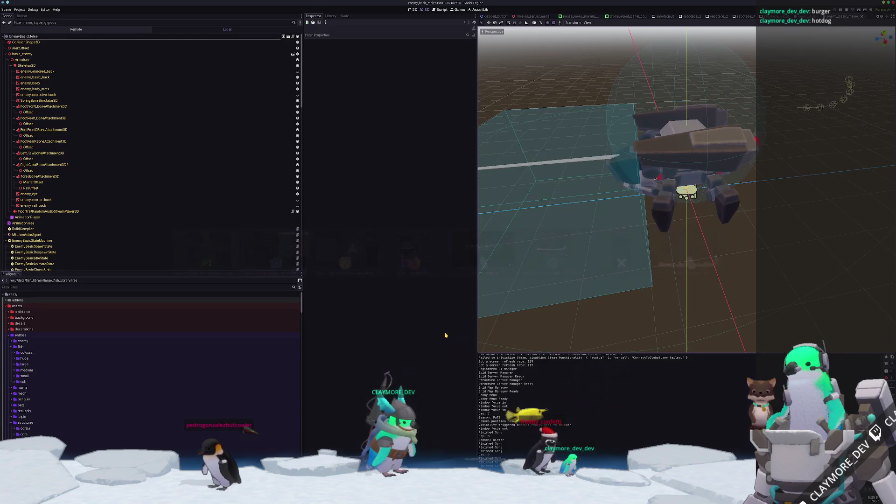
key("alt+Tab")
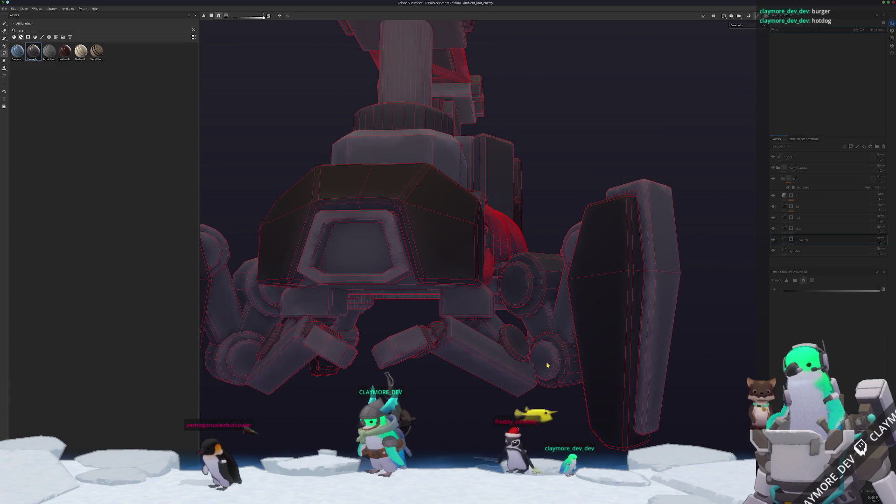
mouse_move(565, 274)
left_mouse_down("alt")
mouse_move(590, 248)
mouse_move(579, 240)
left_mouse_up("alt")
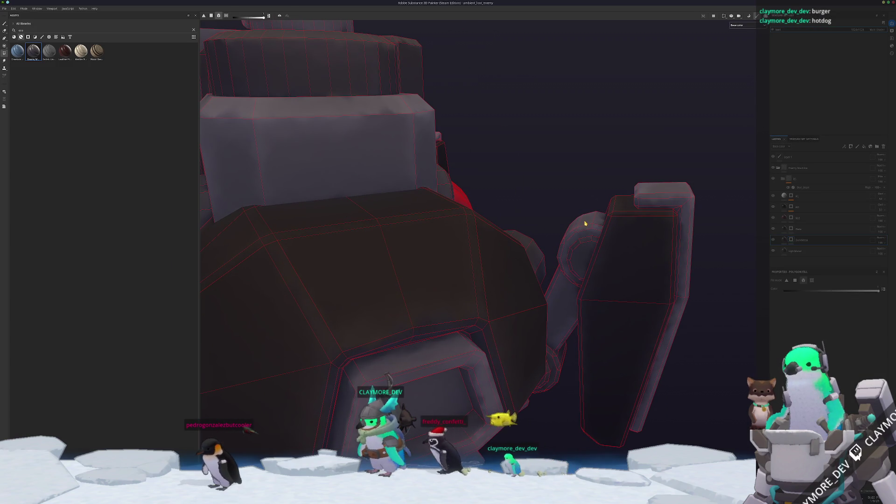
Step: Orbit the robot to inspect its pipes, box and the lower front of the body
scroll(584, 224, "down", 5)
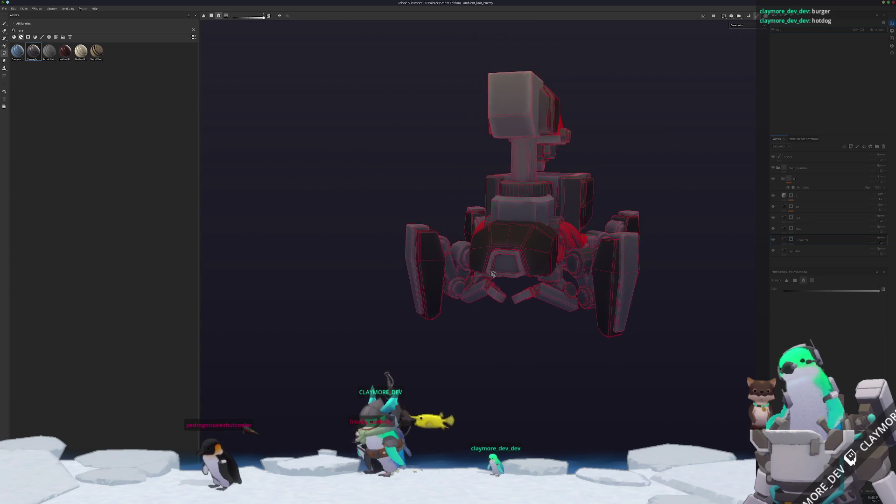
scroll(525, 276, "up", 2)
scroll(525, 276, "up", 5)
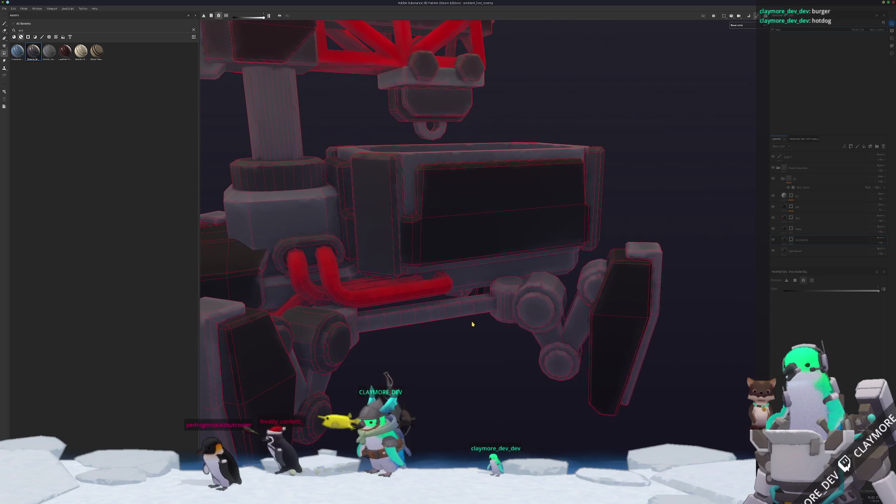
mouse_move(472, 323)
left_mouse_down("alt")
mouse_move(461, 313)
mouse_move(378, 308)
left_mouse_up("alt")
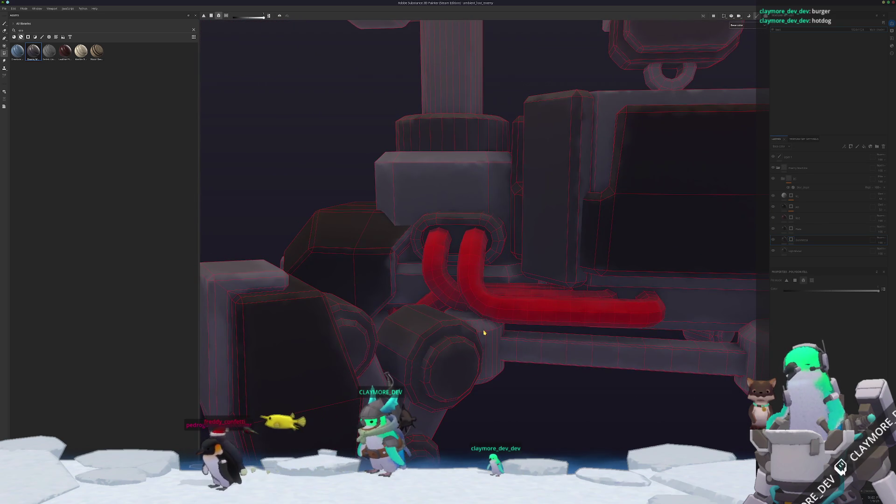
scroll(484, 332, "down", 3)
scroll(484, 346, "up", 4)
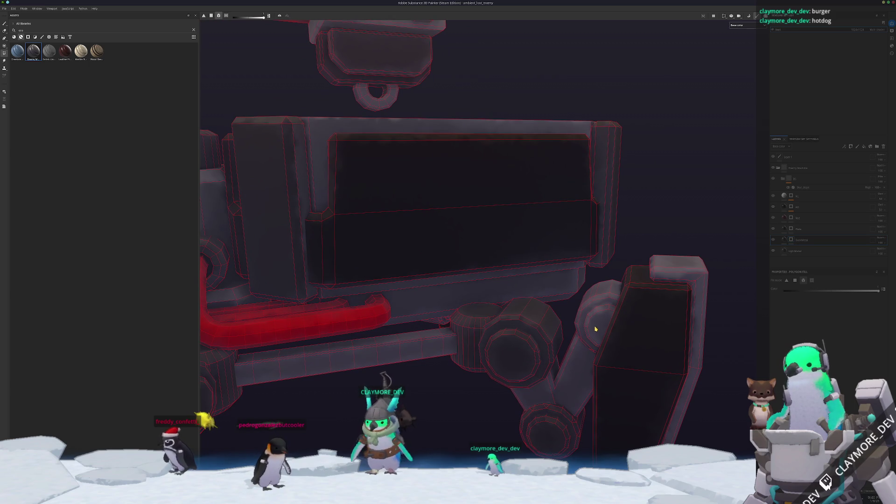
scroll(674, 273, "down", 5)
mouse_move(674, 274)
left_mouse_down("alt")
mouse_move(464, 362)
mouse_move(586, 343)
mouse_move(539, 341)
left_mouse_up("alt")
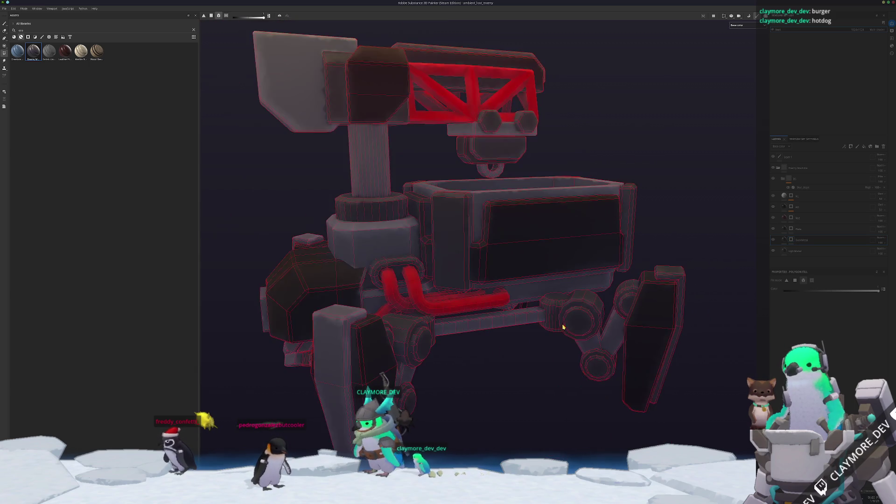
scroll(537, 344, "up", 4)
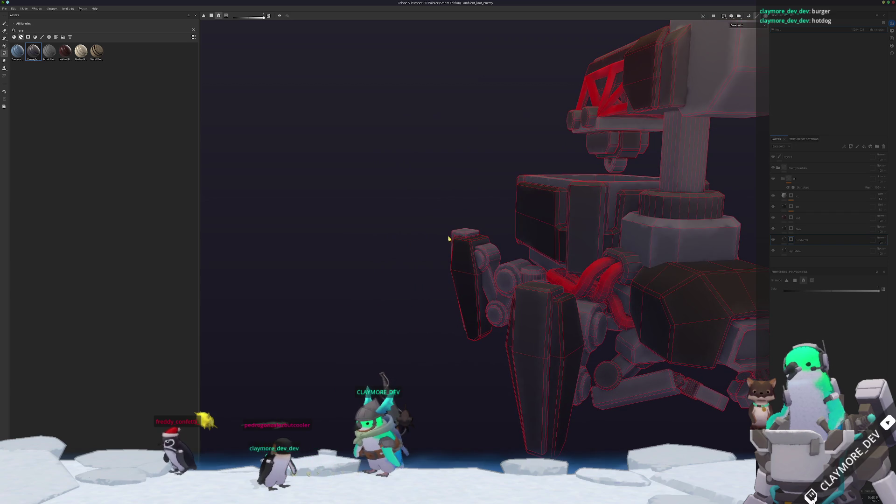
mouse_move(459, 233)
left_mouse_down("alt")
mouse_move(526, 316)
mouse_move(486, 340)
mouse_move(486, 366)
mouse_move(508, 362)
mouse_move(460, 369)
mouse_move(544, 376)
mouse_move(498, 386)
mouse_move(615, 343)
mouse_move(596, 326)
mouse_move(476, 336)
mouse_move(615, 337)
mouse_move(538, 366)
mouse_move(408, 352)
mouse_move(593, 324)
mouse_move(508, 357)
mouse_move(526, 235)
left_mouse_up("alt")
scroll(509, 368, "up", 6)
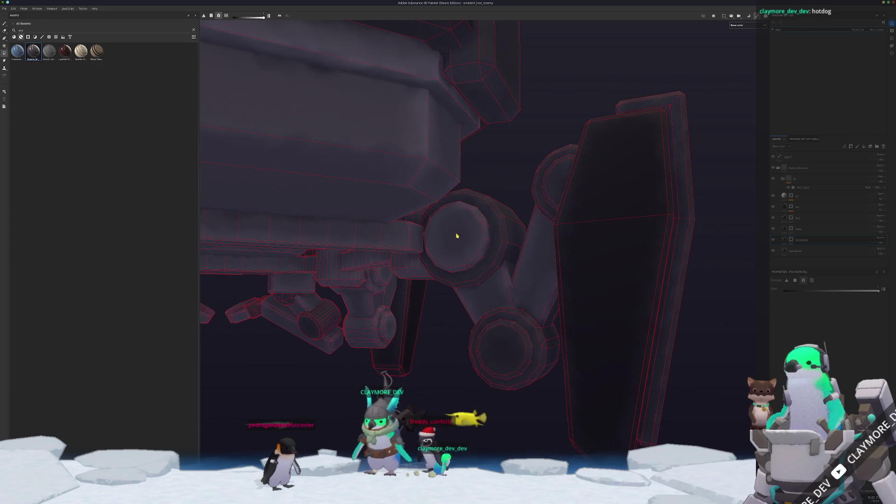
Step: Orbit to view the robot's underside, side and three-quarter angle, briefly checking Godot
mouse_move(452, 247)
left_mouse_down("alt")
mouse_move(430, 256)
mouse_move(466, 235)
left_mouse_up("alt")
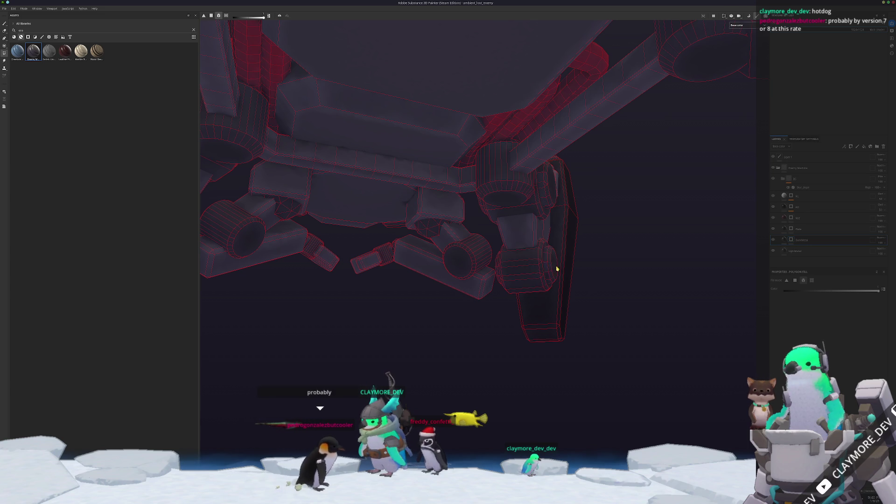
scroll(590, 292, "down", 5)
mouse_move(590, 292)
left_mouse_down("alt")
mouse_move(589, 280)
mouse_move(490, 299)
mouse_move(410, 330)
left_mouse_up("alt")
scroll(411, 331, "up", 8)
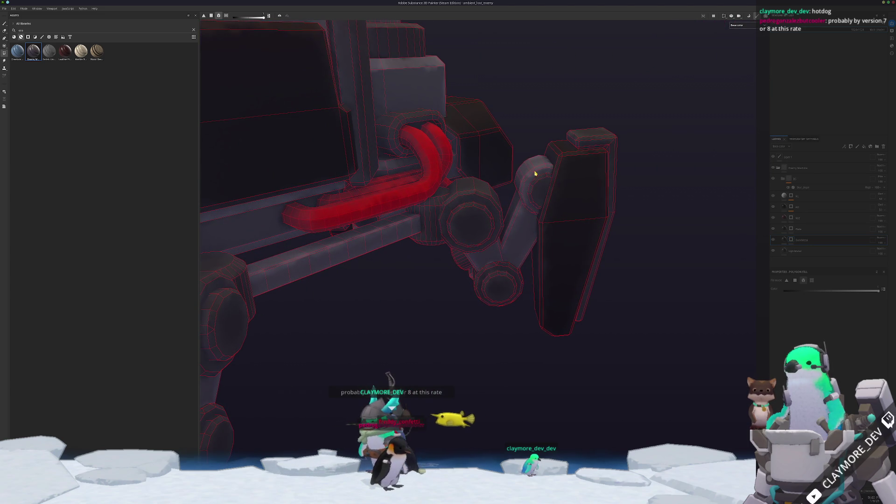
scroll(534, 178, "down", 6)
mouse_move(534, 177)
left_mouse_down("alt")
mouse_move(490, 260)
mouse_move(328, 288)
mouse_move(426, 316)
mouse_move(512, 371)
mouse_move(370, 366)
mouse_move(518, 362)
mouse_move(480, 364)
mouse_move(343, 330)
left_mouse_up("alt")
key("alt+Tab")
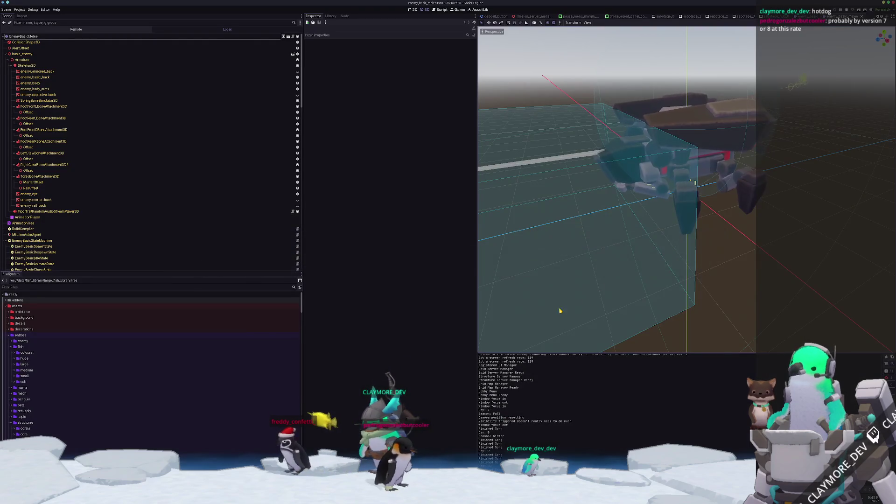
key("alt+Tab")
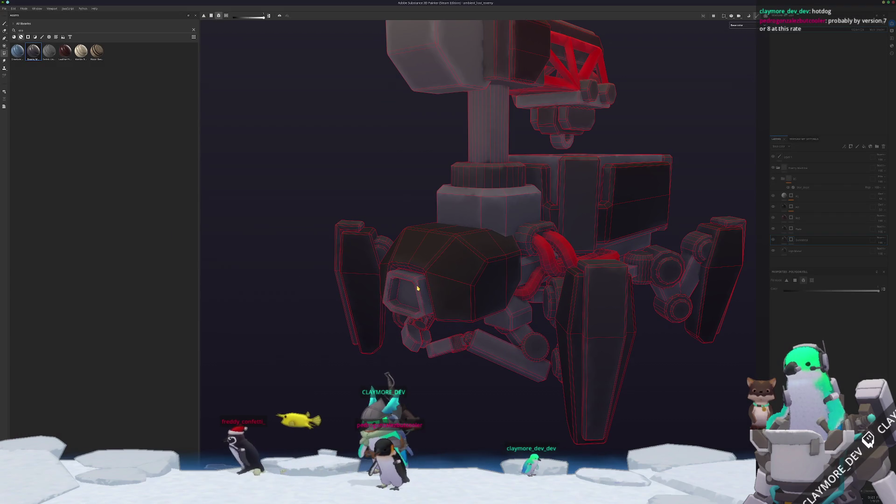
Step: Toggle the DarkMetal polygon fill on the visor frame and large head piece, adjusting fill mode
mouse_move(426, 304)
left_mouse_down("alt")
mouse_move(583, 328)
mouse_move(511, 321)
left_mouse_up("alt")
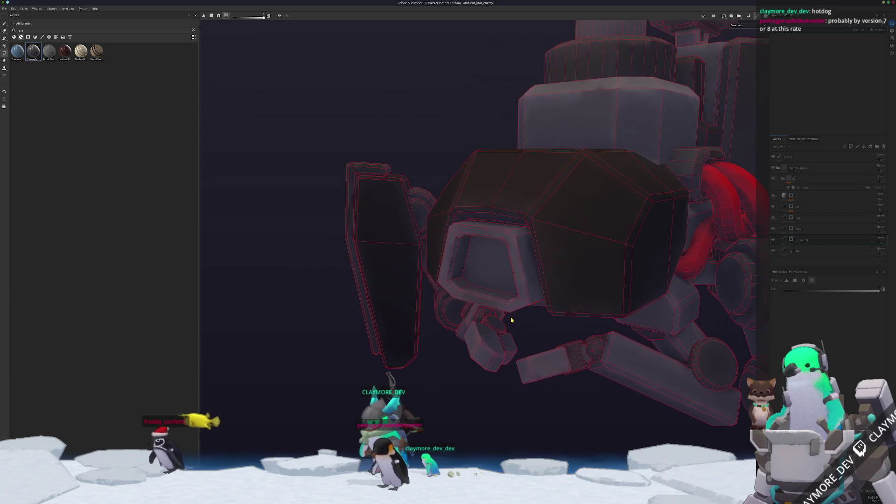
left_click(519, 280)
mouse_move(465, 296)
left_mouse_down("alt")
mouse_move(468, 220)
mouse_move(484, 186)
left_mouse_up("alt")
left_click(543, 214)
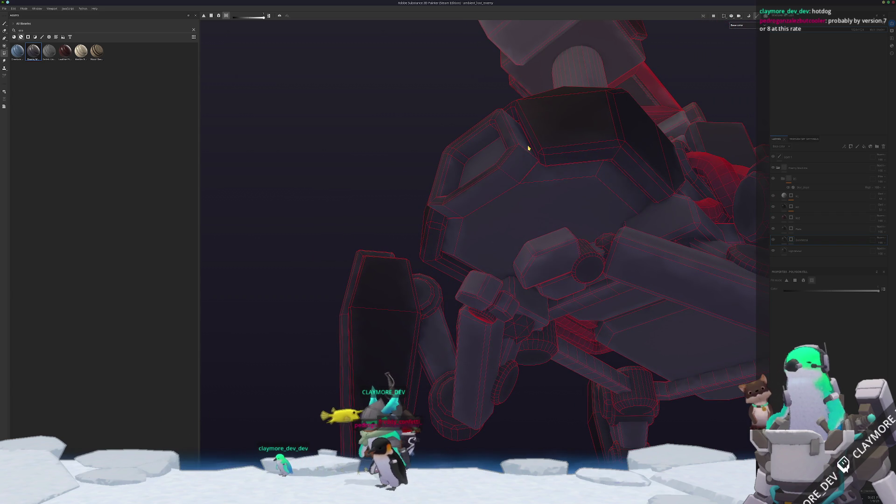
mouse_move(523, 151)
left_mouse_down("alt")
mouse_move(680, 186)
mouse_move(484, 204)
mouse_move(508, 248)
left_mouse_up("alt")
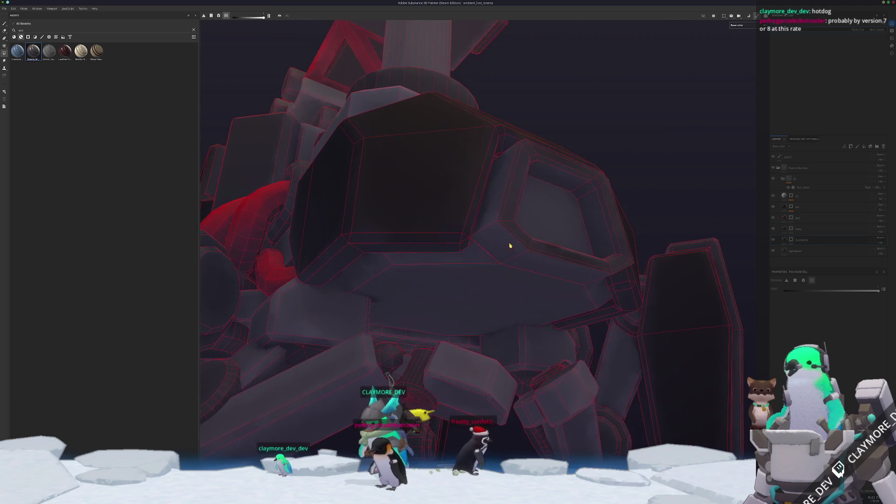
mouse_move(490, 208)
left_mouse_down("alt")
mouse_move(531, 186)
mouse_move(511, 261)
left_mouse_up("alt")
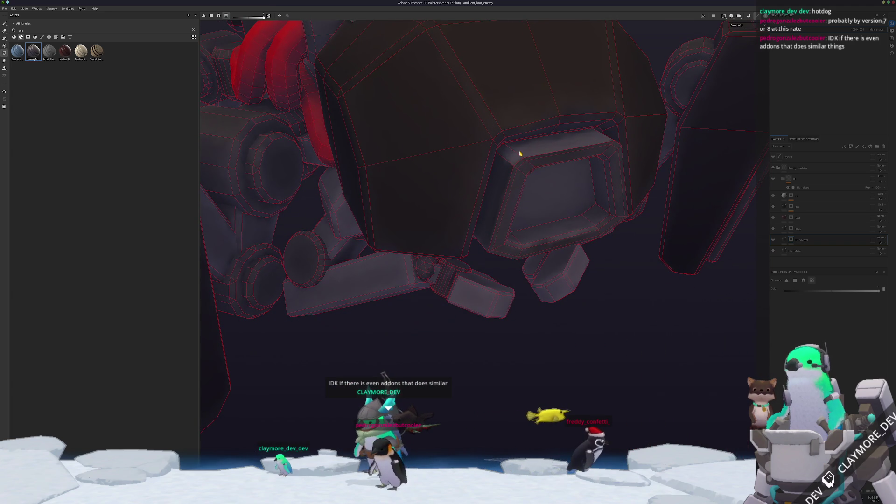
mouse_move(558, 176)
left_mouse_down("alt")
mouse_move(578, 200)
mouse_move(734, 279)
left_mouse_up("alt")
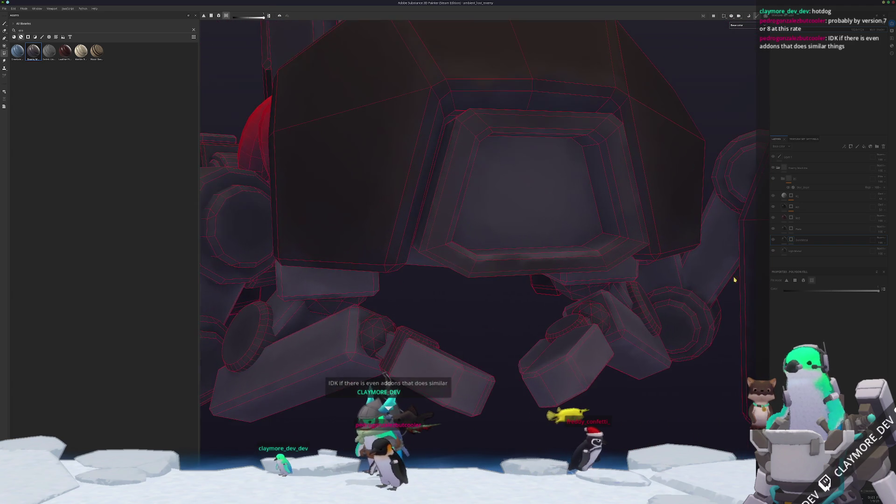
left_click(795, 280)
left_click_drag(607, 261, 472, 196, "alt")
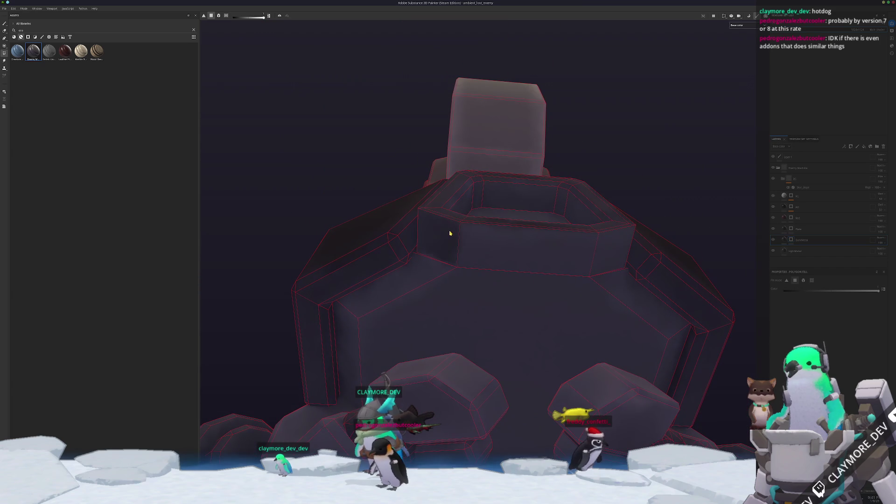
mouse_move(638, 230)
left_mouse_down("alt")
mouse_move(534, 274)
mouse_move(471, 320)
mouse_move(492, 407)
mouse_move(502, 388)
mouse_move(574, 366)
mouse_move(532, 354)
mouse_move(548, 247)
mouse_move(584, 290)
mouse_move(566, 383)
left_mouse_up("alt")
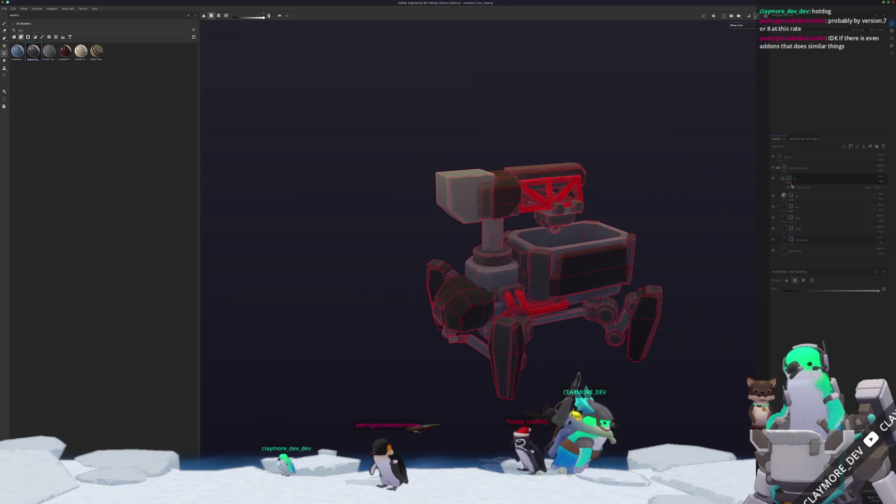
Step: Orbit to a higher side view and inspect the fully textured red-and-dark robot
left_click_drag(700, 280, 669, 349, "alt")
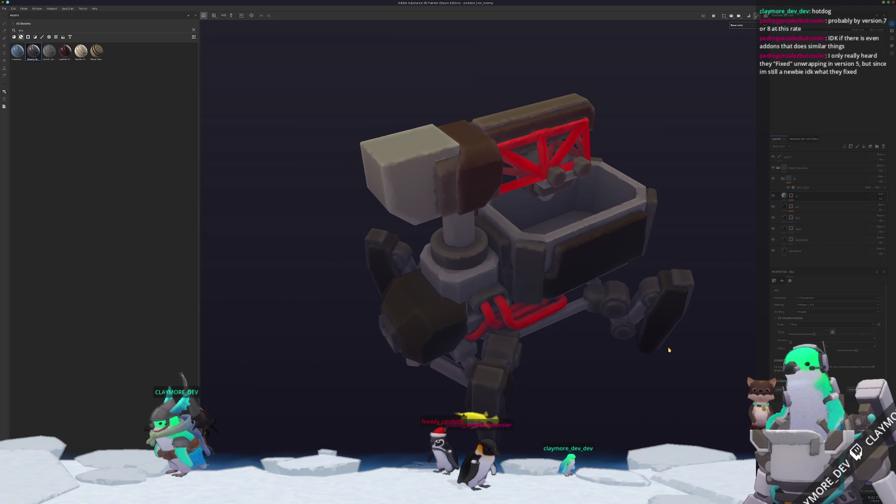
mouse_move(567, 224)
left_mouse_down("alt")
mouse_move(496, 254)
mouse_move(596, 314)
mouse_move(615, 257)
mouse_move(518, 383)
mouse_move(509, 359)
left_mouse_up("alt")
Step: Set the texture export output folder to ambient_loot_enemy/textures
key("ctrl+shift+e")
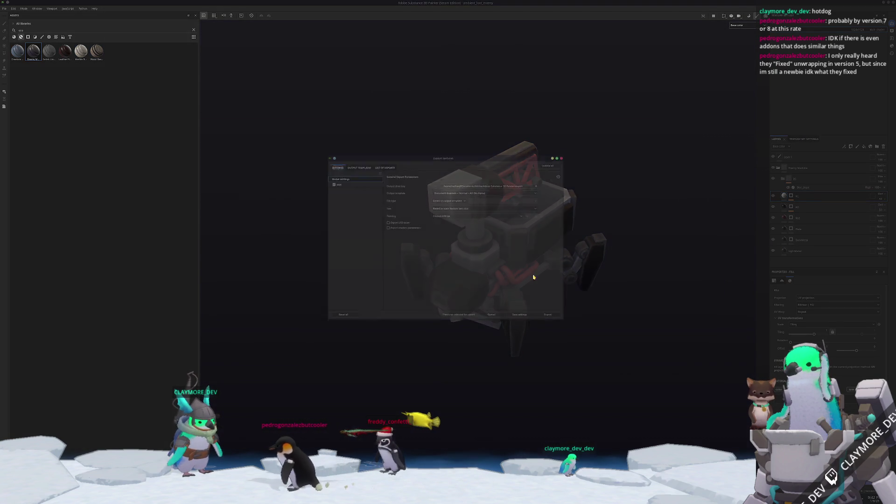
left_click(485, 182)
left_click(448, 200)
left_click(443, 238)
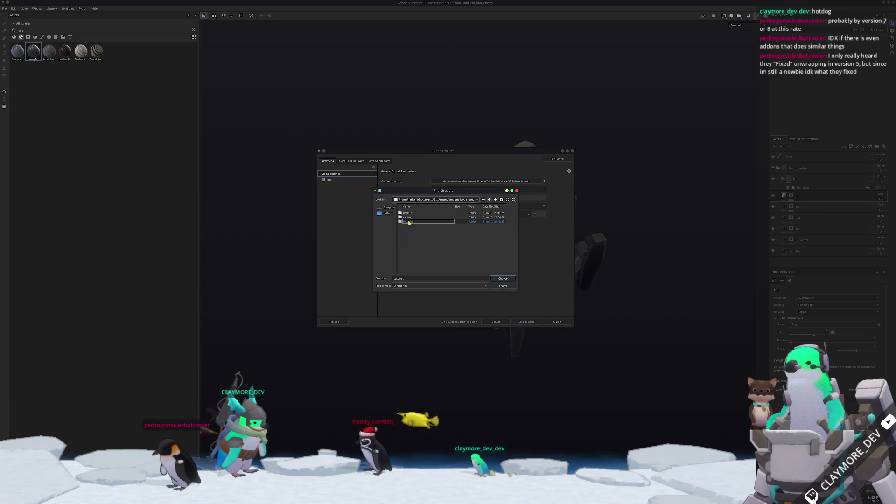
left_click(502, 278)
Step: Export the loot set with Normal_OpenGL and Mixed_AO excluded, then quit Painter
left_click(346, 181)
left_click(383, 272)
left_click(382, 279)
left_click(557, 322)
key("Escape")
mouse_move(551, 372)
left_mouse_down("alt")
mouse_move(562, 341)
mouse_move(543, 373)
mouse_move(534, 224)
mouse_move(548, 356)
mouse_move(531, 371)
left_mouse_up("alt")
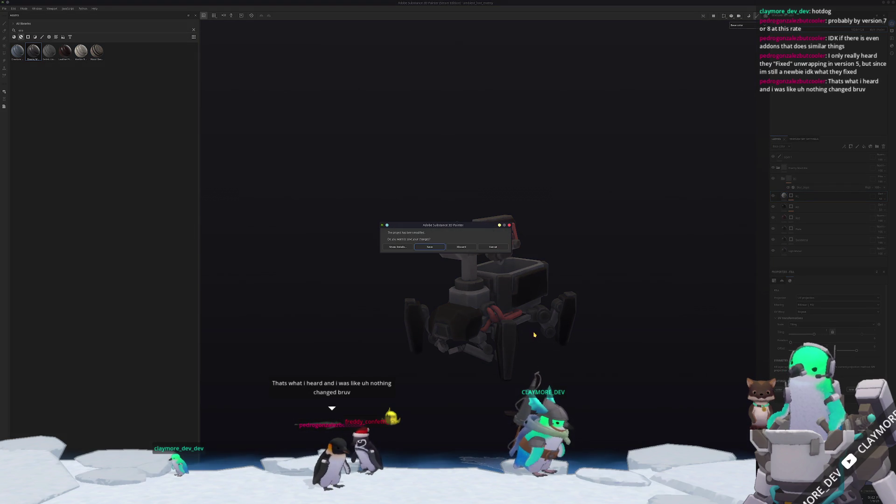
left_click(428, 247)
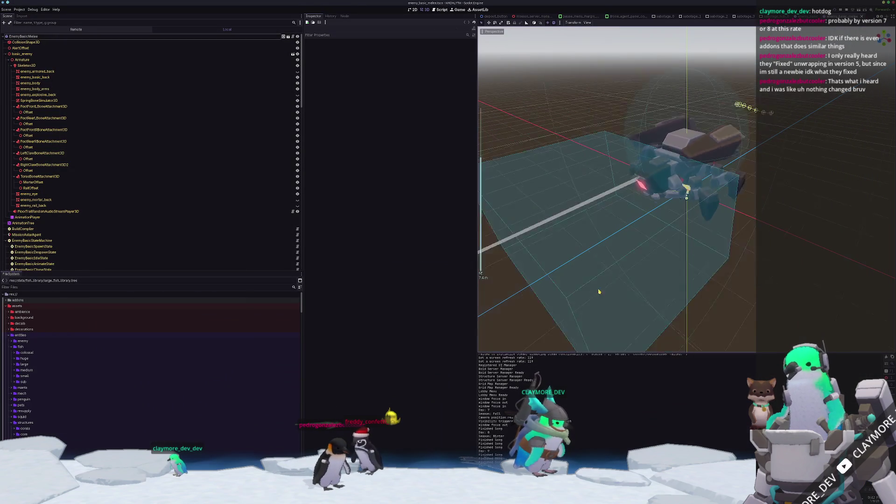
Step: Zoom the Godot enemy scene out and in, then switch to Blender showing both robots
scroll(721, 279, "down", 10)
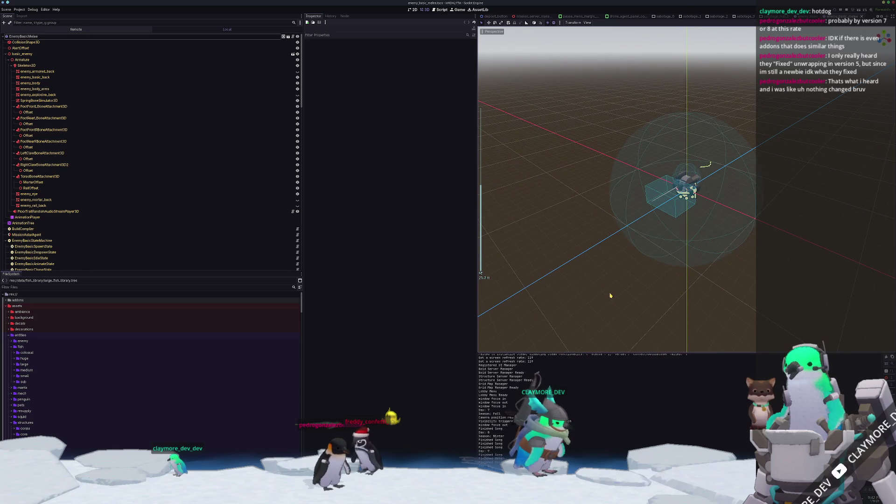
scroll(597, 284, "up", 5)
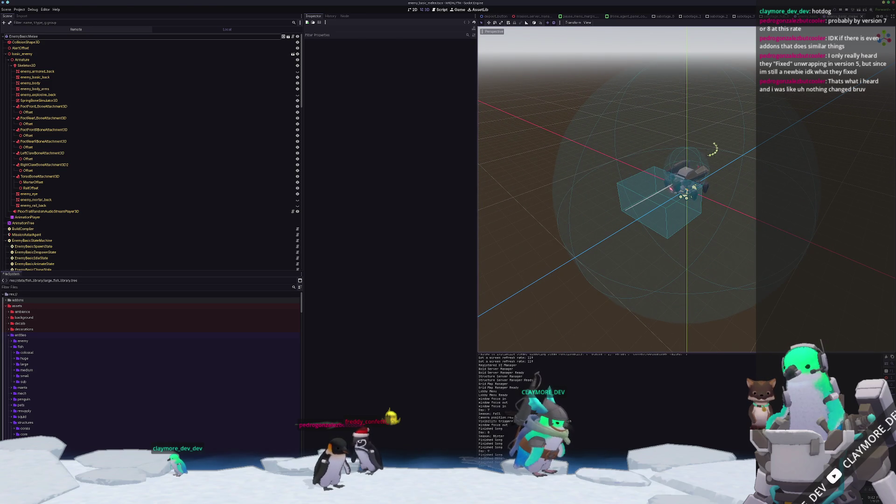
key("alt+Tab")
scroll(481, 328, "down", 3)
mouse_move(556, 326)
middle_mouse_down()
mouse_move(516, 314)
mouse_move(549, 341)
middle_mouse_up()
Step: Hide the right-hand duplicate robot's collection in the Outliner
left_click_drag(665, 315, 544, 197)
middle_click_drag(544, 197, 563, 310)
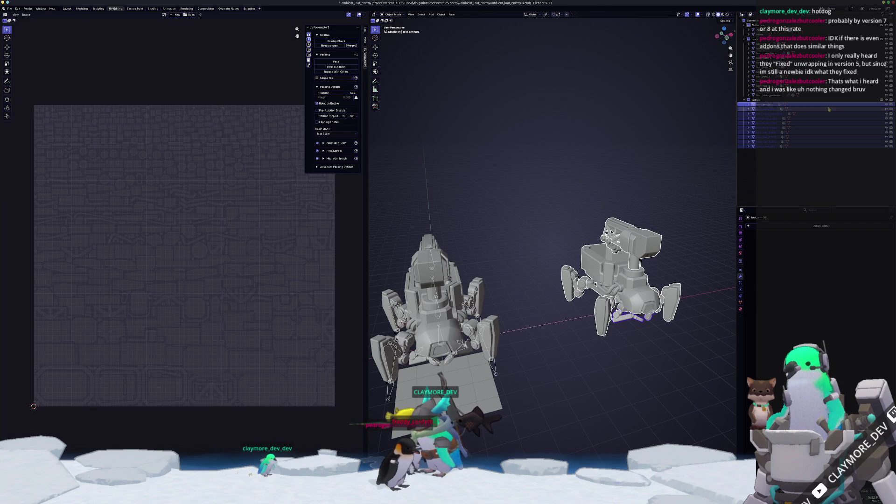
left_click(841, 100)
left_click(887, 99)
mouse_move(551, 205)
middle_mouse_down()
mouse_move(574, 197)
mouse_move(628, 211)
mouse_move(574, 202)
mouse_move(547, 219)
mouse_move(331, 190)
middle_mouse_up()
Step: Select the loot_crane part and view its material in the Shading workspace
left_click(534, 213)
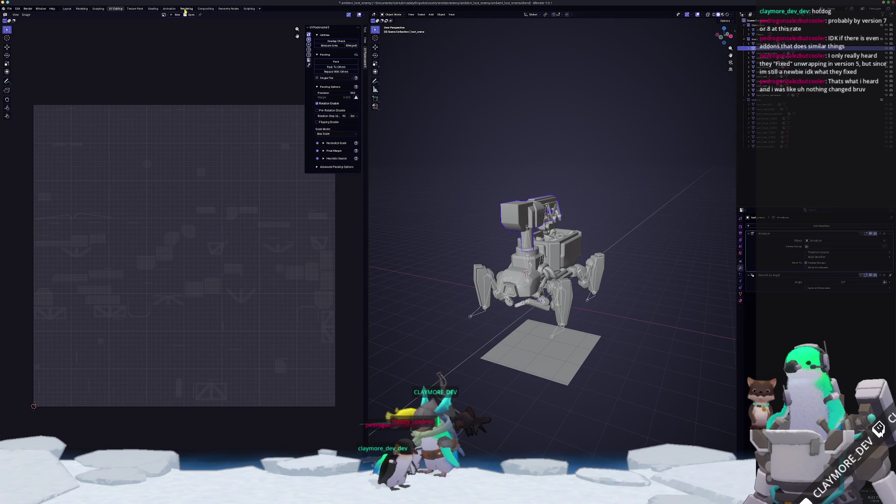
left_click(166, 8)
scroll(405, 98, "up", 3)
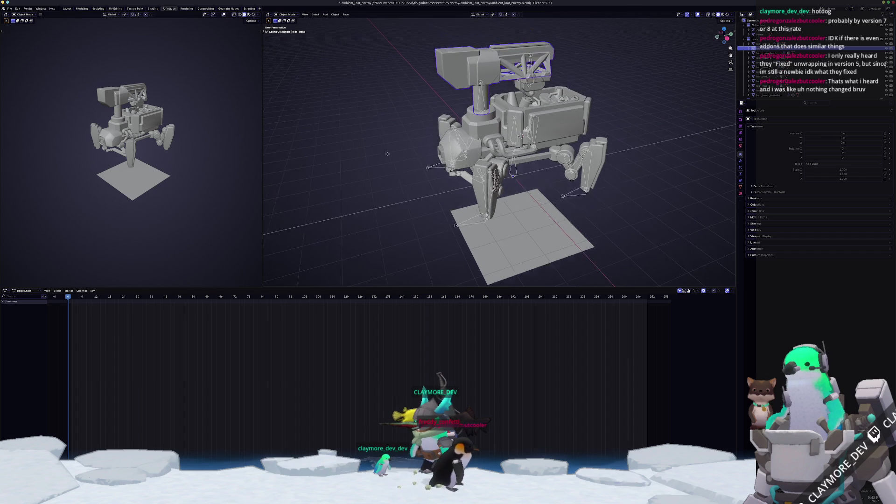
left_click(152, 8)
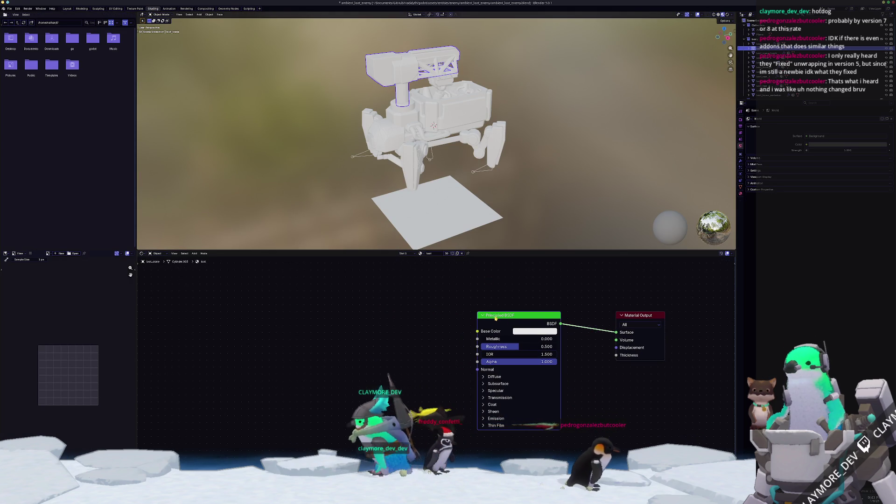
Step: Add image texture nodes, wire Color to Material Output Surface, and delete the Principled BSDF
key("ctrl+t")
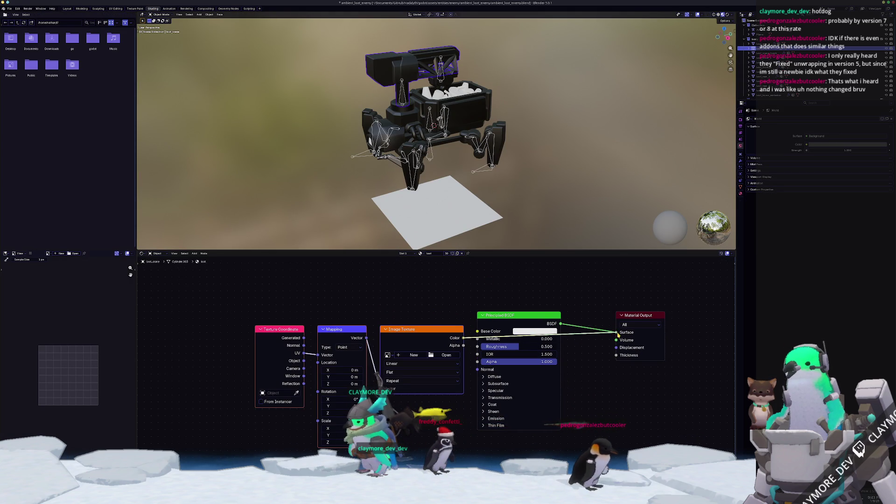
left_click_drag(617, 334, 617, 333)
left_click(531, 322)
key("x")
Step: Load loot_Base_color.png from the textures folder and inspect the textured robot
left_click(430, 355)
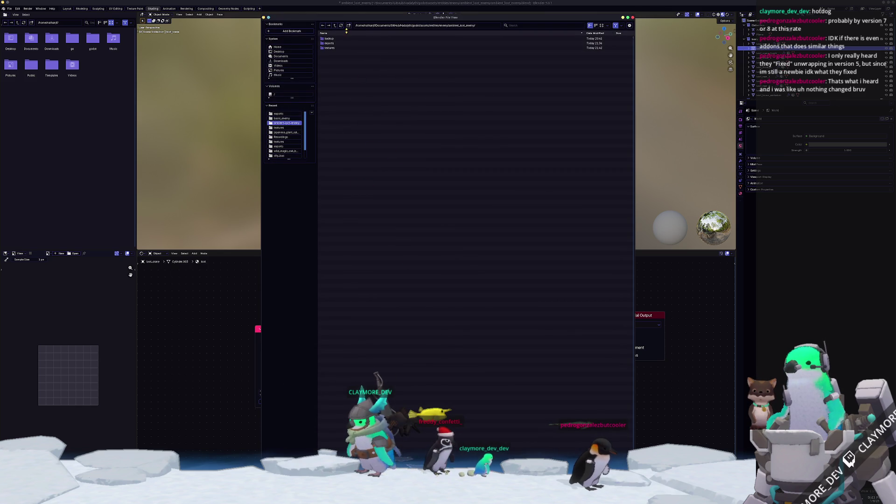
left_click(332, 48)
double_click(334, 39)
mouse_move(513, 93)
middle_mouse_down()
mouse_move(582, 112)
mouse_move(467, 140)
middle_mouse_up()
scroll(467, 140, "up", 4)
left_click(394, 188)
middle_click_drag(394, 188, 388, 186)
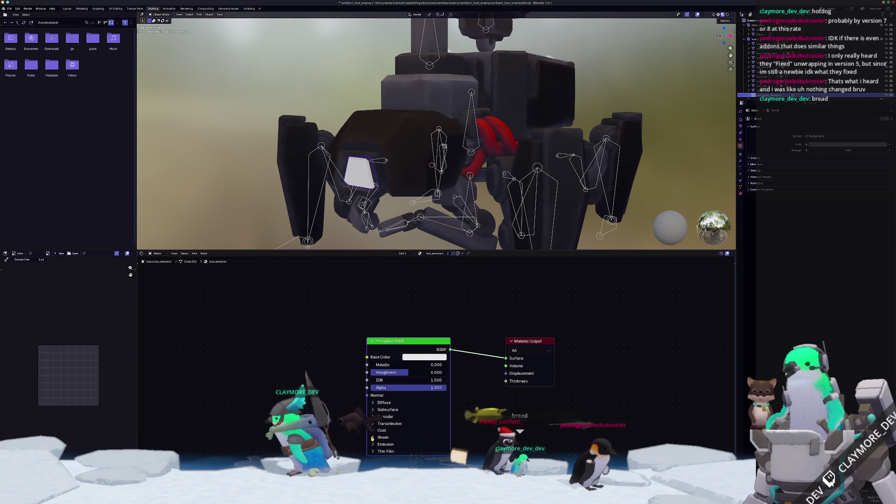
Step: Set the face panel's base colour to black and its emission colour to red
left_click(386, 444)
middle_click_drag(383, 435, 399, 410)
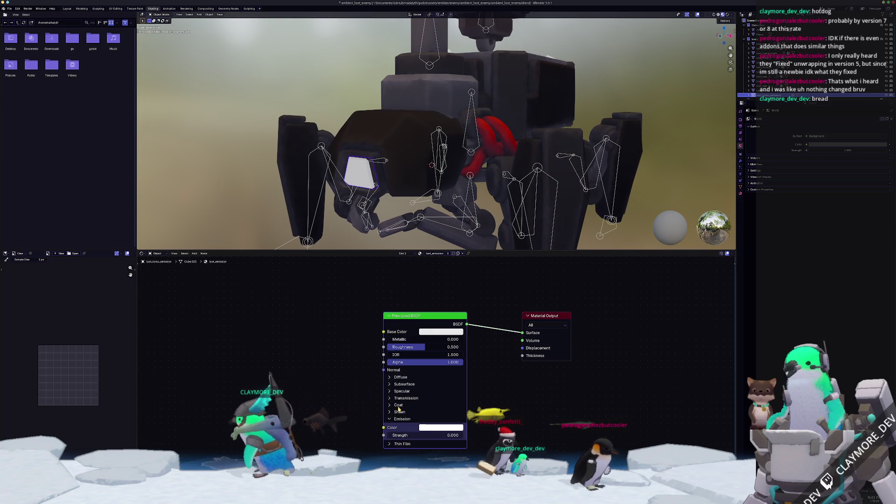
left_click(448, 332)
left_click_drag(477, 217, 477, 265)
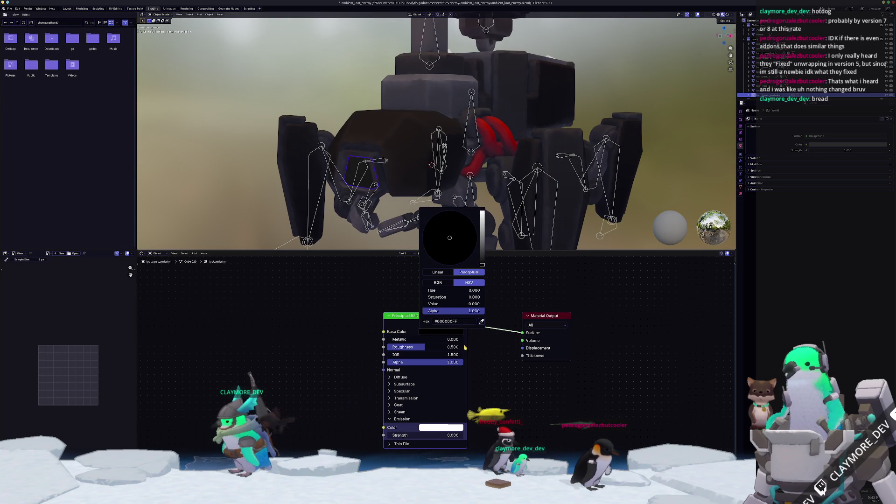
left_click(440, 428)
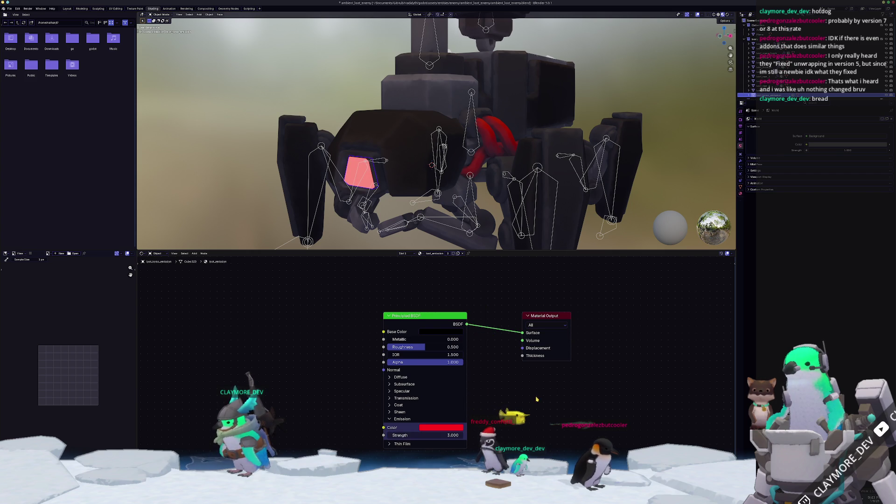
scroll(442, 154, "down", 3)
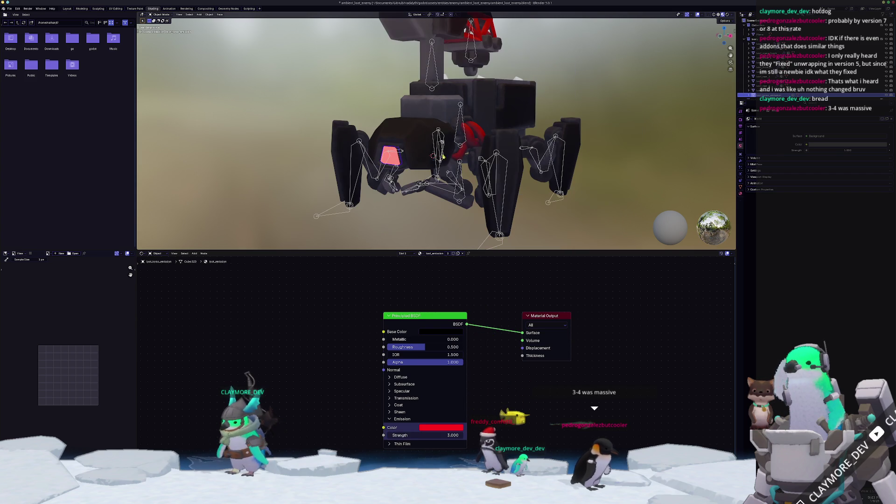
scroll(293, 192, "down", 1)
scroll(303, 189, "up", 3)
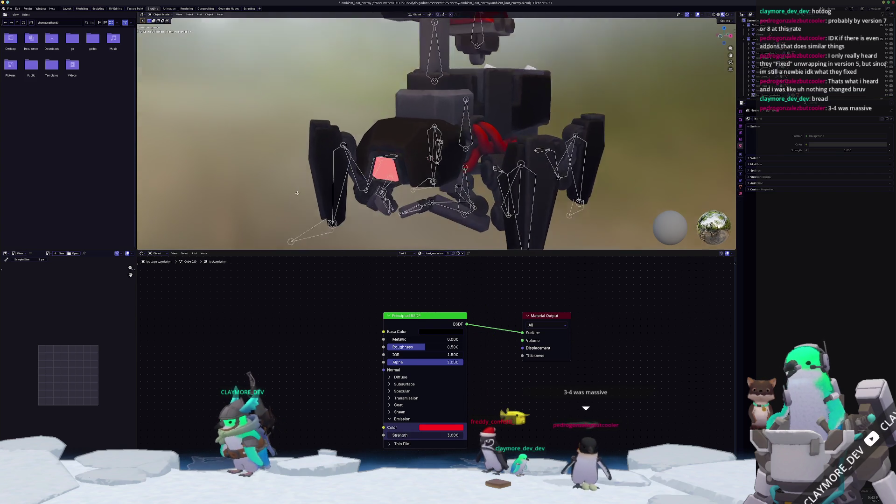
scroll(302, 189, "down", 3)
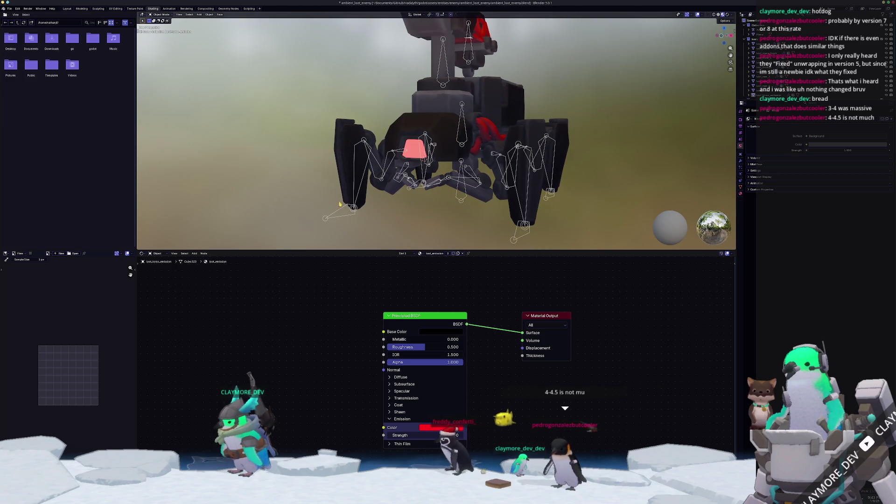
Step: Select the engine mesh that uses the traffic_cone material
left_click(350, 216)
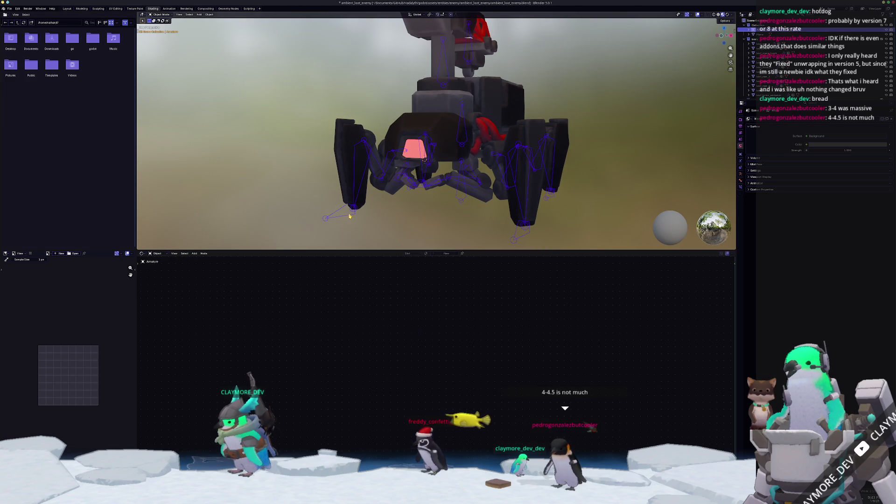
scroll(432, 177, "up", 3)
middle_click_drag(431, 178, 493, 95)
left_click(493, 119)
scroll(494, 120, "down", 3)
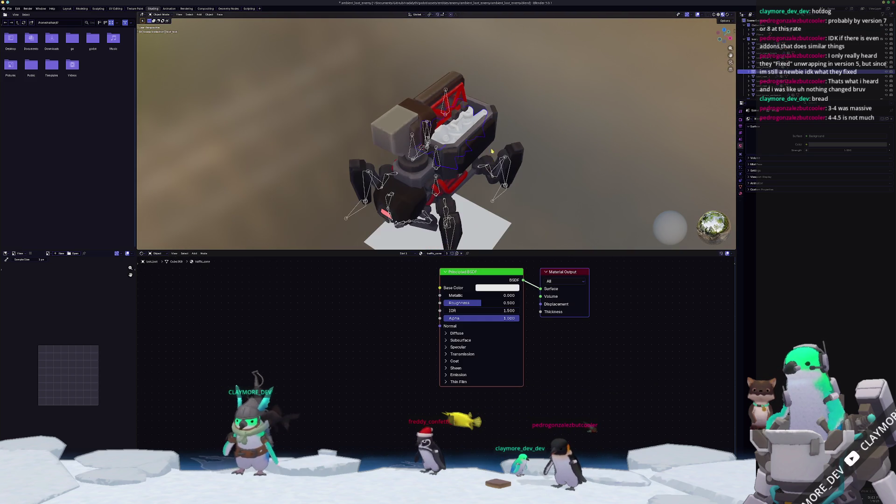
middle_click_drag(565, 339, 567, 378)
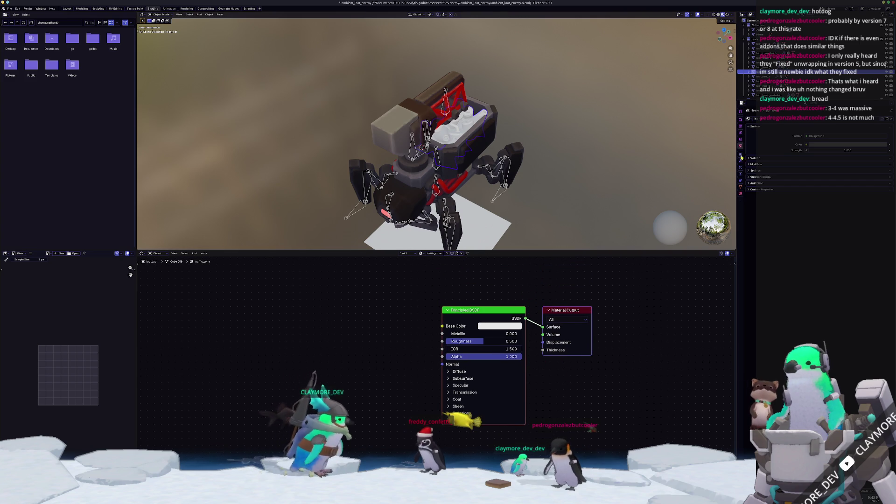
Step: Add texture coordinate, mapping and image texture nodes, link Color to Surface, delete the BSDF
left_click(740, 193)
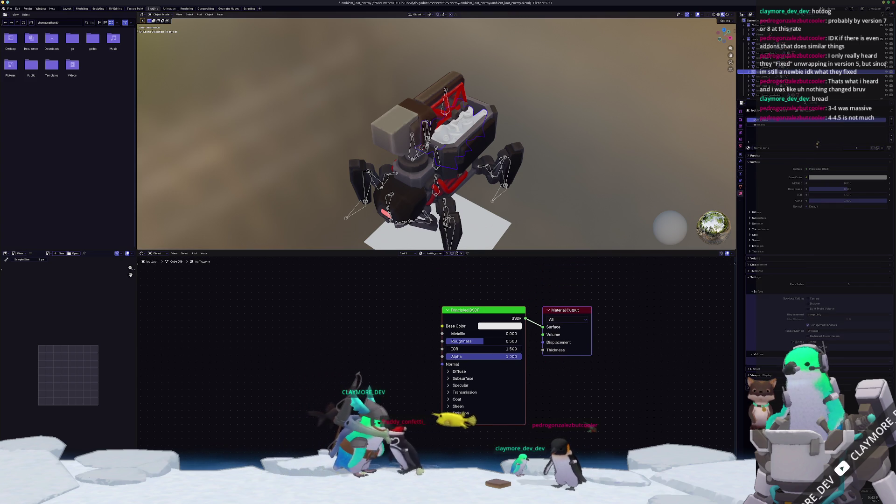
left_click_drag(817, 142, 817, 170)
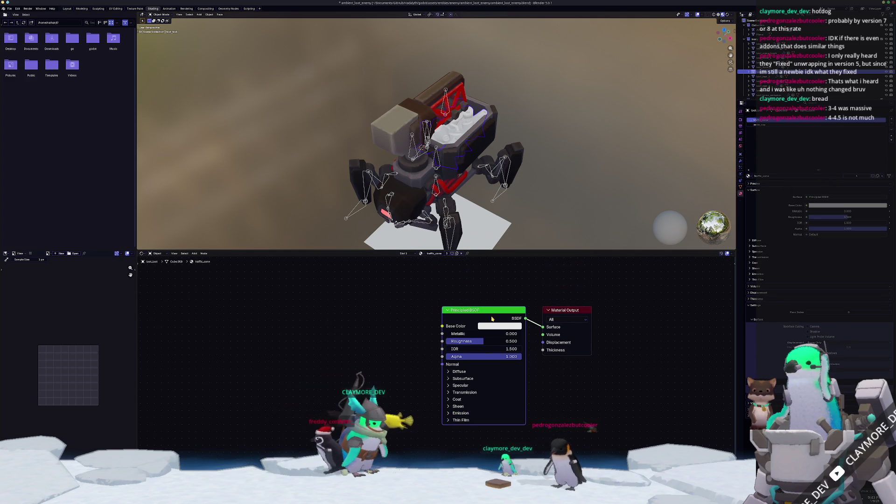
key("ctrl+t")
left_click_drag(541, 329, 543, 327)
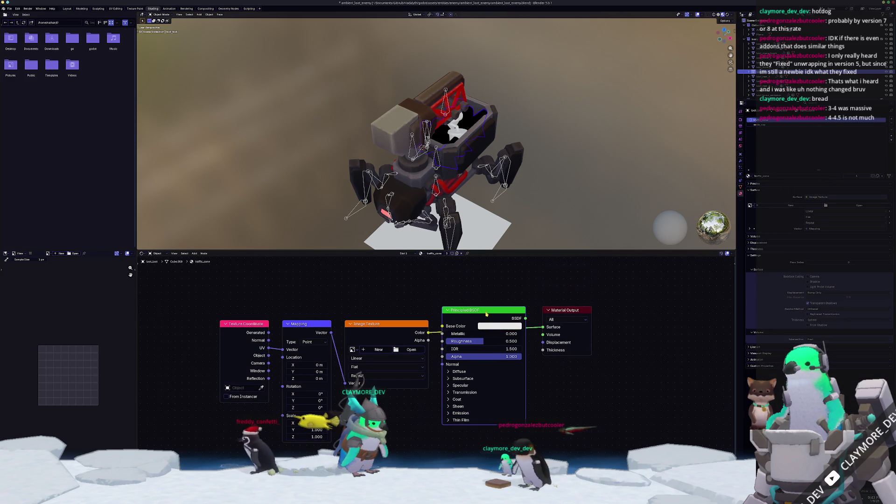
key("x")
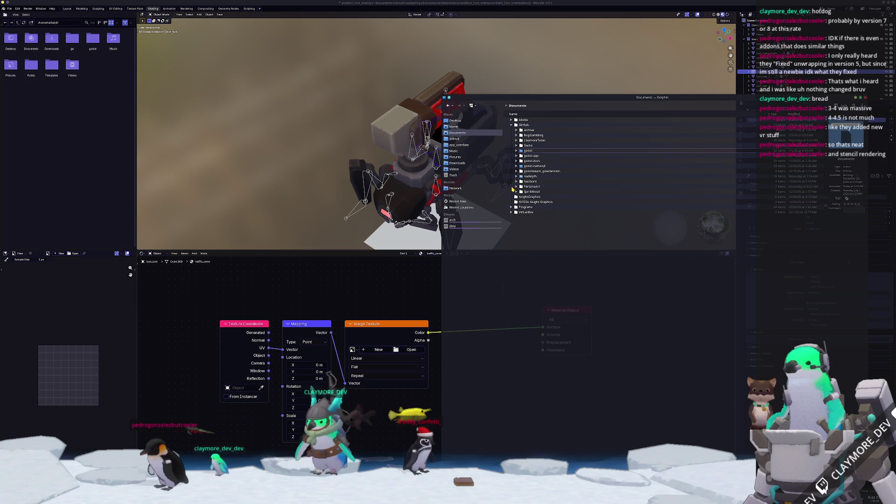
Step: Expand Hadalyth > godot > assets > entities > structures > pollution in Dolphin
left_click(517, 176)
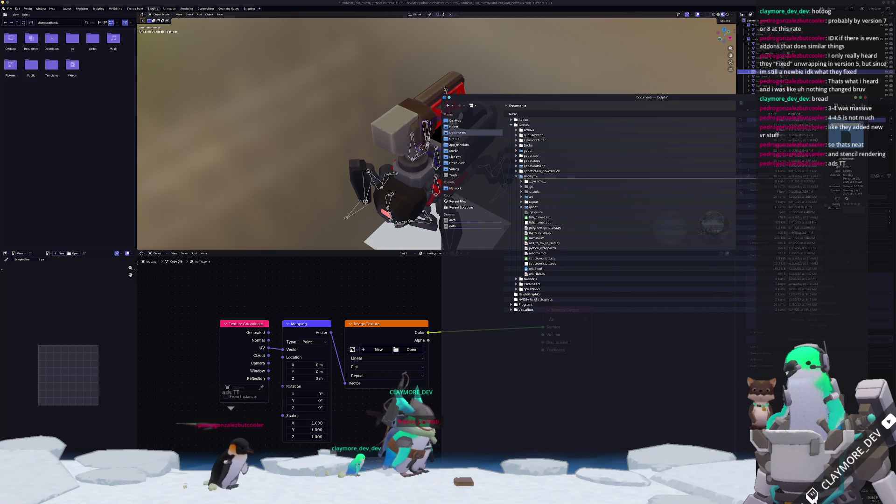
left_click(522, 207)
left_click(527, 228)
left_click(532, 254)
left_click(537, 299)
scroll(542, 309, "down", 3)
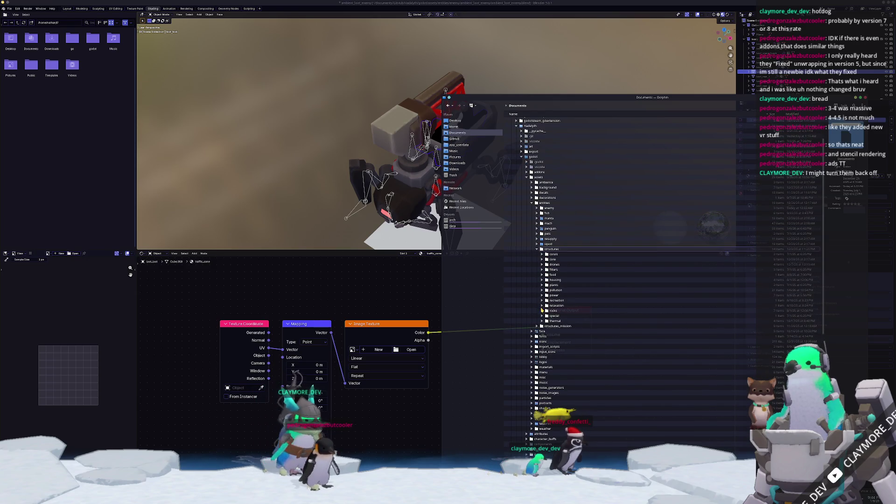
left_click(542, 291)
scroll(542, 299, "down", 3)
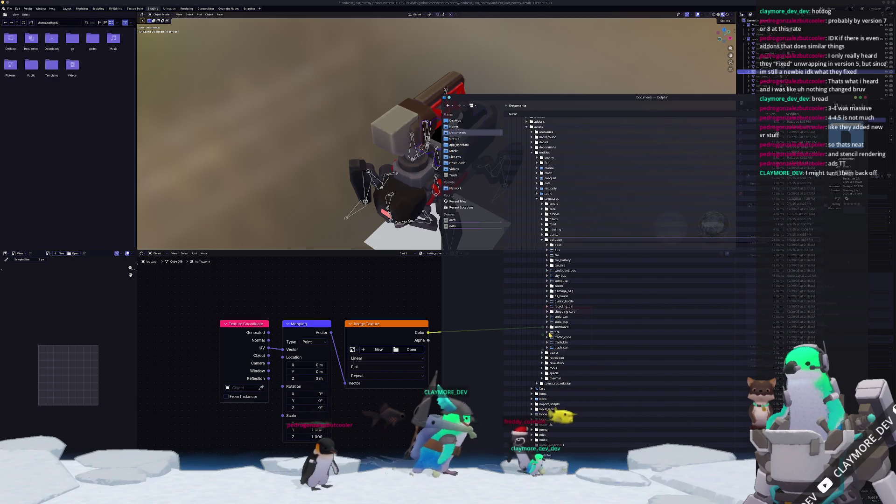
left_click_drag(527, 103, 579, 108)
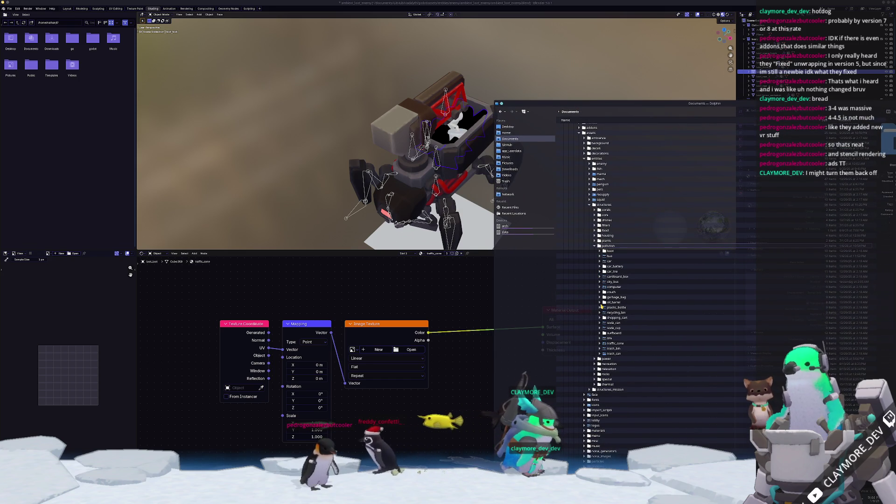
Step: Copy green_soda_can_Base_color.png into ambient_loot_enemy/textures
left_click(600, 323)
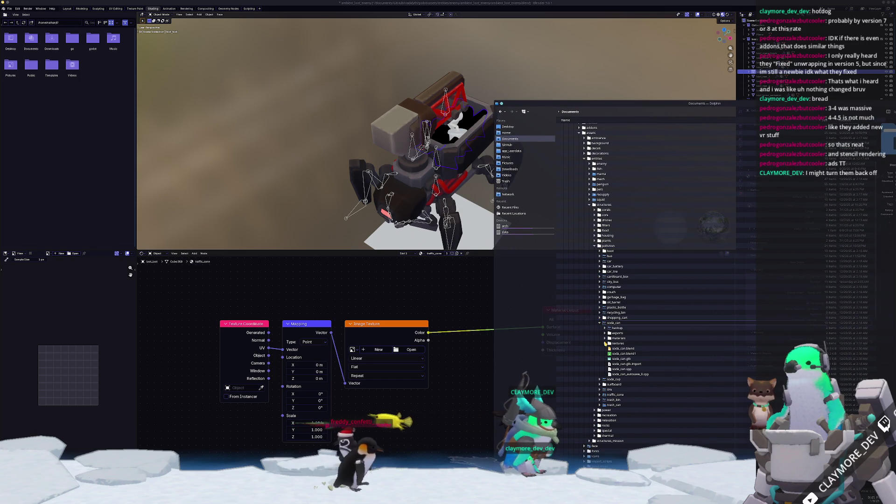
left_click(605, 343)
left_click(610, 353)
left_click(627, 358)
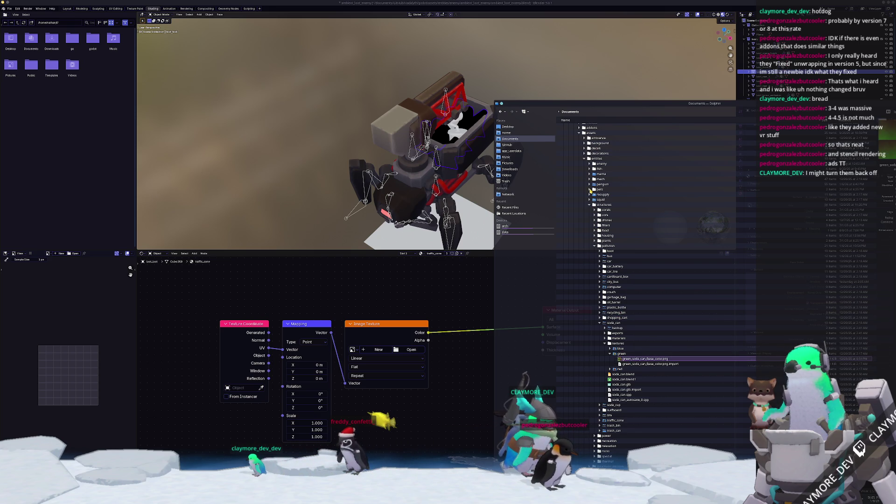
left_click(589, 164)
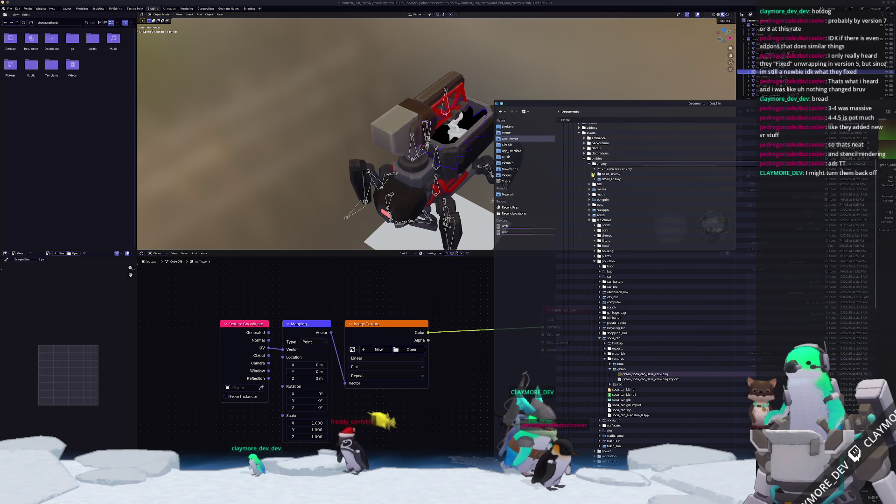
left_click(595, 170)
left_click(600, 184)
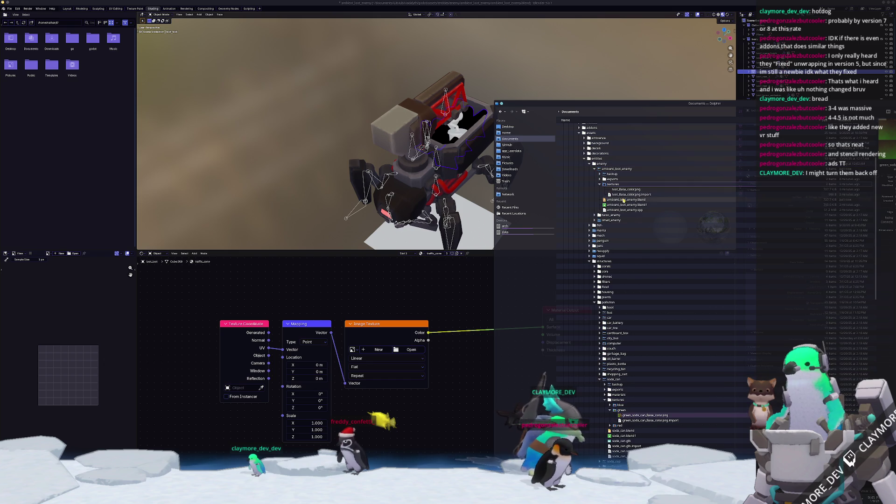
left_click_drag(625, 415, 620, 186)
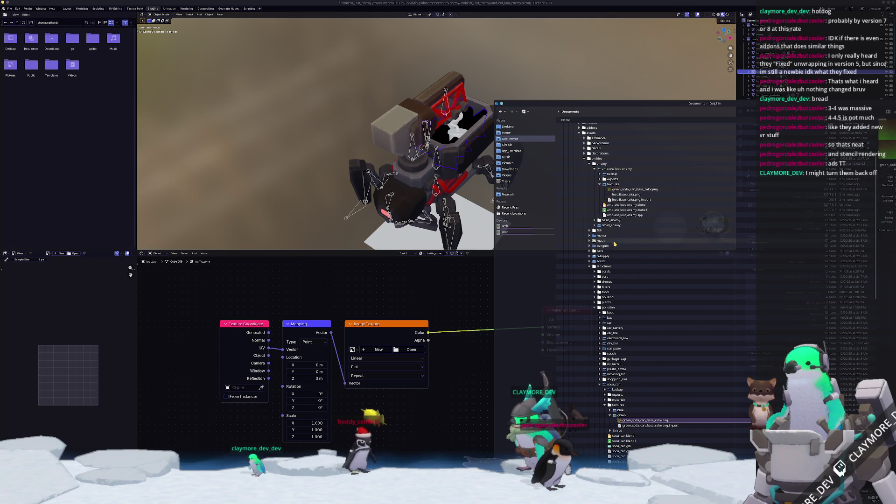
Step: Copy soda_cup_Base_color.png into the enemy's textures folder
scroll(615, 356, "down", 5)
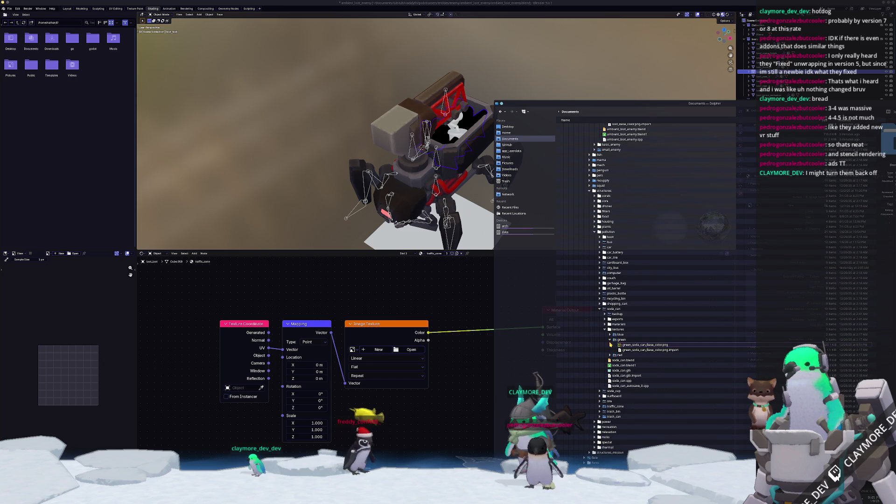
left_click(610, 338)
left_click(604, 330)
left_click(599, 366)
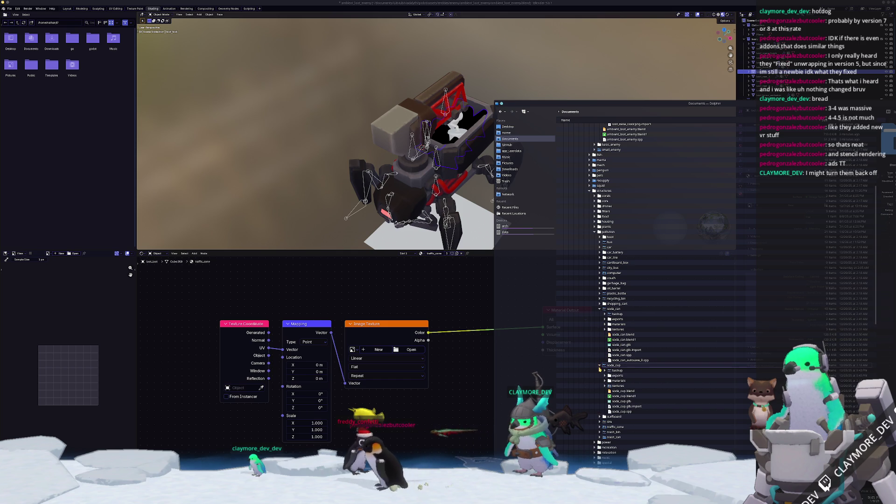
left_click(604, 385)
mouse_move(630, 391)
left_mouse_down()
mouse_move(669, 269)
mouse_move(658, 180)
mouse_move(625, 129)
mouse_move(624, 224)
left_mouse_up()
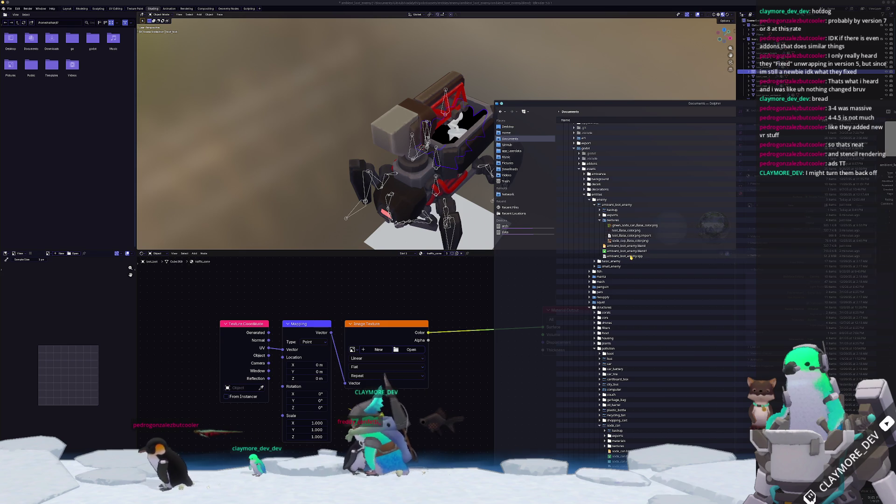
Step: Copy the orange traffic_cone_Base_color.png into the enemy's textures folder
scroll(631, 257, "down", 3)
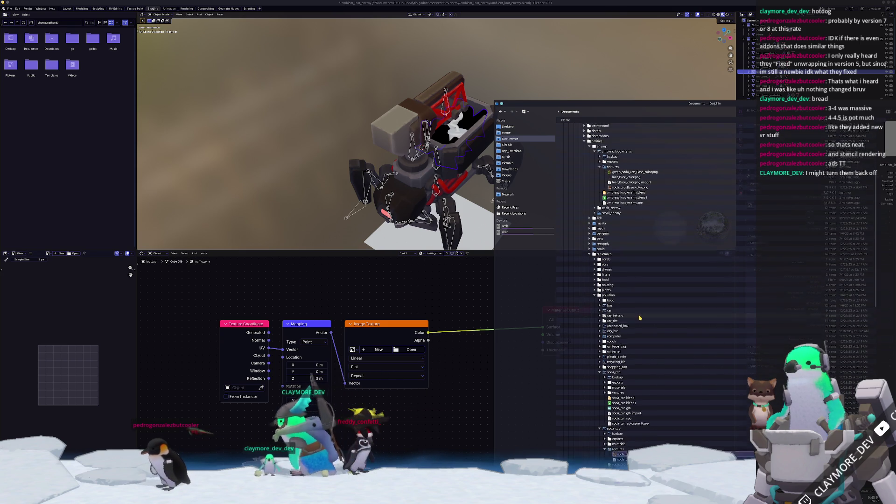
scroll(627, 327, "down", 5)
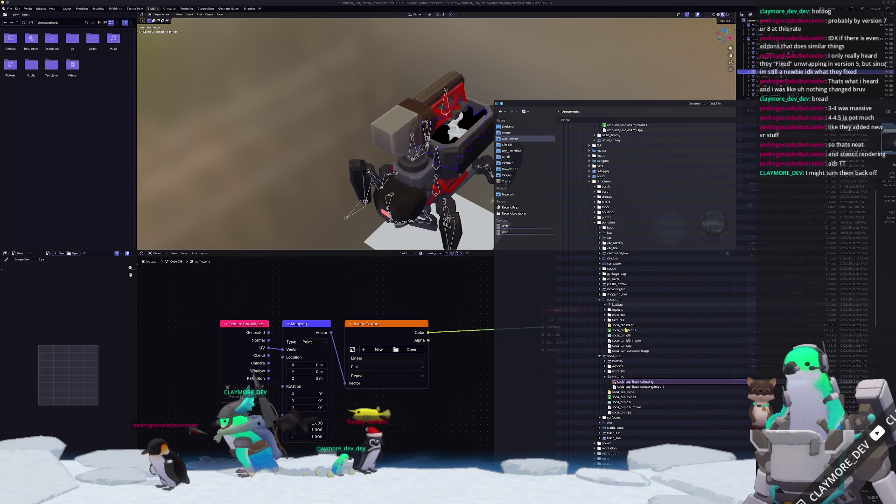
scroll(625, 330, "down", 2)
key("Left")
key("Left")
left_click(600, 274)
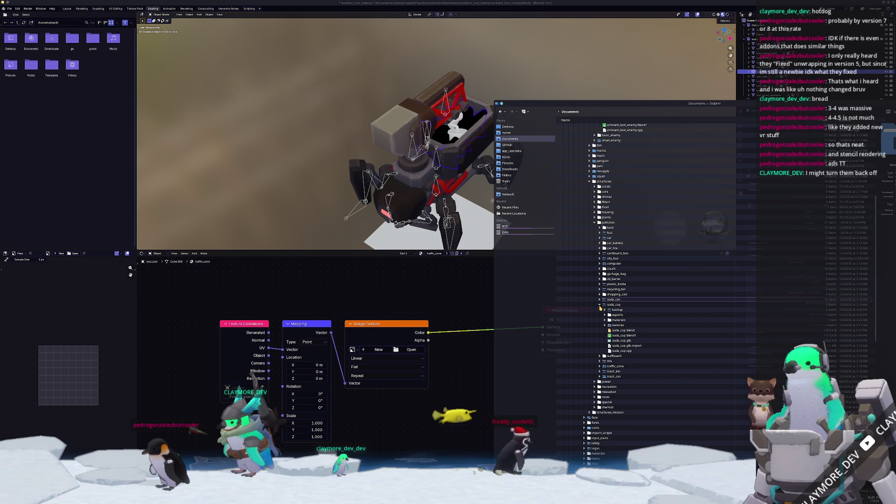
left_click(600, 304)
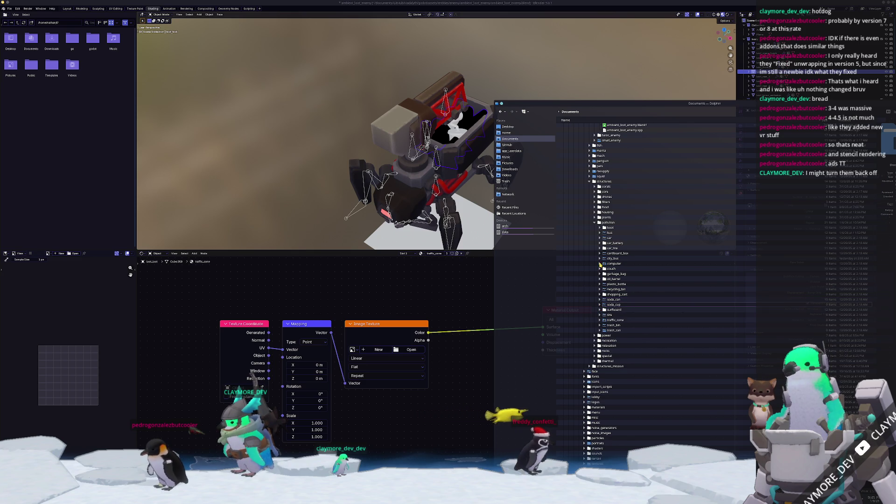
left_click(600, 321)
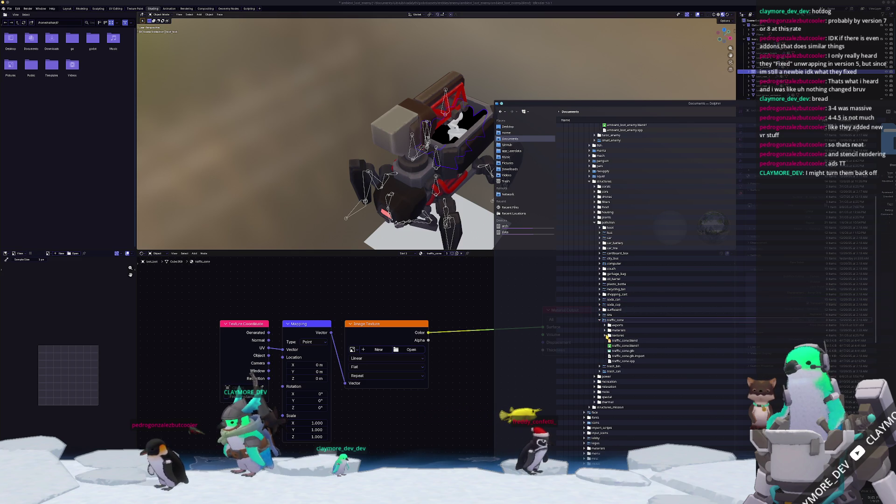
left_click(605, 336)
left_click(611, 346)
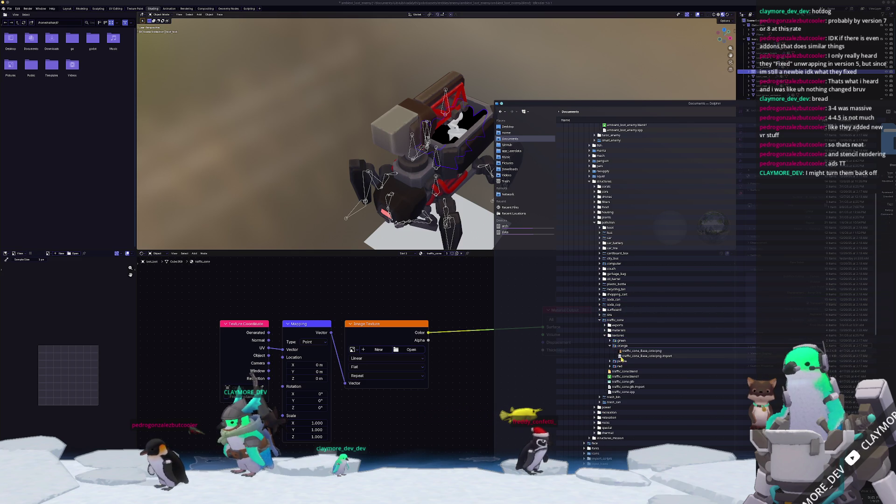
left_click_drag(628, 352, 638, 238)
mouse_move(630, 125)
left_mouse_down()
mouse_move(616, 140)
mouse_move(613, 199)
left_mouse_up()
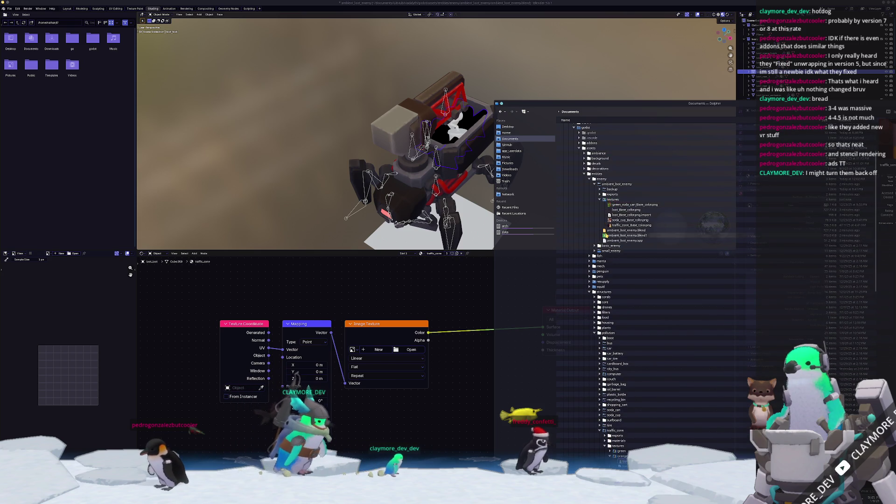
scroll(608, 212, "down", 8)
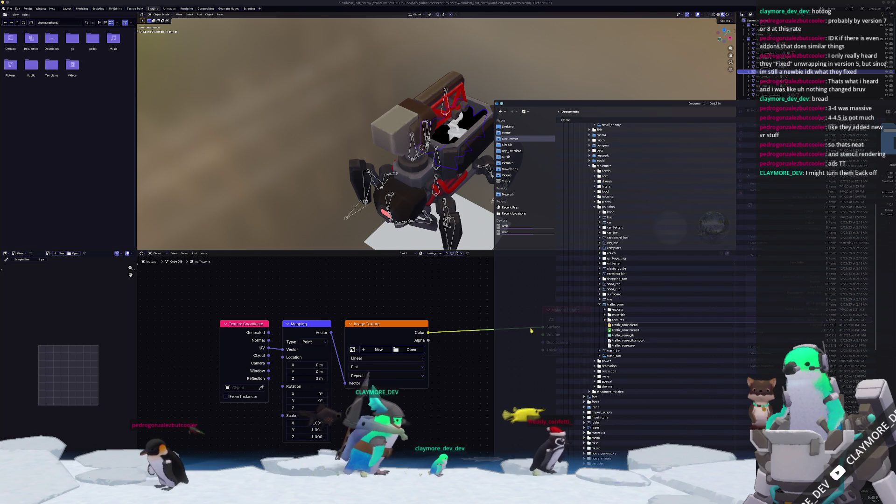
Step: Back in Blender, browse for an image for the traffic_cone texture node
left_click(573, 326)
scroll(498, 139, "up", 5)
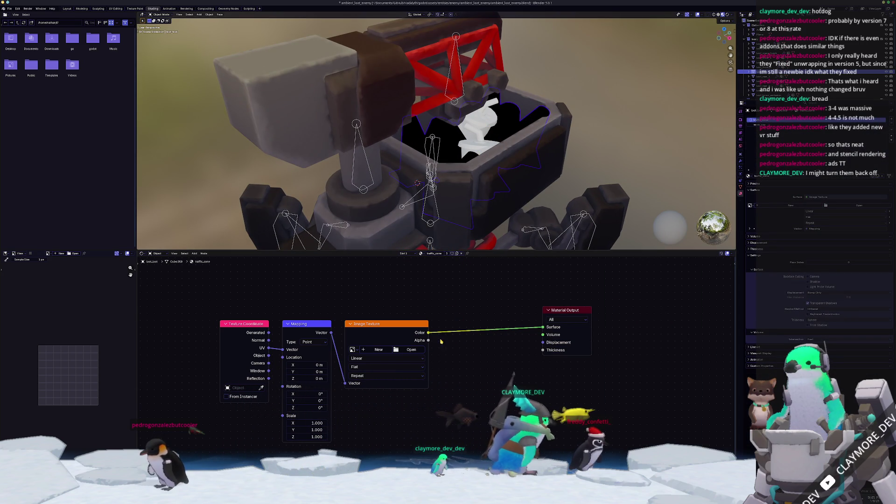
left_click(409, 350)
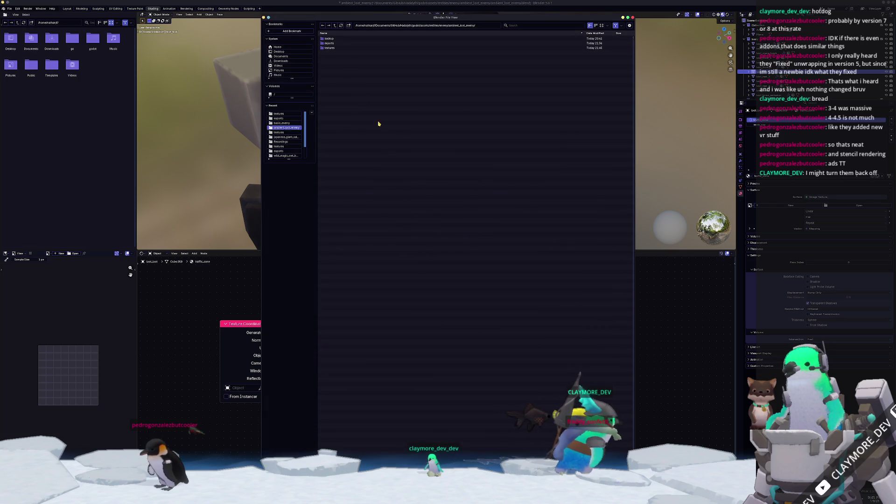
Step: Load traffic_cone_Base_color.png into the cone's Image Texture, then view the soda_cup material
double_click(337, 52)
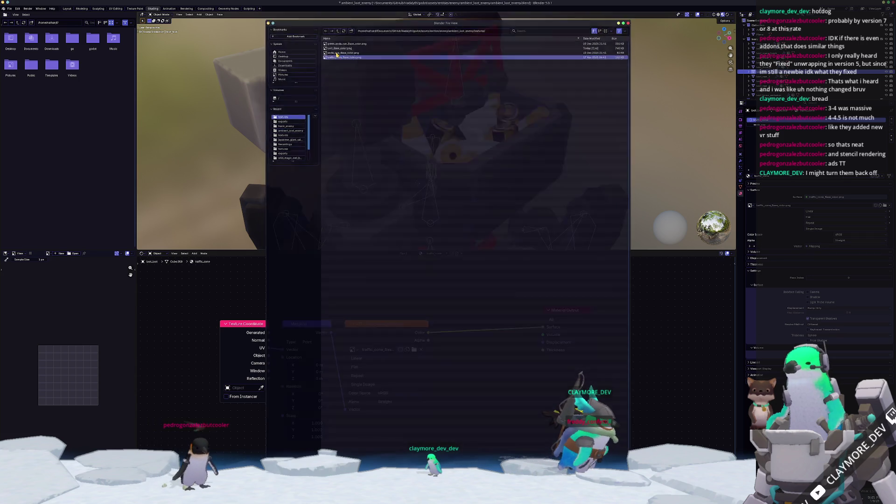
middle_click_drag(618, 140, 624, 144)
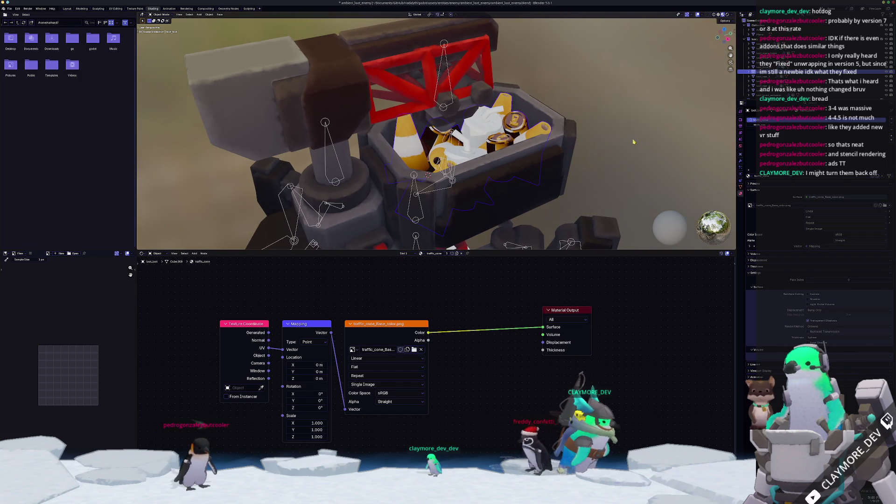
left_click(761, 125)
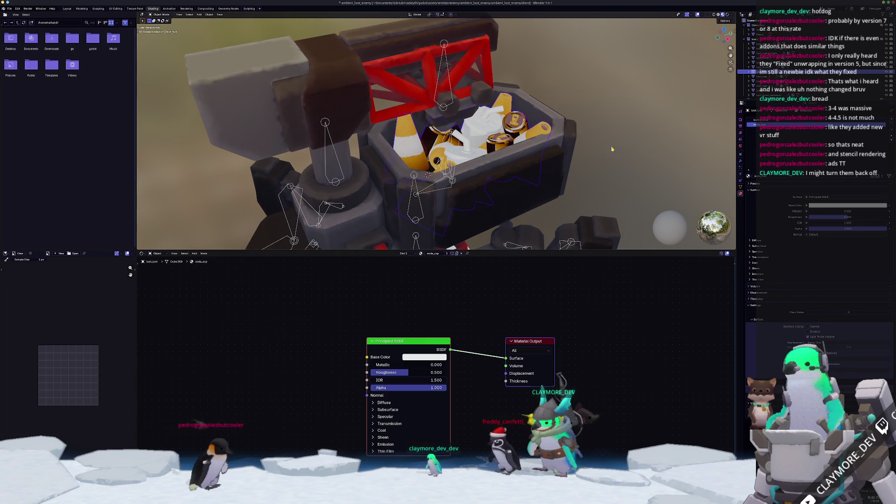
scroll(428, 175, "up", 5)
middle_click_drag(448, 175, 457, 202)
Step: Put the loot props in Edit Mode and return to the traffic_cone material slot
key("Tab")
scroll(456, 202, "up", 5)
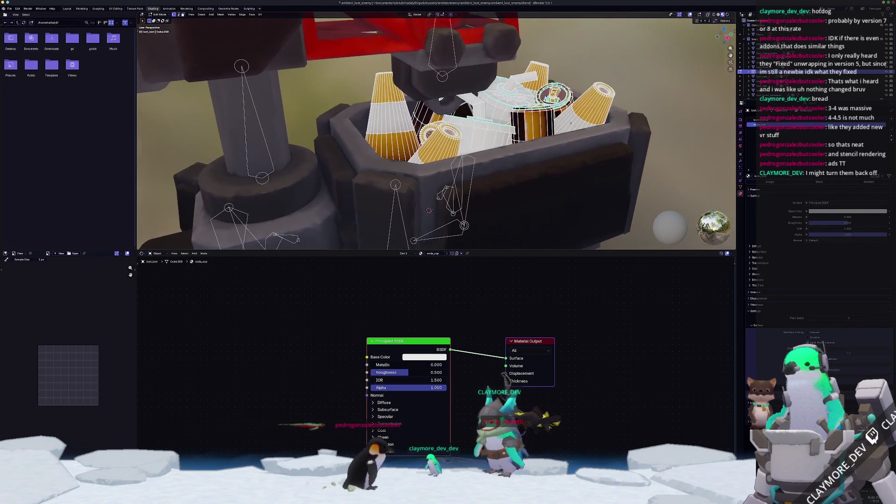
middle_click_drag(457, 202, 457, 216)
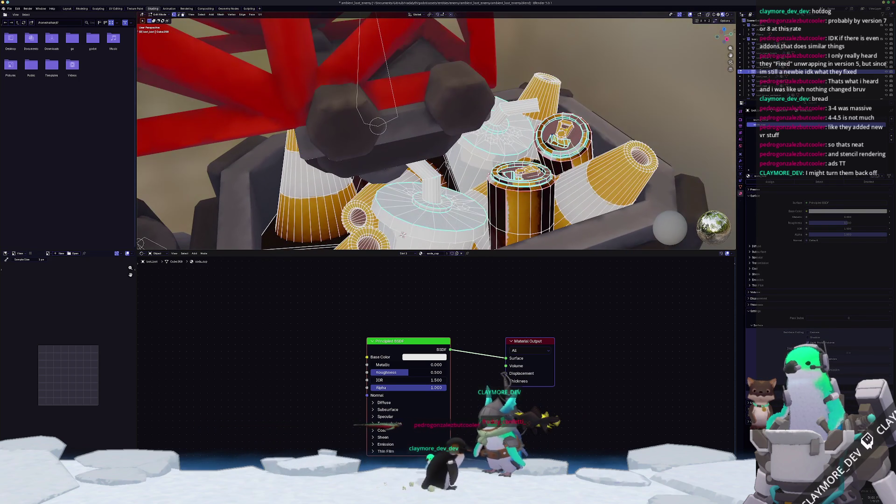
scroll(403, 235, "down", 4)
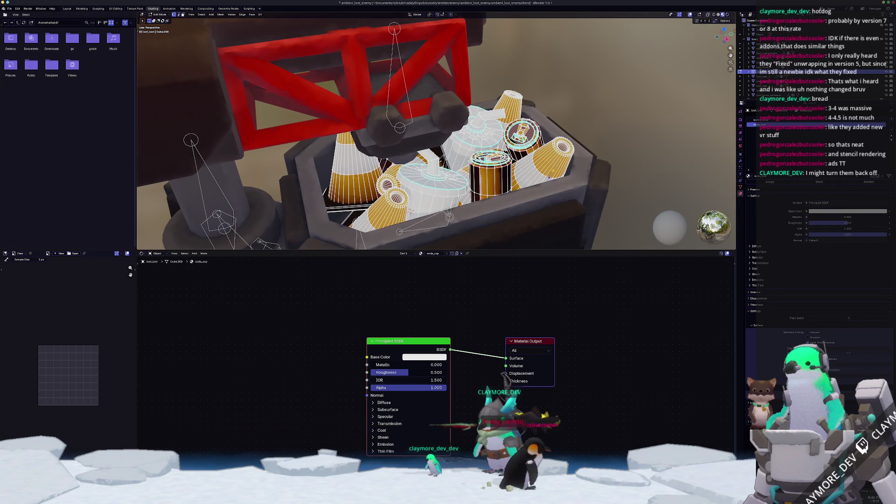
key("Tab")
middle_click_drag(553, 172, 546, 166)
key("Tab")
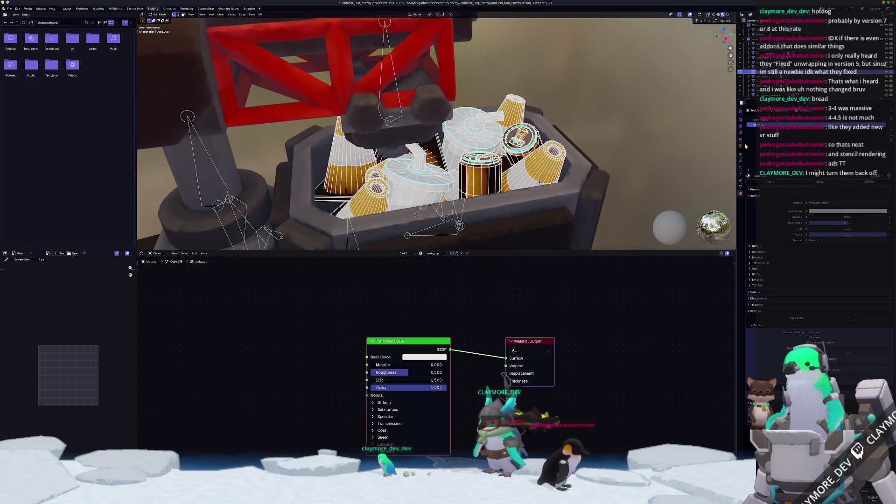
left_click(765, 120)
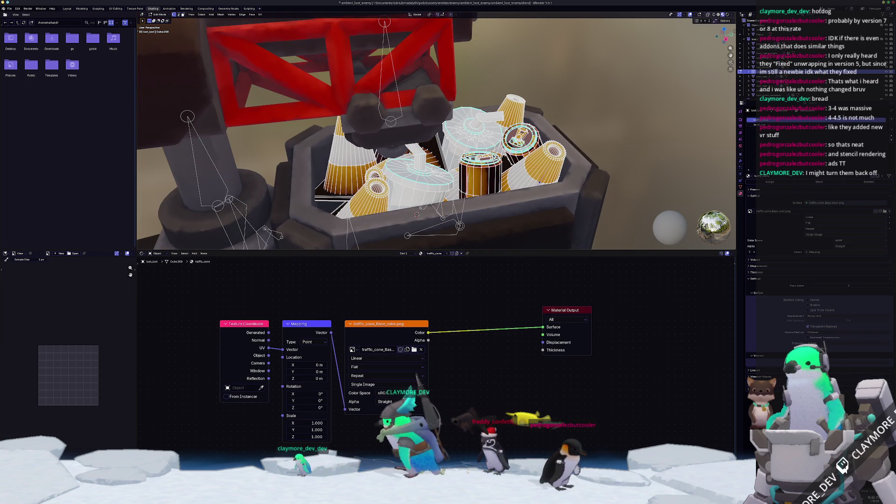
Step: Select the linked cone and cylinder pieces using X-ray, then invert the selection
scroll(423, 211, "up", 2)
scroll(424, 211, "up", 1)
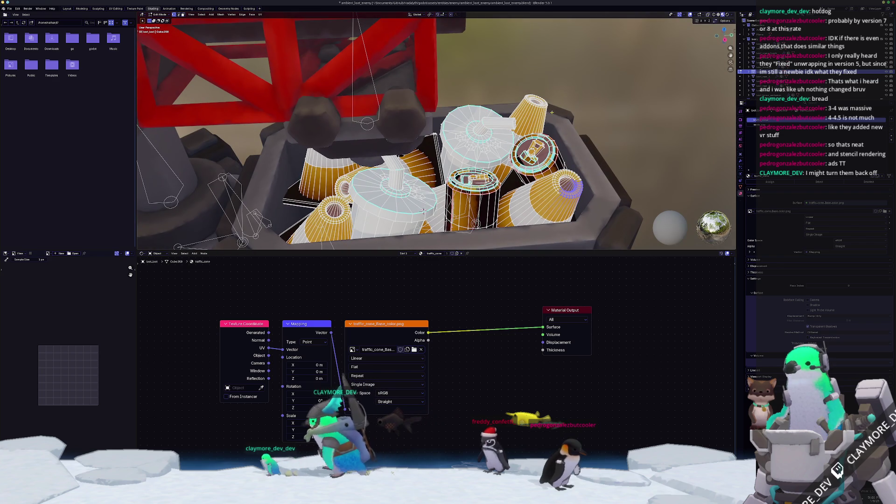
mouse_move(551, 109)
middle_mouse_down()
mouse_move(334, 119)
mouse_move(431, 121)
middle_mouse_up()
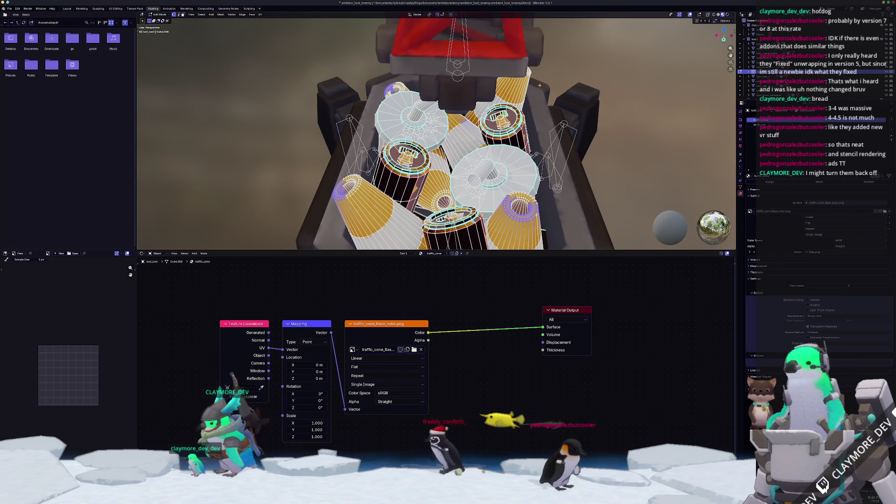
key("ctrl+l")
middle_click_drag(431, 121, 392, 80)
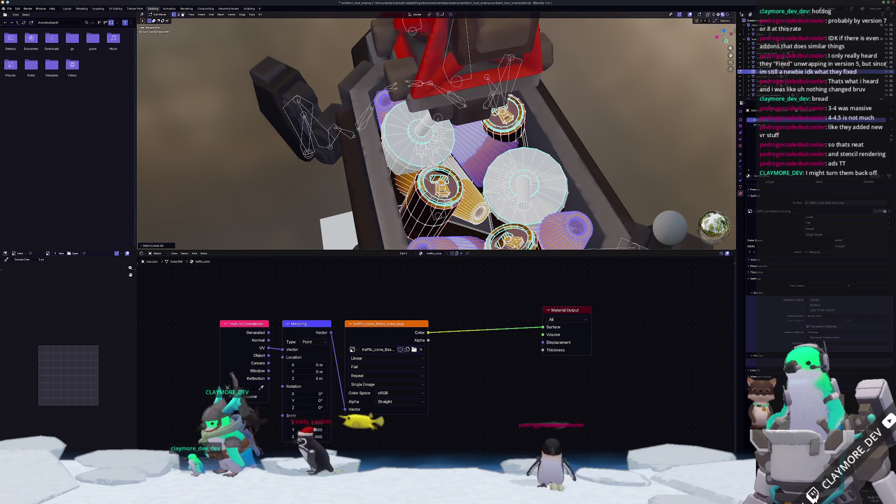
middle_click_drag(411, 128, 389, 163)
key("ctrl+l")
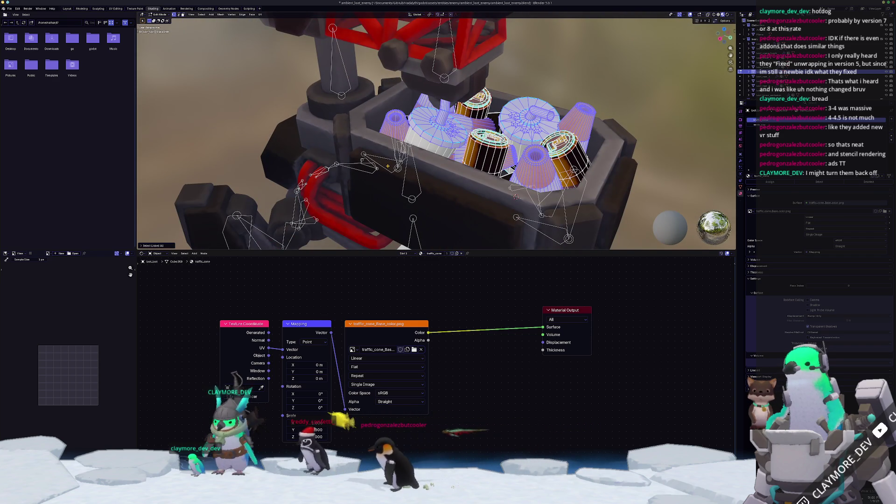
key("alt+z")
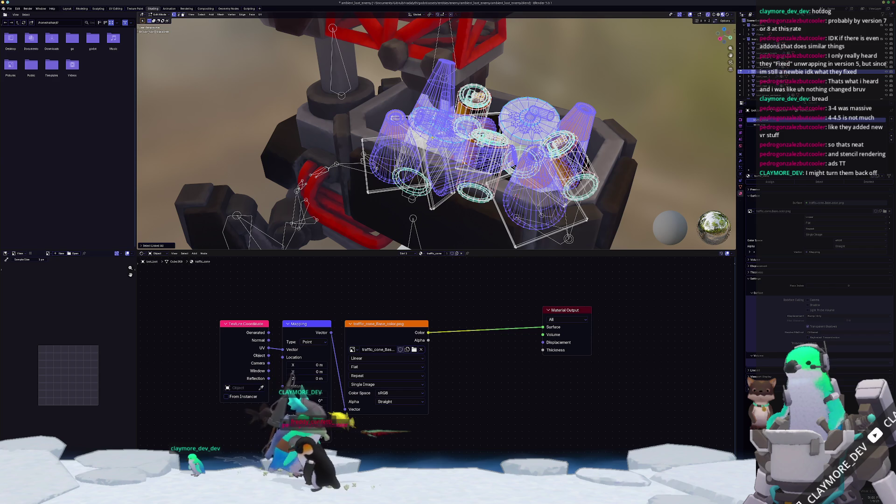
middle_click_drag(420, 140, 401, 149)
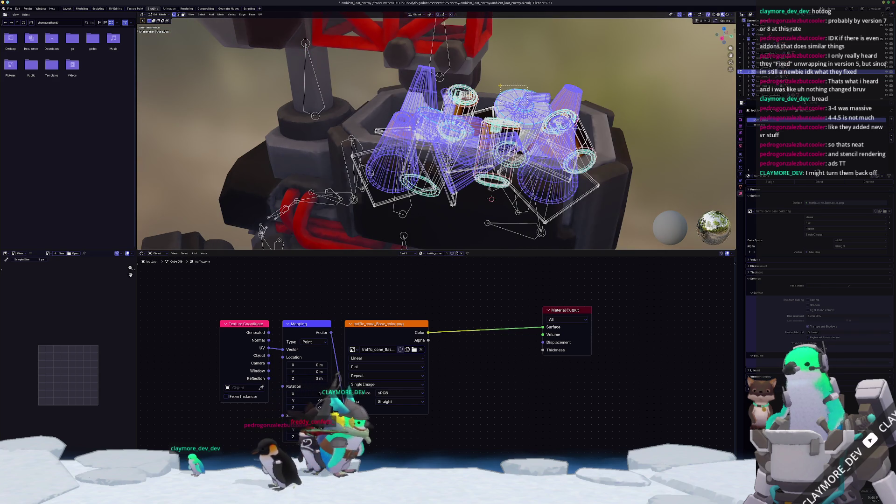
key("alt+z")
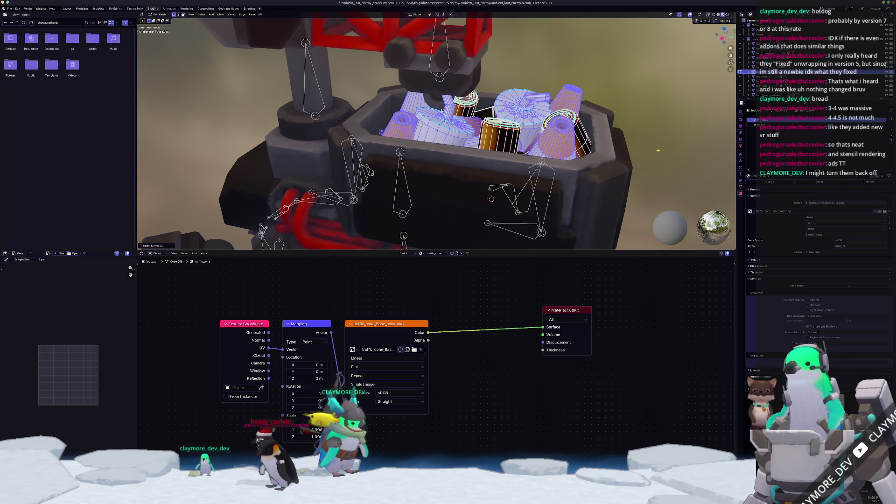
key("ctrl+i")
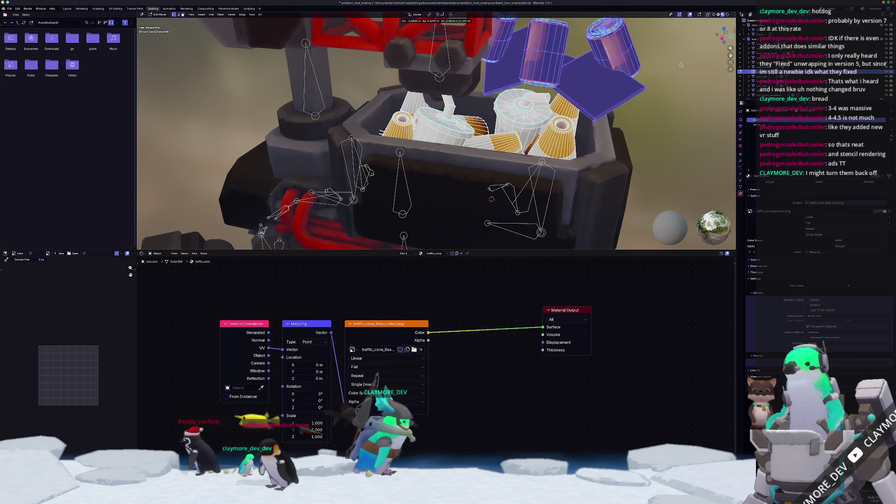
Step: Reselect the linked cones, invert to the cylinders, and trial-lift them along Z before cancelling
mouse_move(662, 136)
middle_mouse_down()
mouse_move(583, 154)
mouse_move(470, 218)
mouse_move(472, 227)
middle_mouse_up()
key("alt+z")
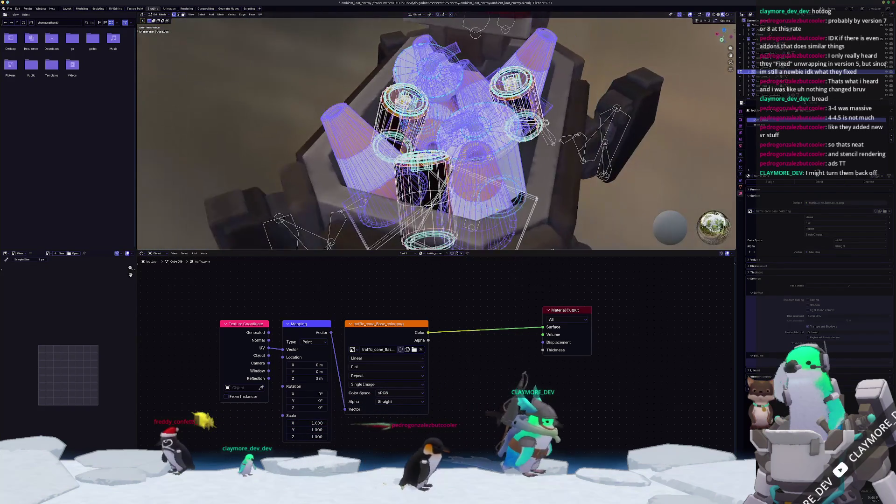
key("ctrl+l")
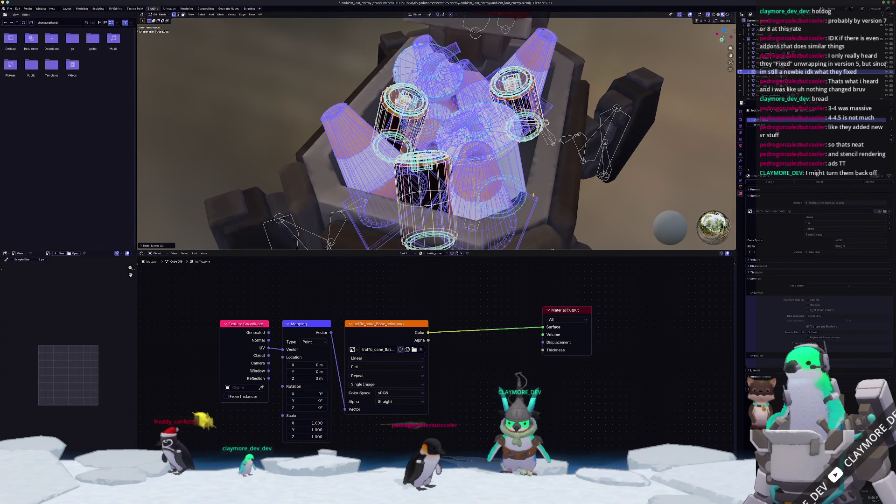
key("ctrl+i")
key("alt+z")
middle_click_drag(534, 195, 537, 155)
key("g")
key("z")
scroll(539, 88, "down", 5)
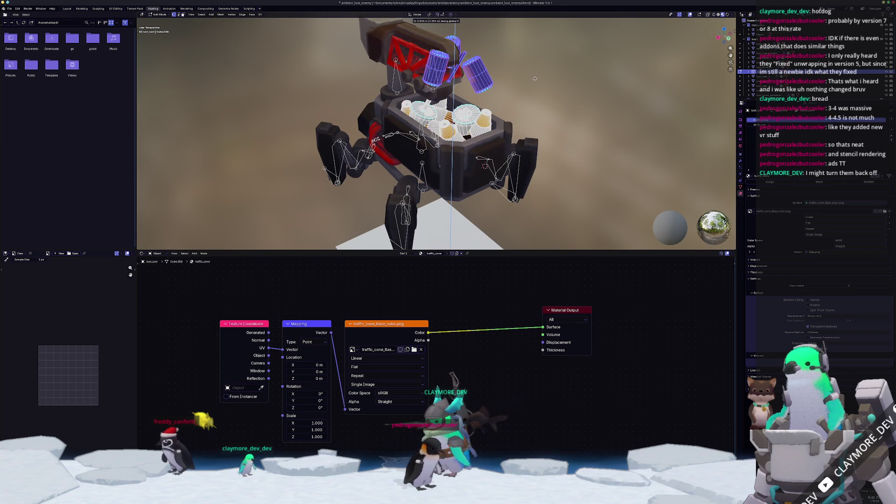
right_click(547, 52)
Step: Isolate the cans with select all, Select Linked and Invert, and give them a new material
middle_click_drag(548, 53, 507, 106)
scroll(478, 164, "up", 5)
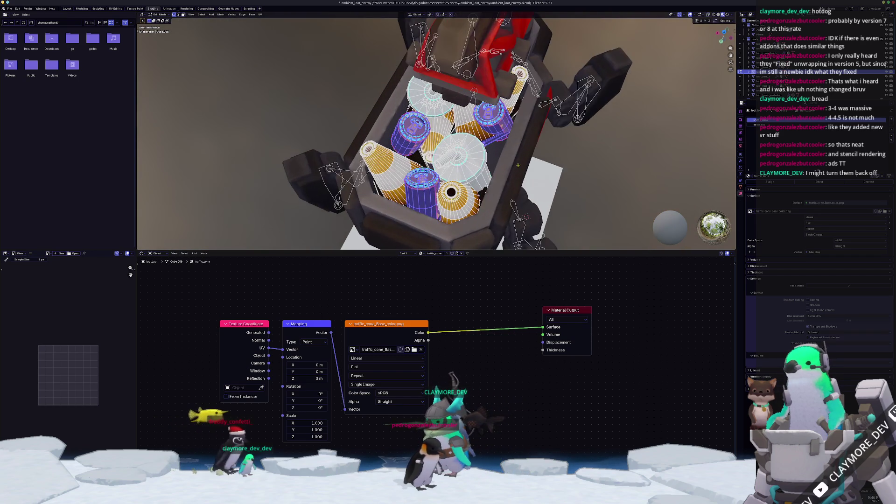
key("a")
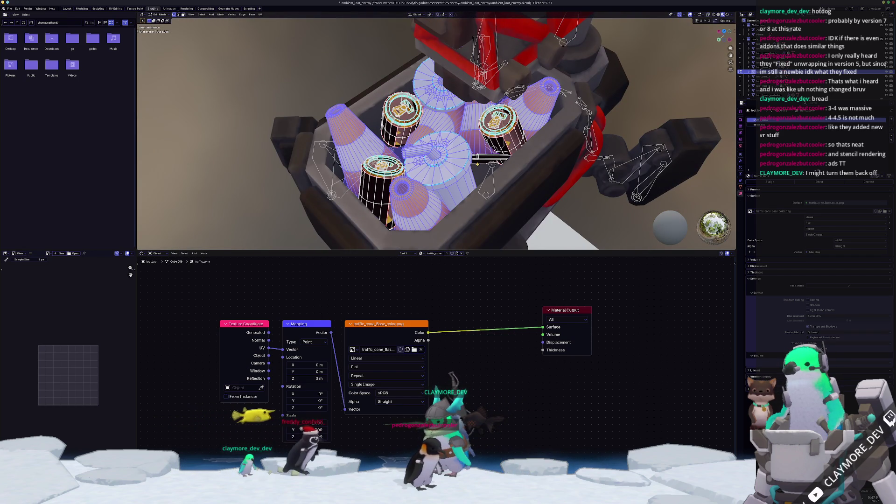
key("ctrl+l")
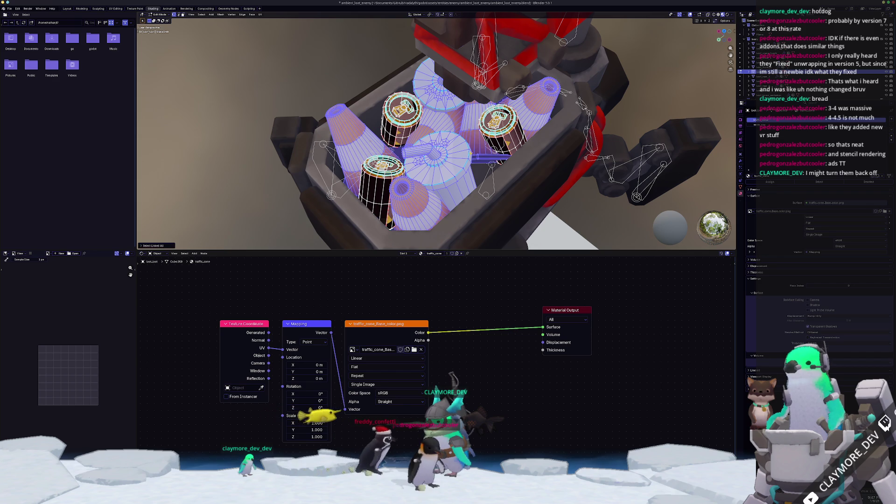
key("ctrl+i")
middle_click_drag(584, 154, 625, 140)
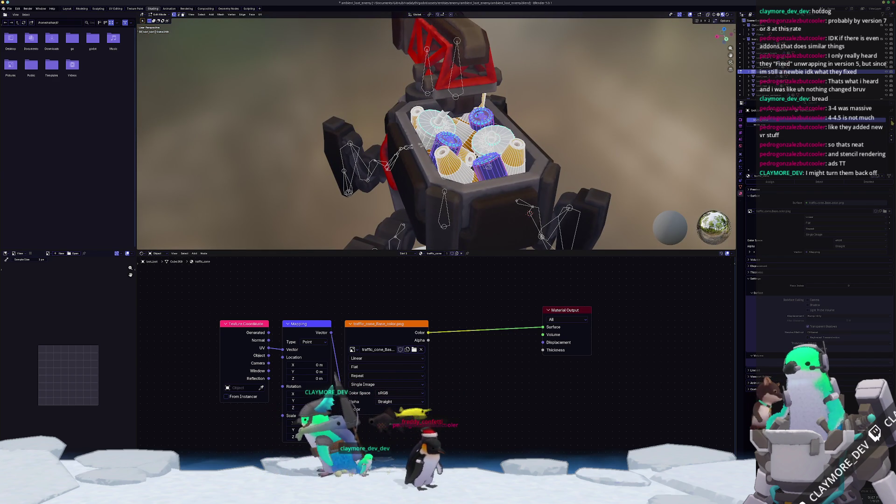
left_click(770, 129)
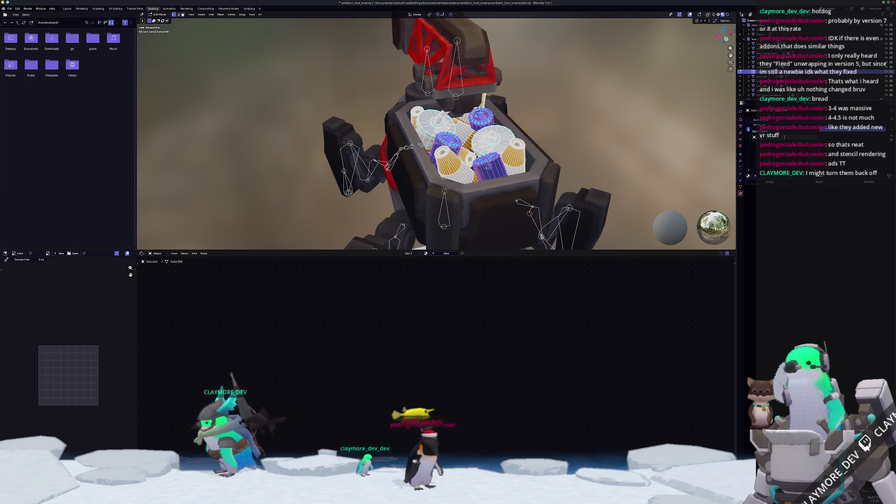
left_click(811, 177)
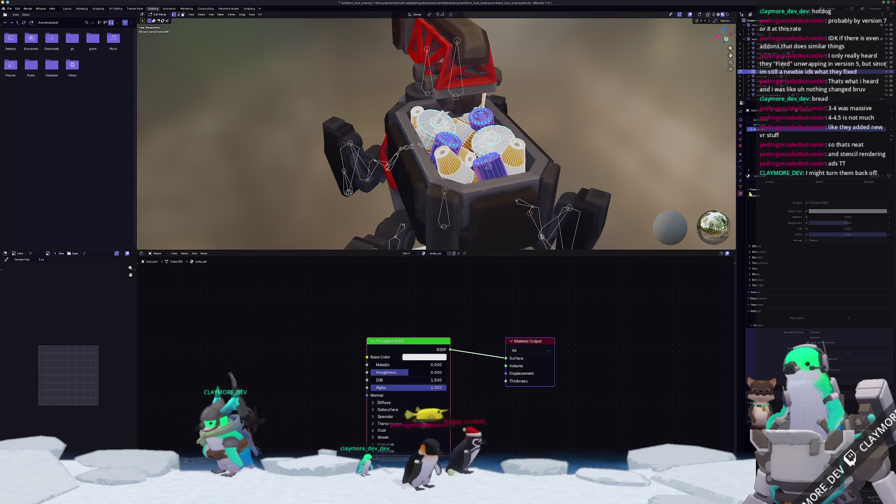
Step: Add a Ctrl+T image texture chain and load the green soda can base colour image
middle_click_drag(643, 176, 659, 173)
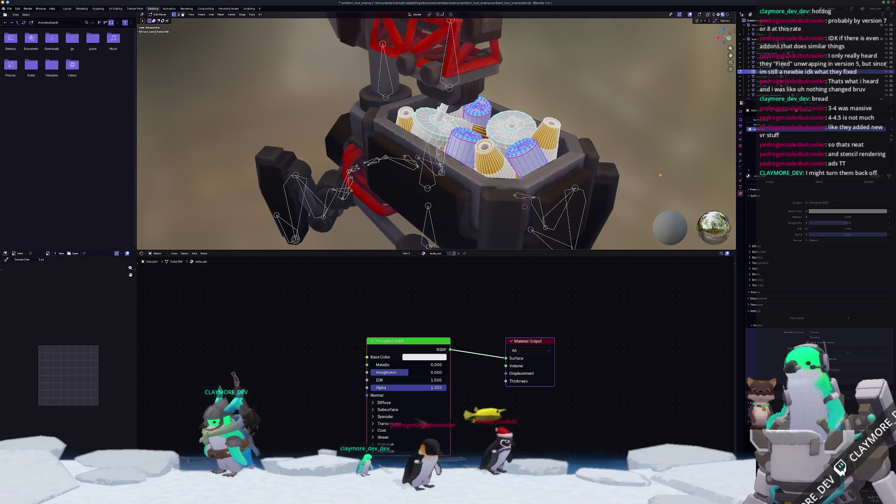
key("Tab")
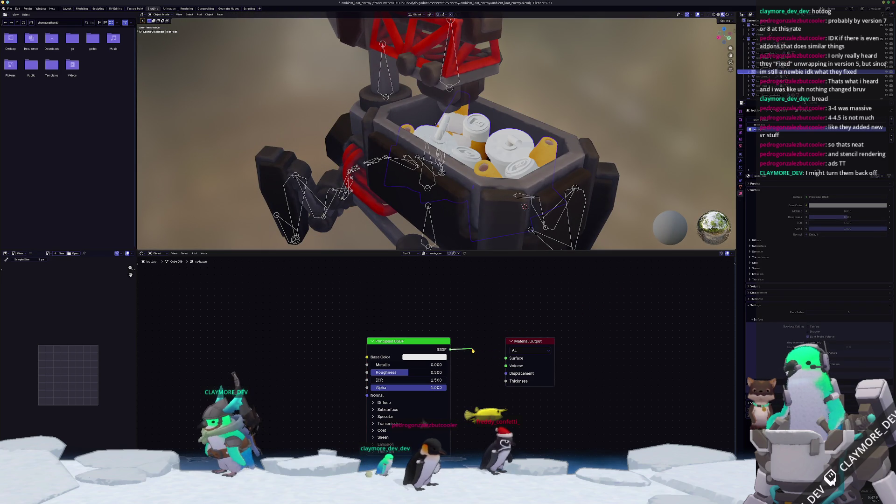
left_click_drag(473, 351, 501, 338)
key("ctrl+t")
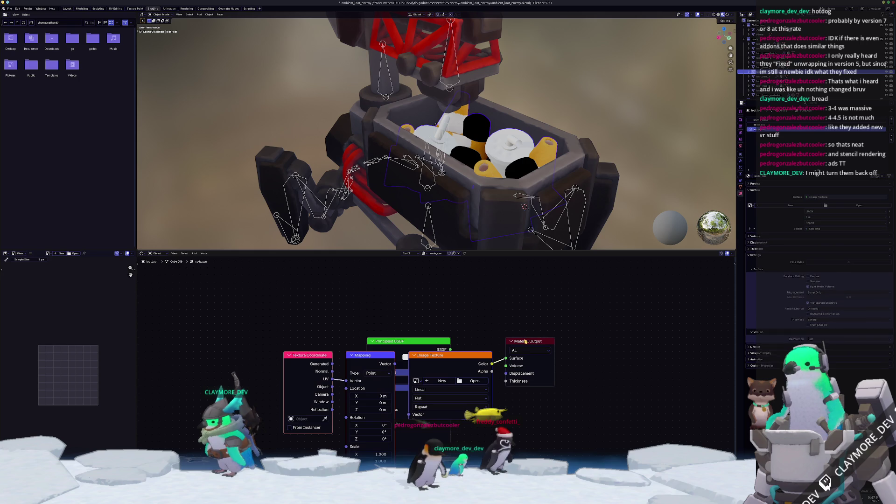
left_click(488, 379)
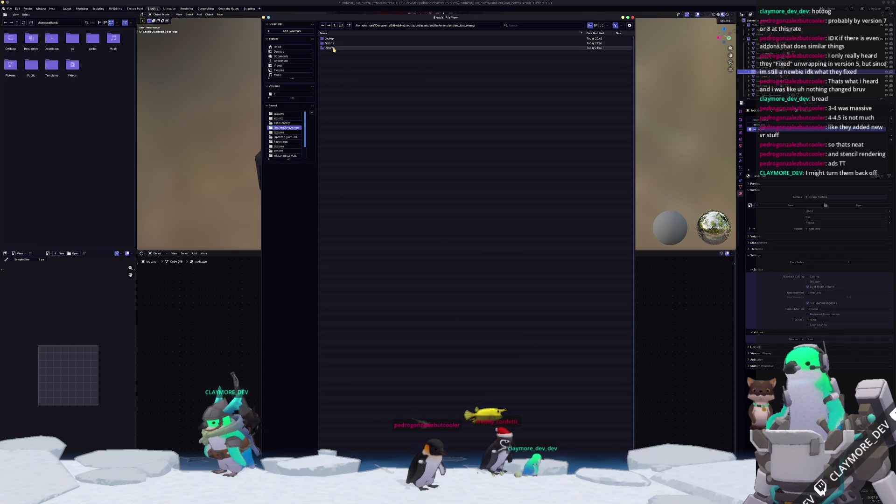
double_click(331, 48)
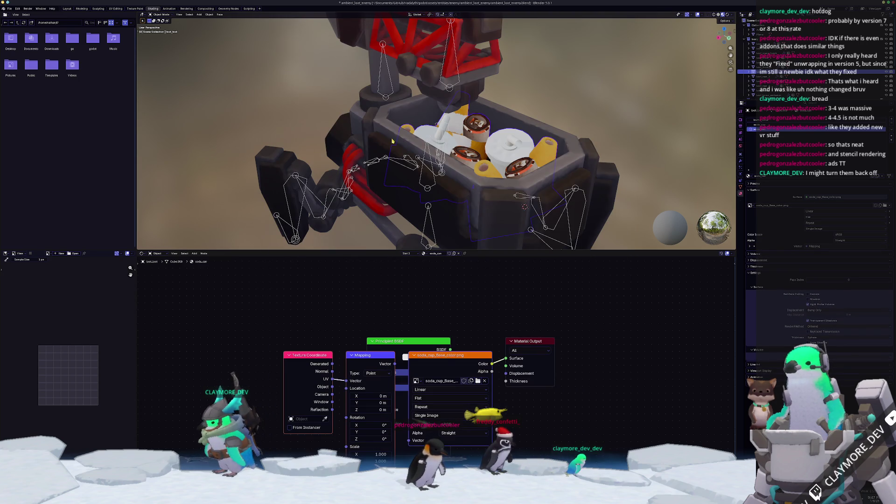
left_click(484, 381)
left_click(477, 380)
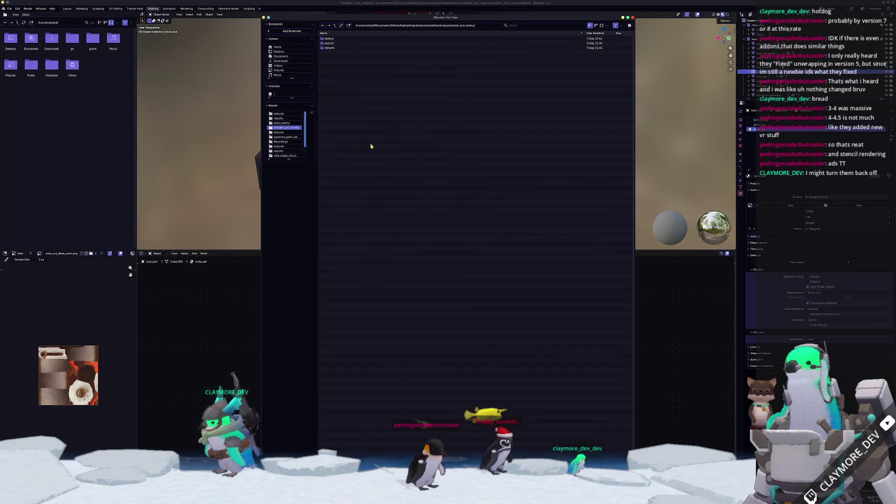
double_click(341, 48)
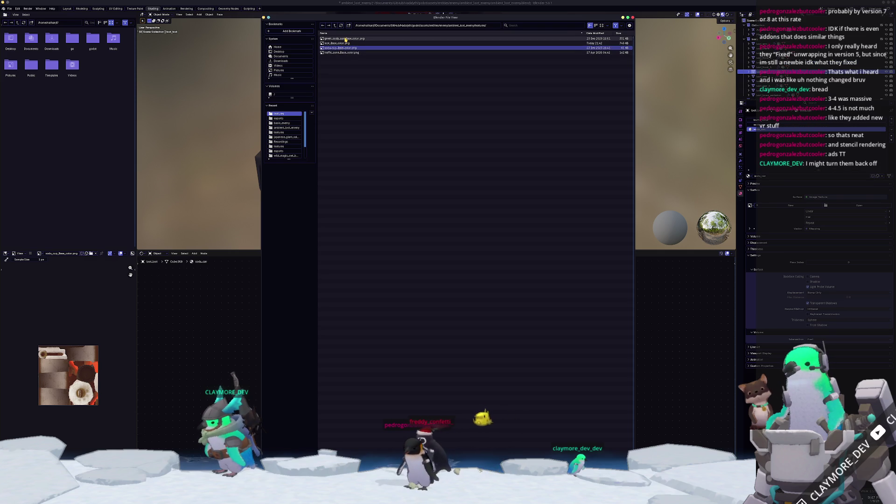
double_click(343, 39)
Step: Give the soda_cup material a Ctrl+T texture chain loading soda_cup_Base_color.png, and check the cups
left_click(759, 125)
key("ctrl+t")
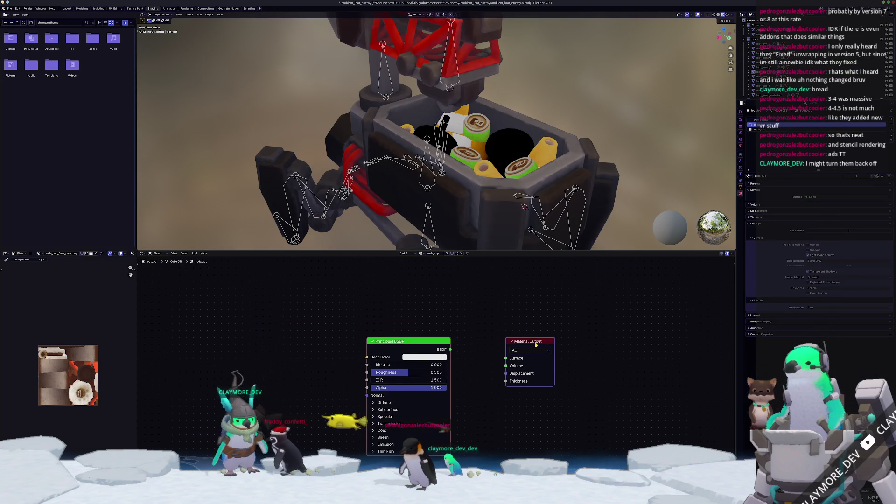
left_click(476, 381)
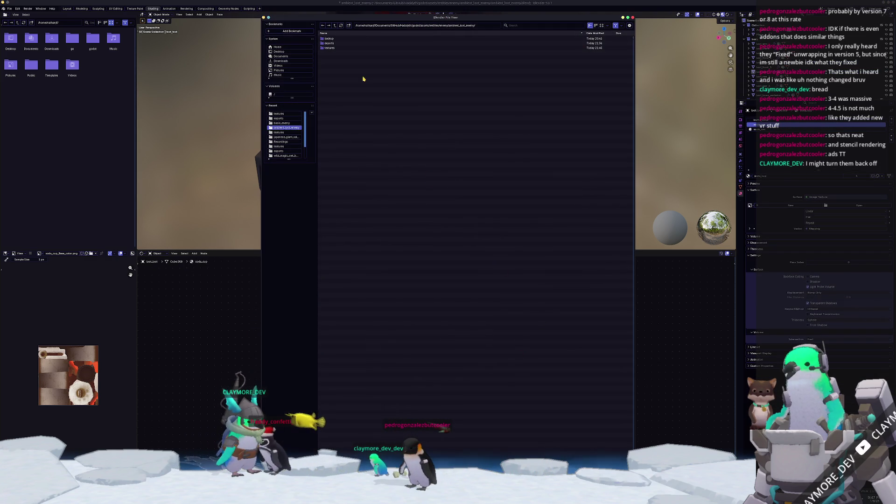
double_click(336, 48)
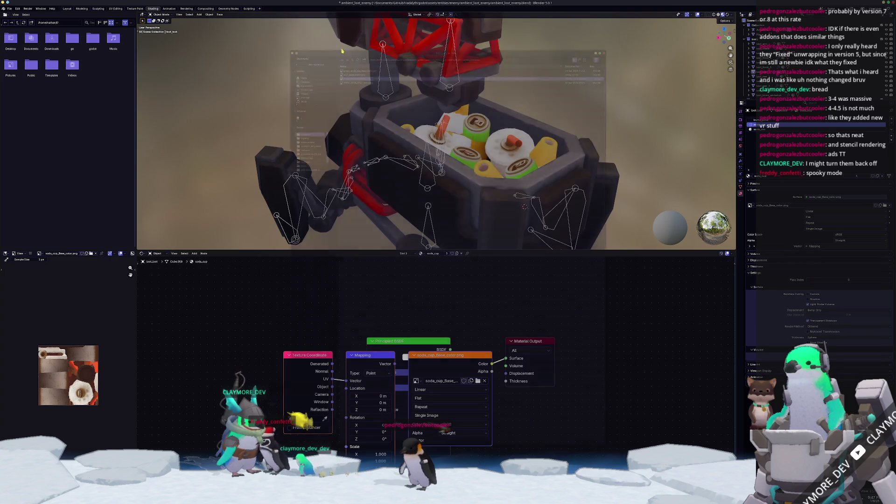
mouse_move(560, 128)
middle_mouse_down()
mouse_move(626, 142)
mouse_move(559, 165)
mouse_move(536, 159)
mouse_move(577, 141)
mouse_move(562, 161)
middle_mouse_up()
scroll(558, 165, "up", 4)
scroll(576, 141, "down", 5)
left_click(441, 194)
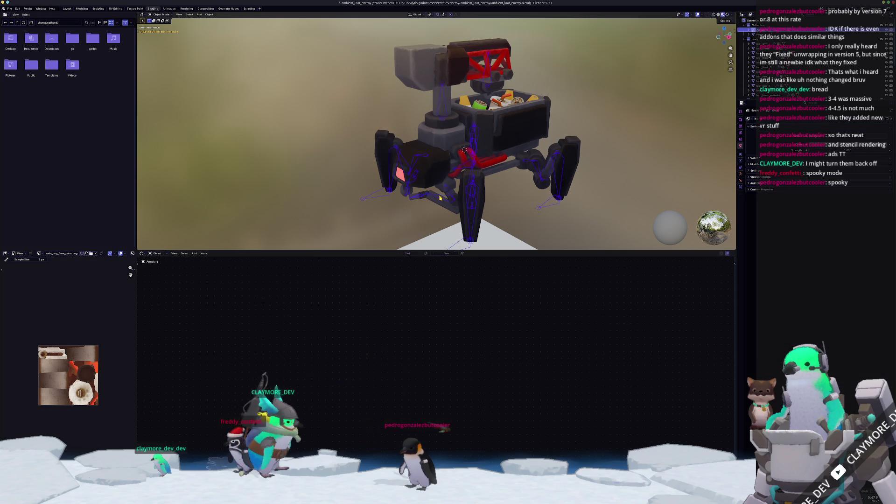
Step: Switch to the Layout workspace, deselect the armature, and save the .blend file with Ctrl+S
scroll(388, 199, "down", 3)
scroll(387, 199, "up", 3)
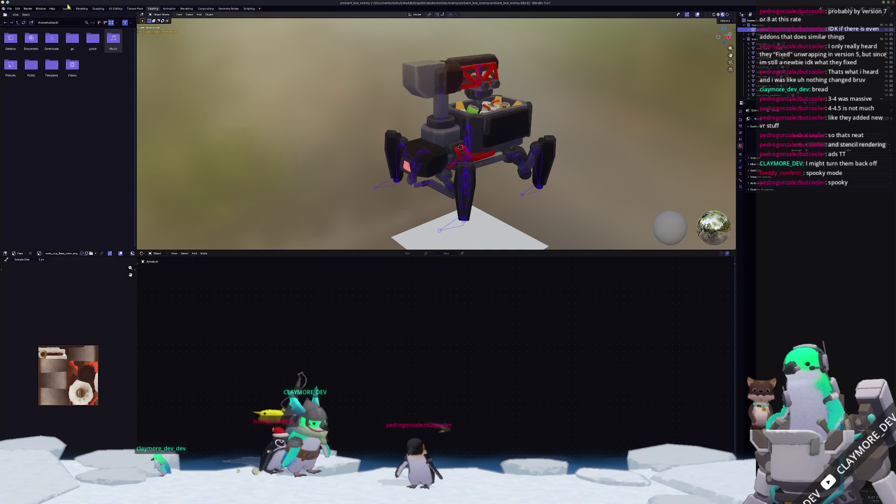
left_click(68, 9)
left_click(291, 252)
key("ctrl+s")
middle_click_drag(289, 269, 282, 264)
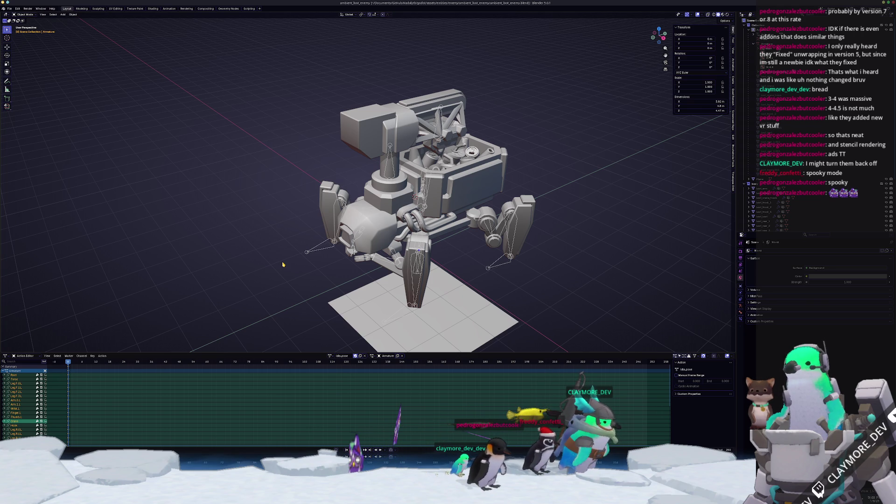
Step: In Godot, select the AnimationPlayer and play the gather animation on the robot
middle_click_drag(283, 265, 301, 260)
key("alt+Tab")
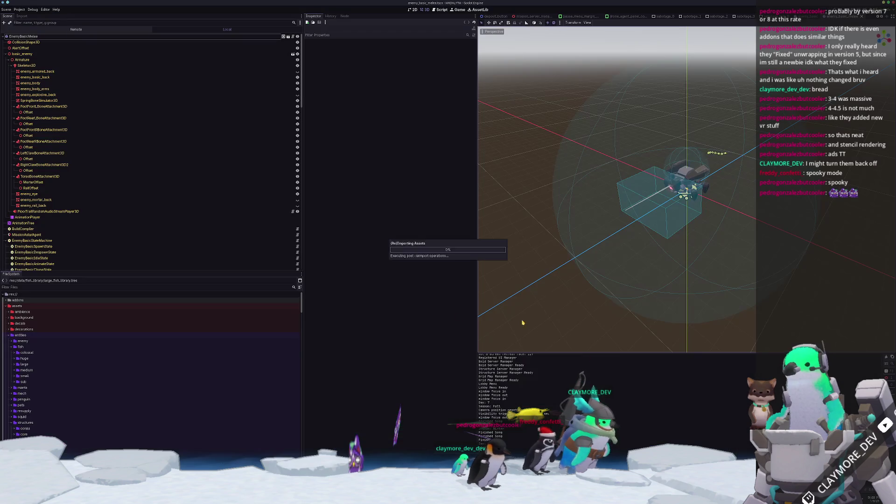
scroll(560, 335, "up", 3)
left_click(37, 223)
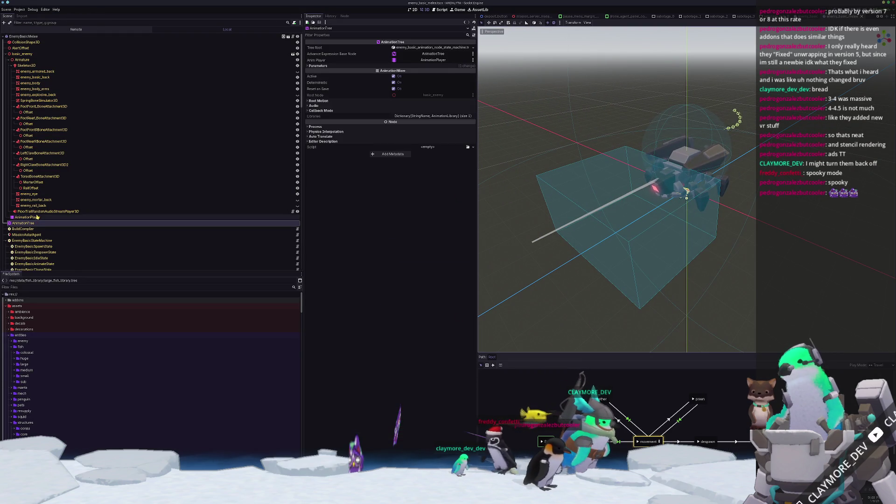
left_click(38, 218)
left_click(572, 357)
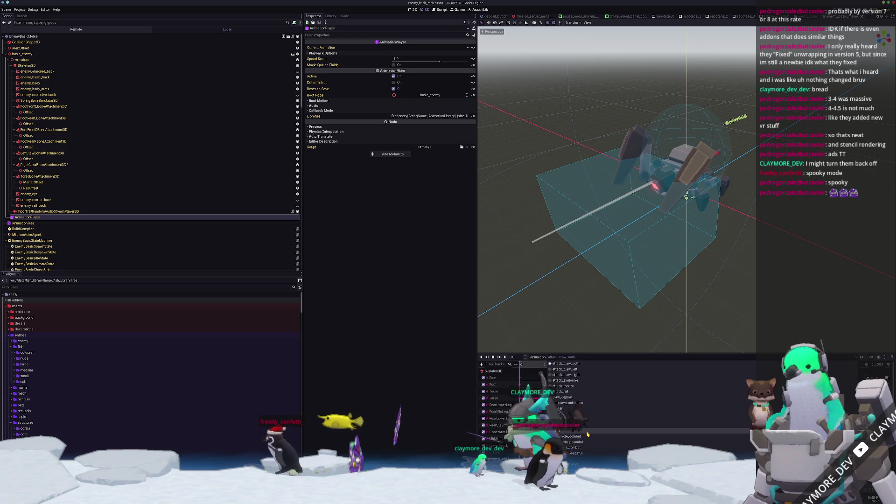
left_click(574, 425)
left_click(505, 357)
mouse_move(537, 280)
middle_mouse_down()
mouse_move(537, 257)
mouse_move(570, 252)
middle_mouse_up()
scroll(537, 256, "up", 4)
scroll(570, 252, "down", 3)
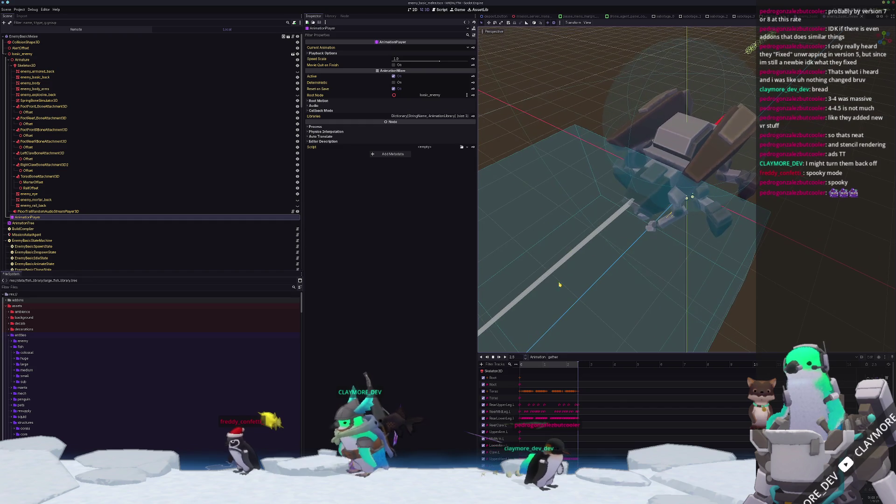
Step: Preview the preen, tail_cycle_peaceful and claw_deploy animations, orbiting to watch each
left_click(553, 357)
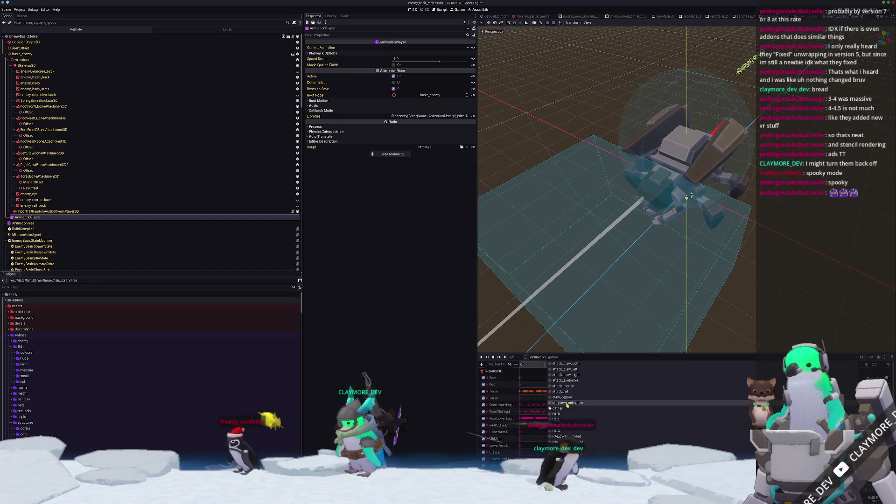
left_click(556, 445)
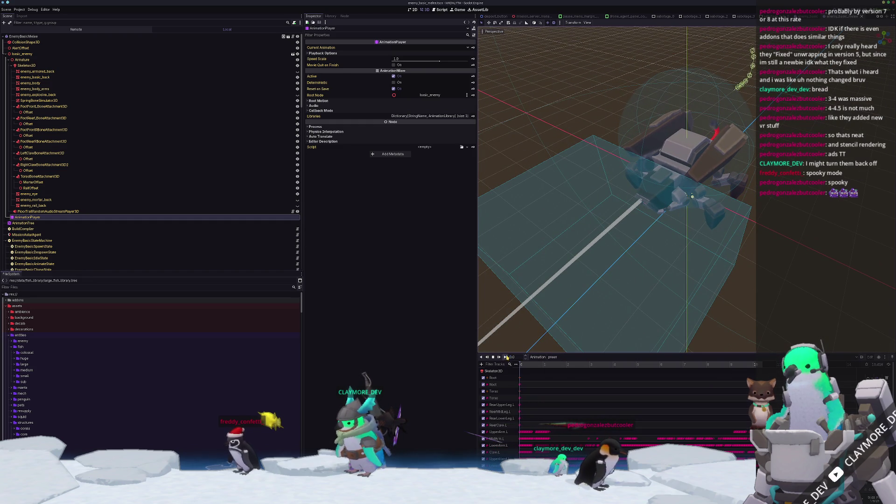
middle_click_drag(726, 223, 731, 280)
left_click(553, 357)
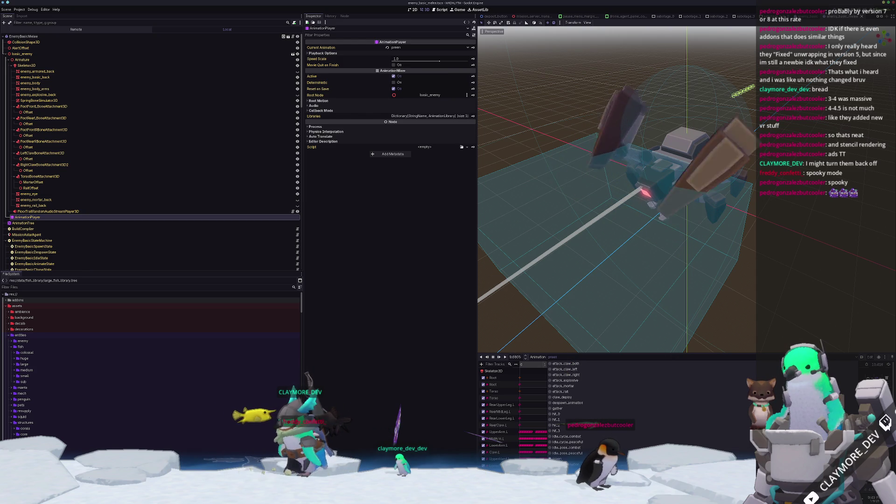
scroll(567, 420, "down", 3)
left_click(567, 448)
middle_click_drag(639, 336, 577, 309)
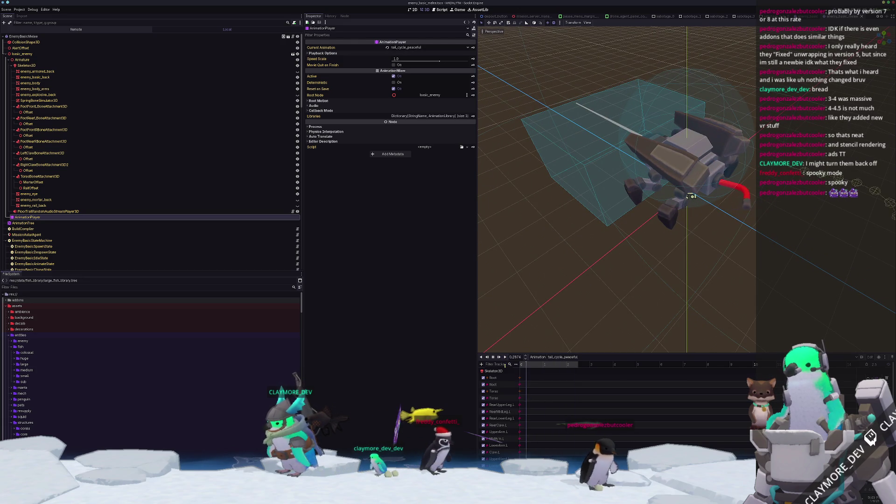
left_click(563, 357)
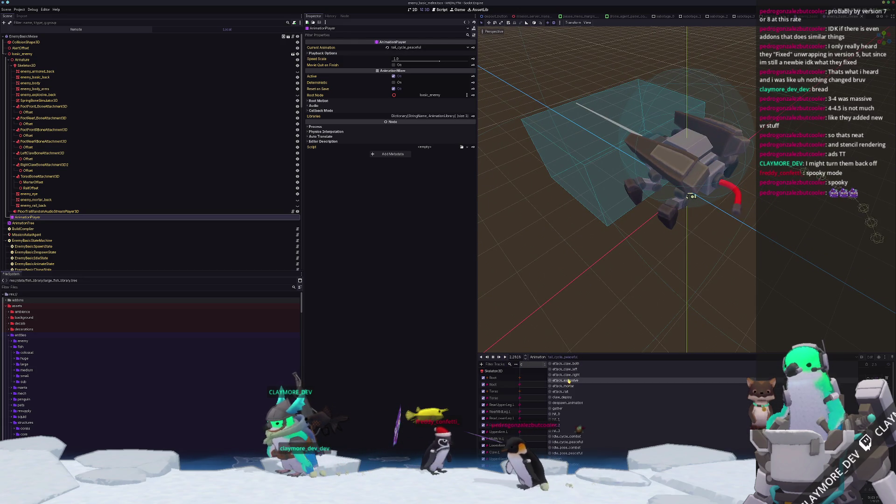
left_click(562, 397)
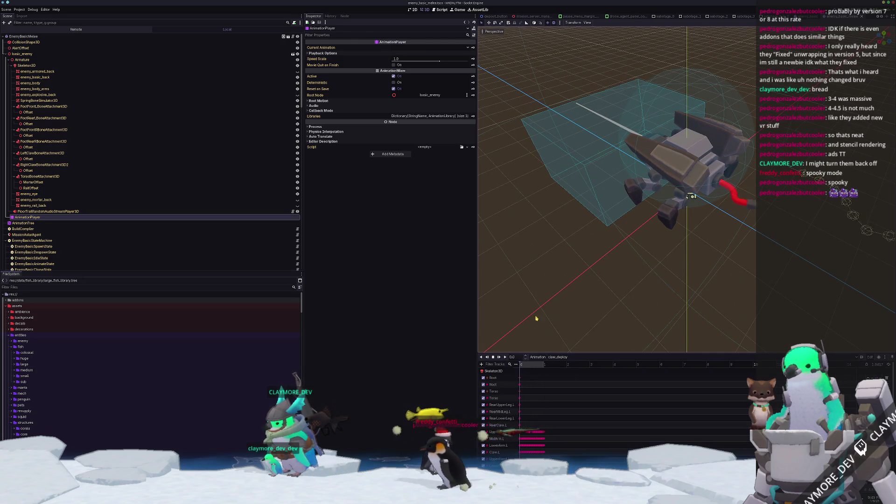
mouse_move(543, 315)
middle_mouse_down()
mouse_move(656, 271)
mouse_move(608, 344)
middle_mouse_up()
Step: Play attack_mortar, switch to hit_3, and save the enemy scene
left_click(595, 357)
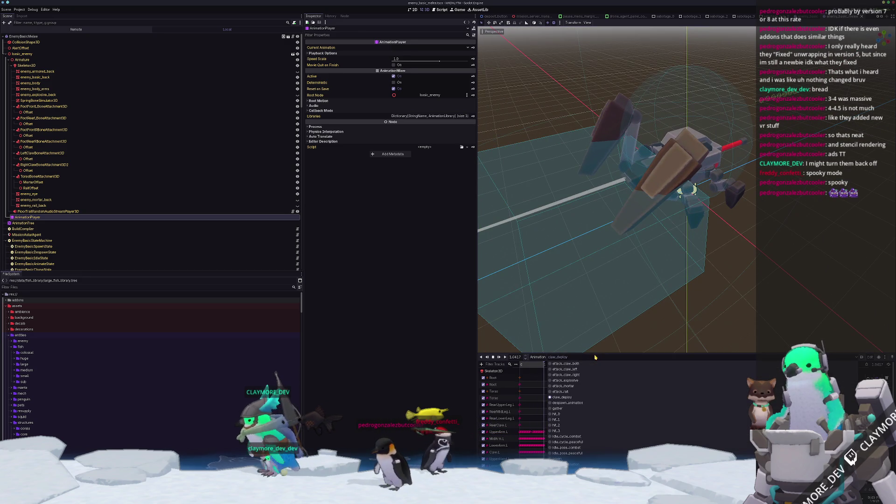
left_click(553, 386)
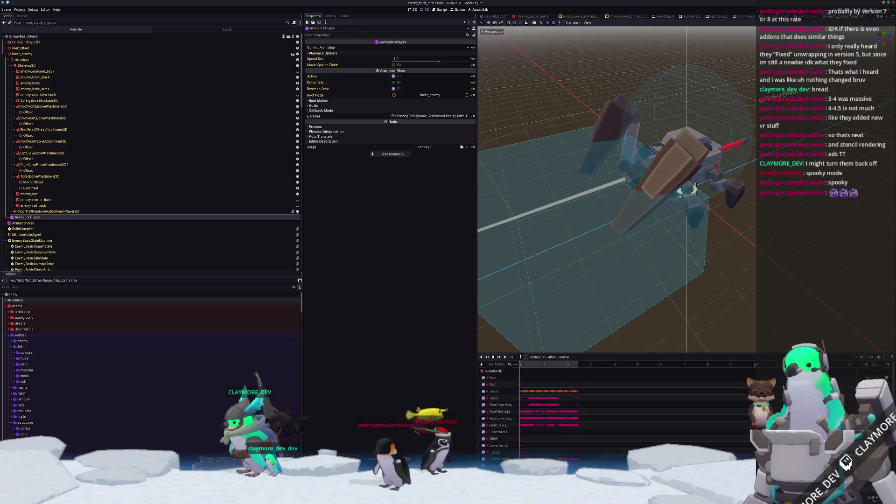
left_click(505, 358)
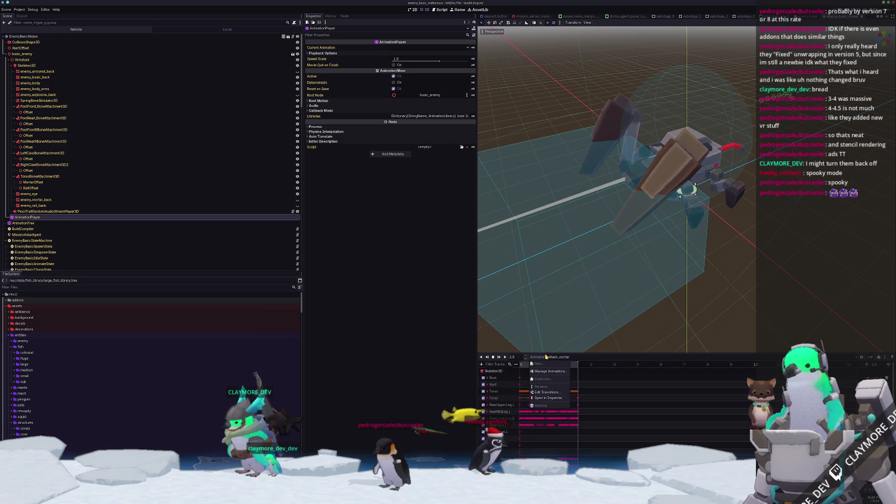
left_click(562, 357)
left_click(556, 431)
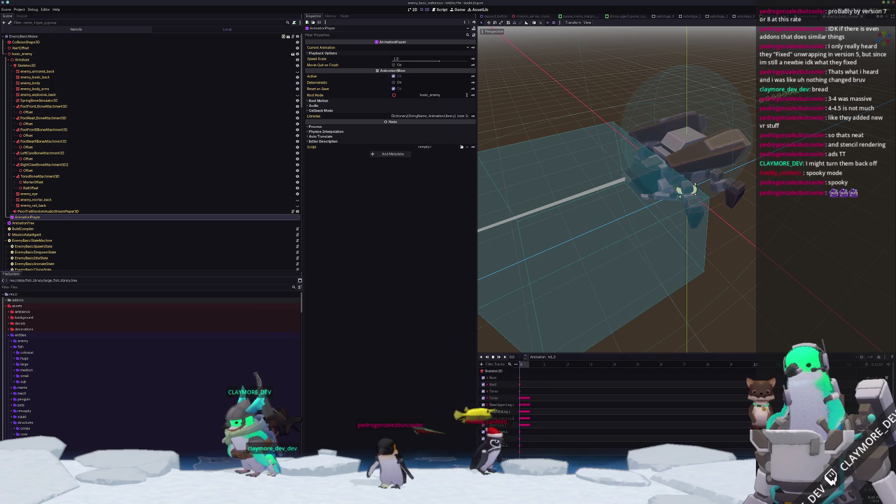
scroll(570, 288, "down", 5)
key("ctrl+s")
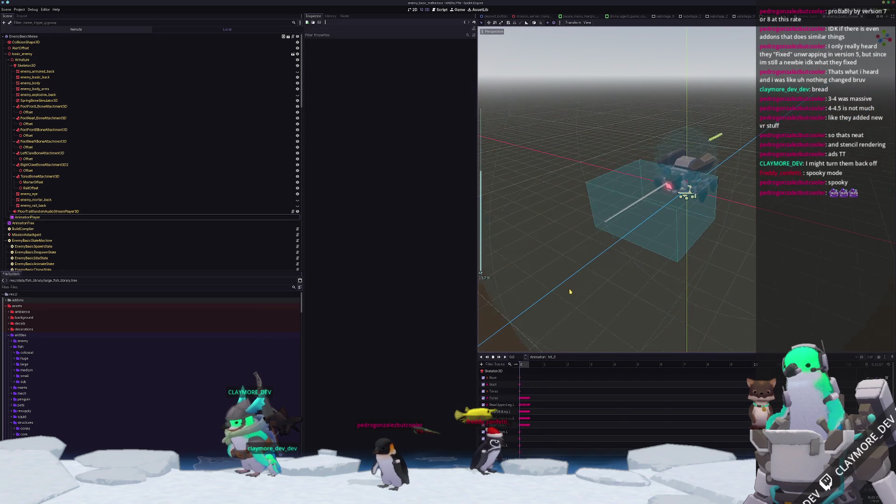
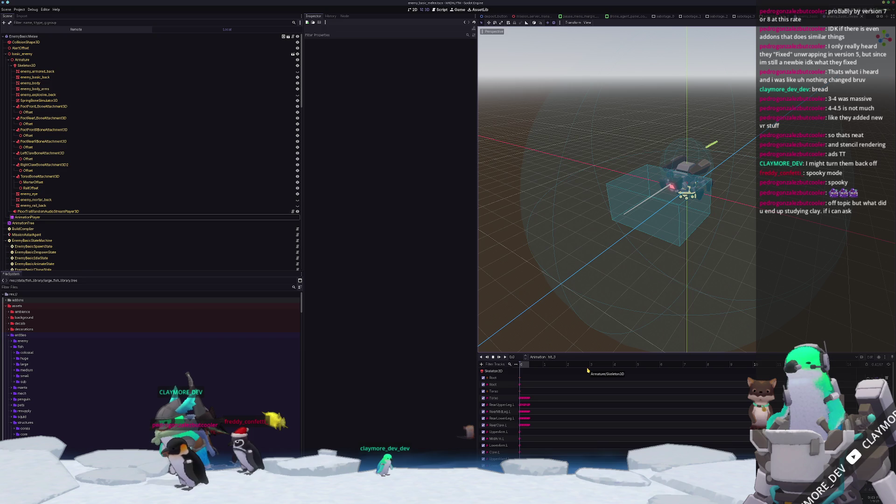
Step: Test-run the Godot game, close it, and select the robot armature back in Blender
scroll(597, 253, "up", 4)
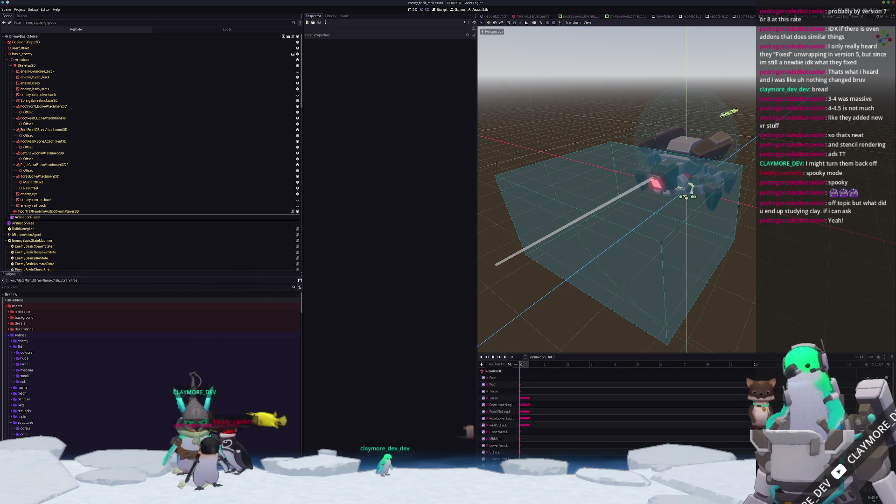
key("F5")
key("F8")
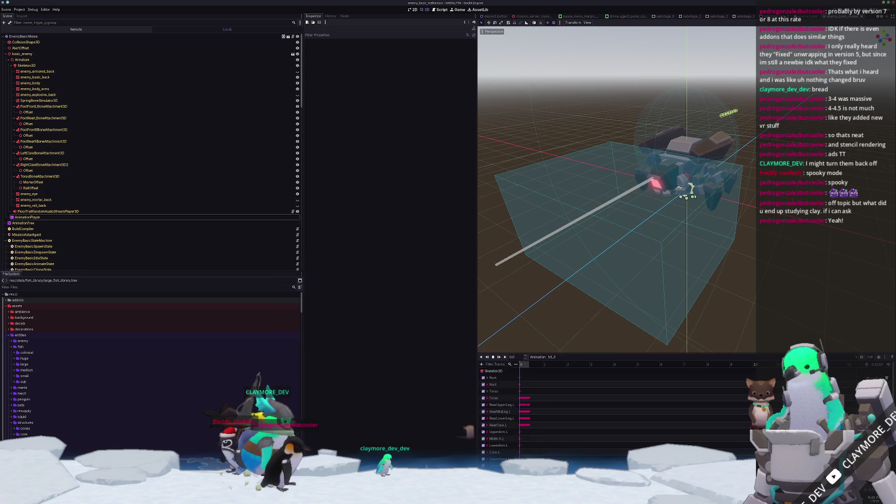
key("alt+Tab")
left_click(463, 233)
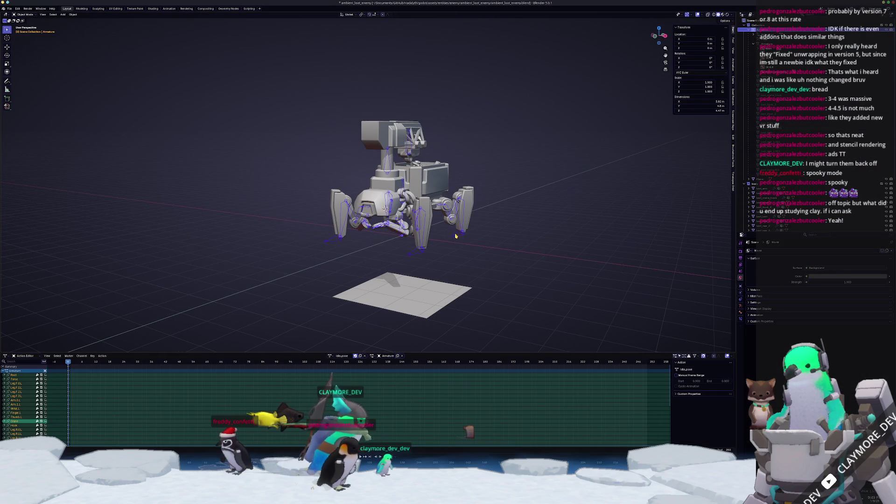
scroll(525, 264, "up", 2)
mouse_move(527, 245)
middle_mouse_down()
mouse_move(467, 250)
mouse_move(533, 254)
mouse_move(525, 280)
mouse_move(528, 269)
middle_mouse_up()
scroll(528, 269, "up", 2)
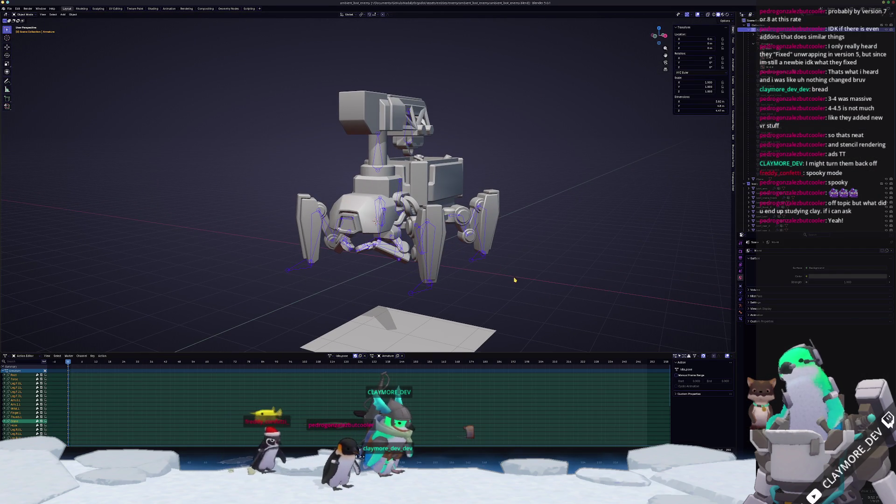
middle_click_drag(513, 248, 507, 247)
scroll(506, 247, "up", 3)
key("KP_5")
key("KP_8")
key("KP_8")
key("KP_8")
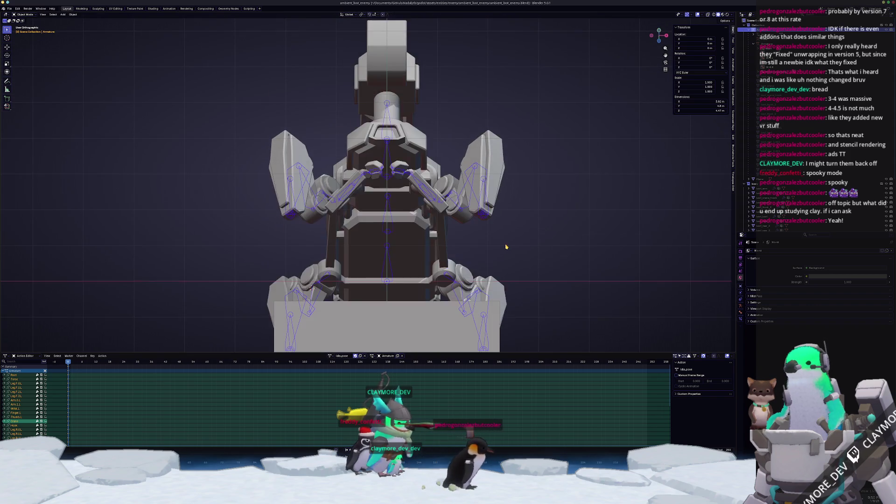
key("KP_8")
key("KP_8")
key("KP_8")
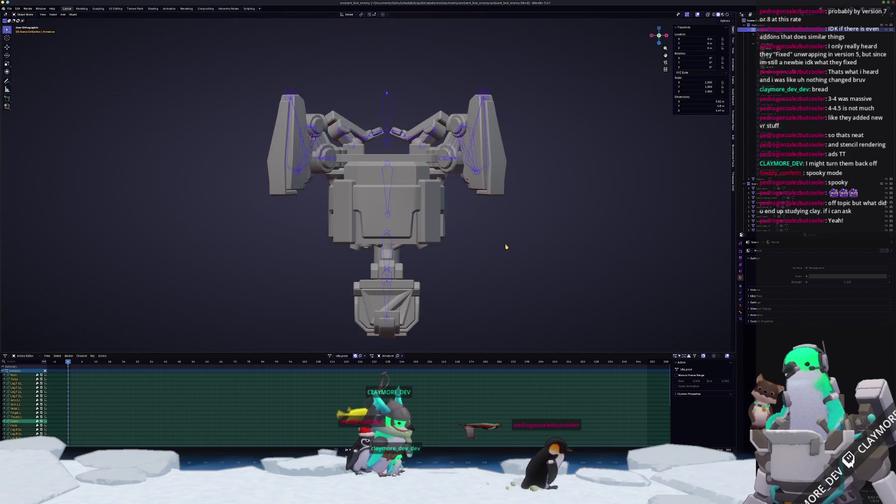
key("KP_4")
key("KP_4")
key("KP_4")
key("KP_8")
key("KP_8")
key("KP_8")
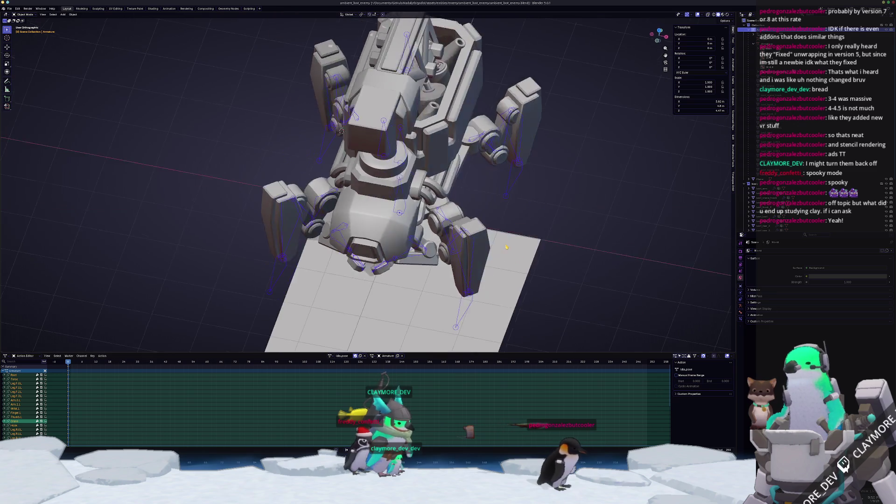
key("KP_5")
key("KP_2")
key("KP_2")
key("KP_2")
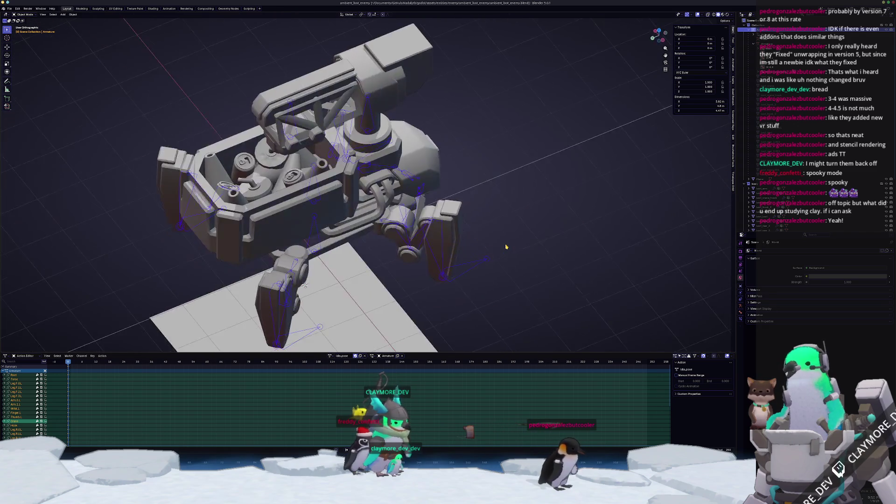
key("KP_5")
key("KP_4")
key("KP_4")
key("KP_4")
key("KP_8")
key("KP_8")
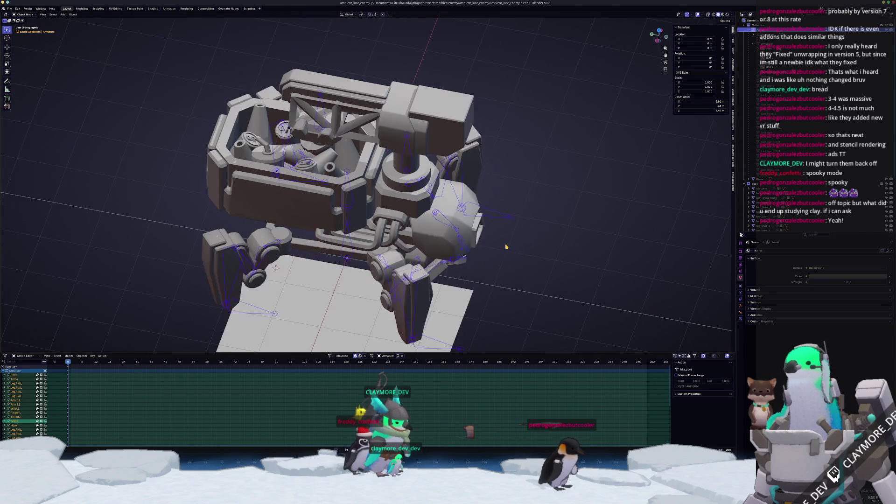
key("KP_4")
key("KP_4")
key("KP_4")
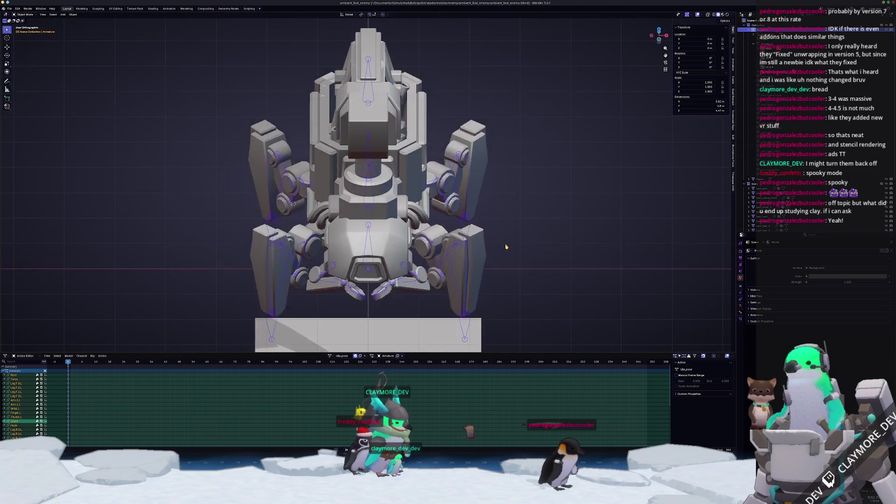
key("KP_3")
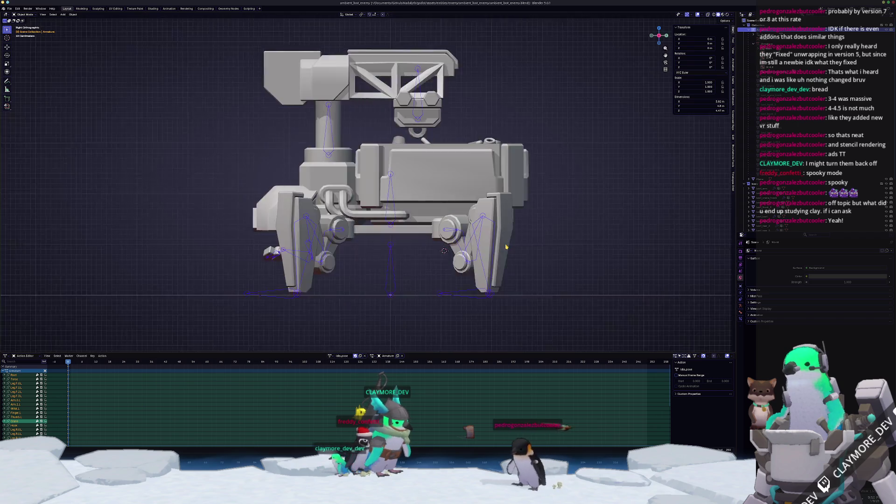
key("KP_1")
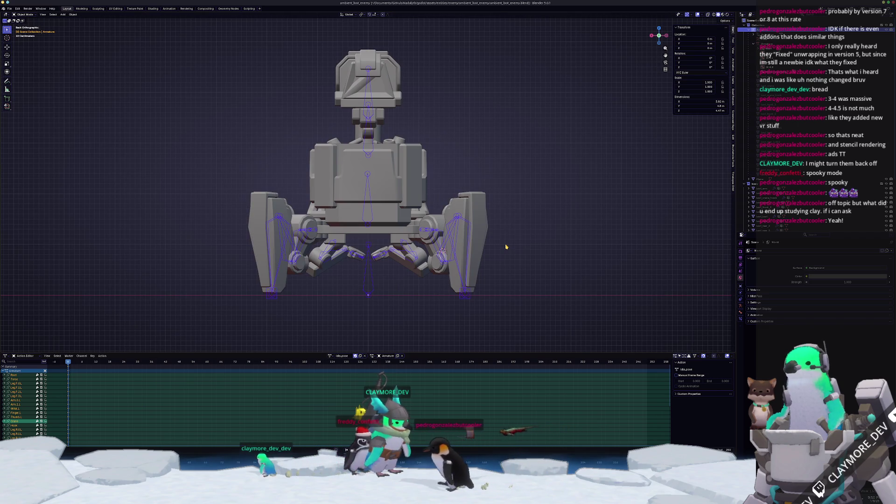
key("ctrl+KP_1")
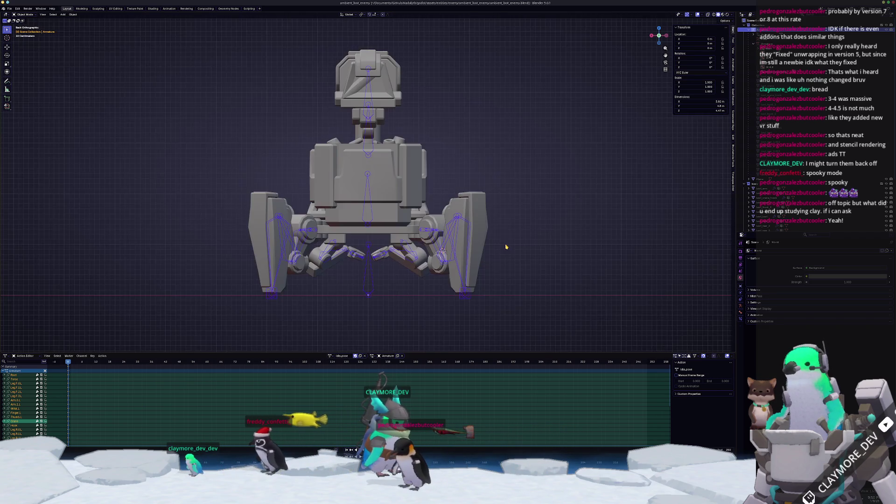
key("KP_1")
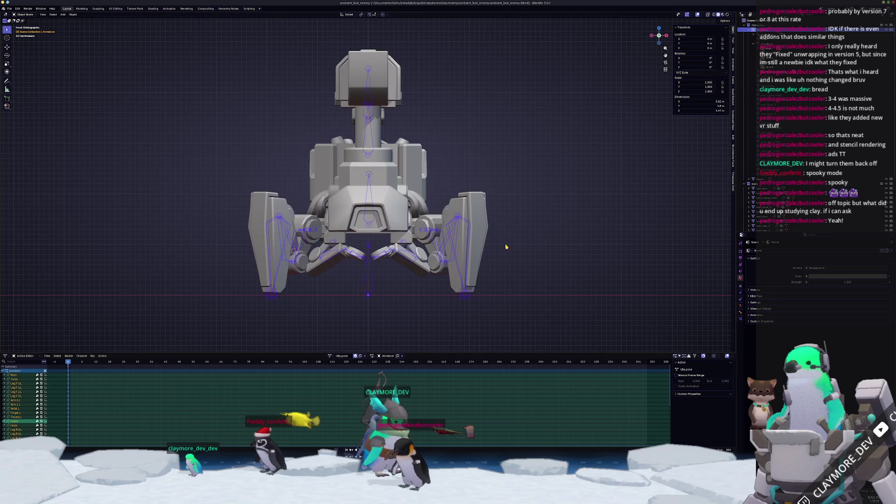
key("KP_1")
key("KP_3")
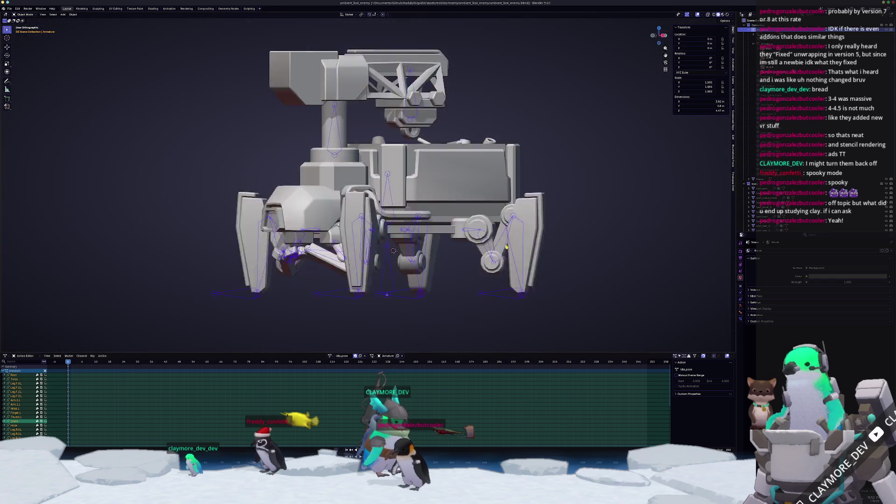
mouse_move(506, 246)
middle_mouse_down()
mouse_move(439, 250)
mouse_move(506, 247)
middle_mouse_up()
key("KP_7")
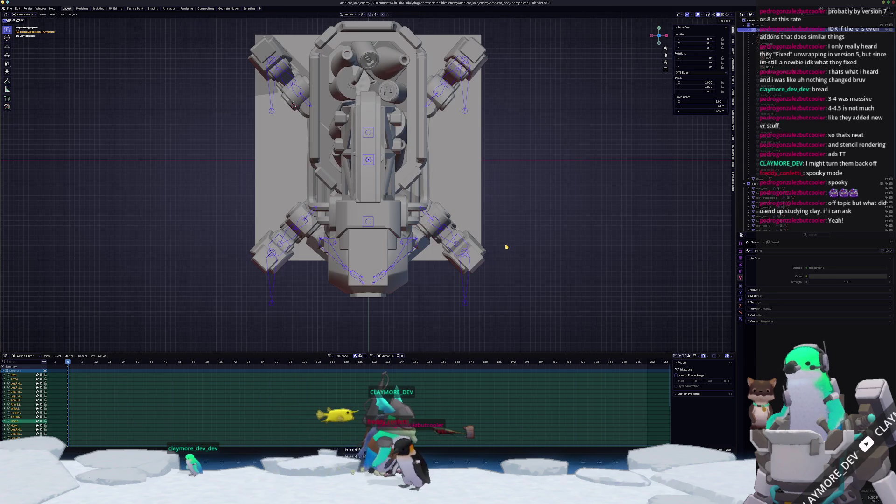
key("KP_1")
key("KP_7")
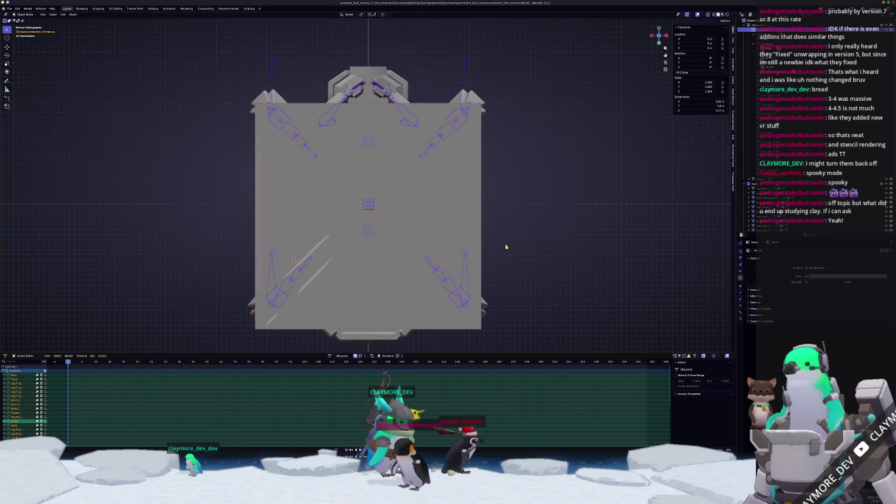
key("KP_1")
key("KP_3")
key("KP_1")
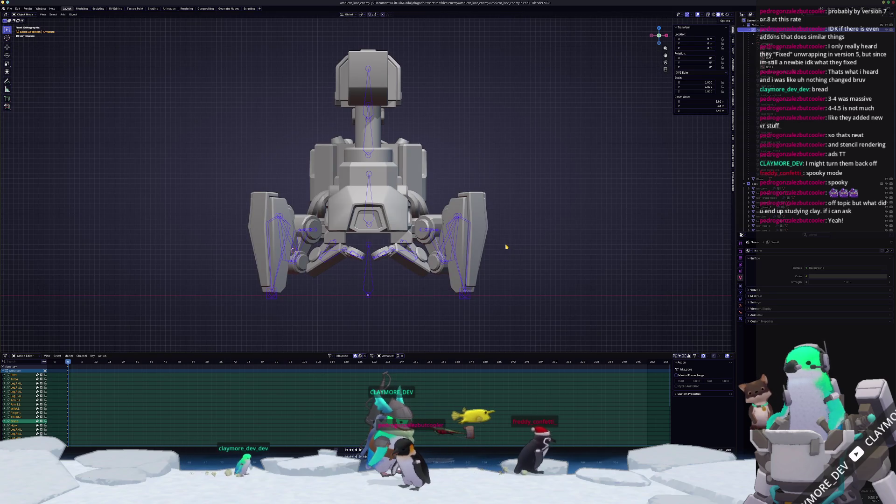
key("KP_3")
key("ctrl+KP_7")
key("KP_7")
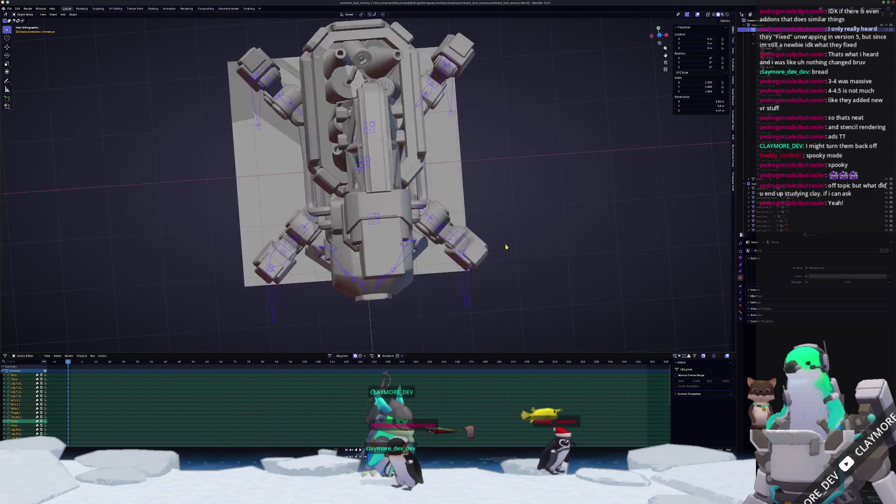
key("ctrl+KP_3")
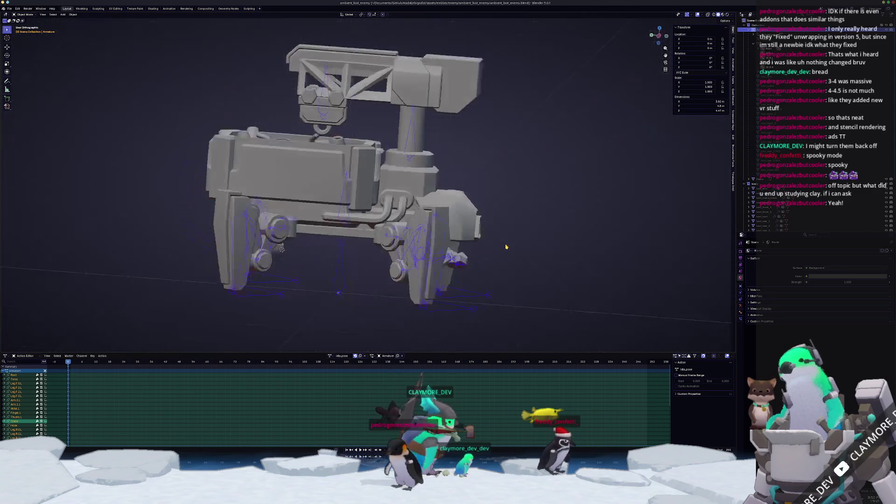
key("KP_7")
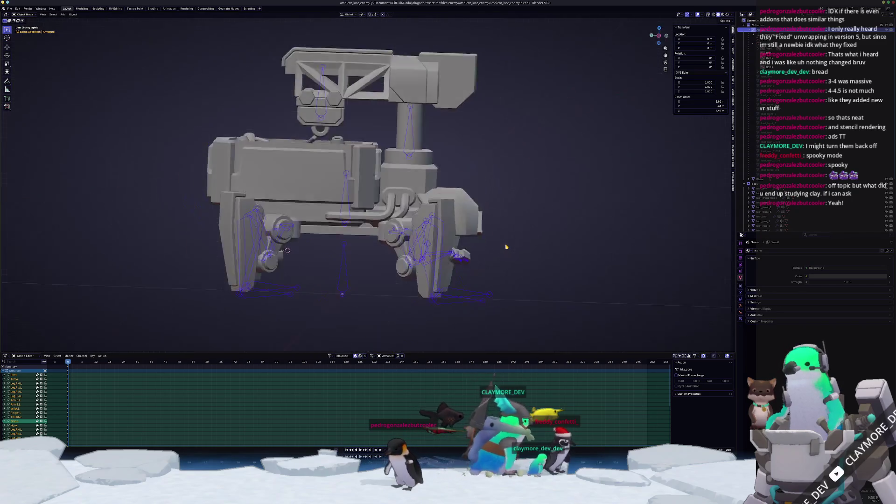
key("ctrl+KP_3")
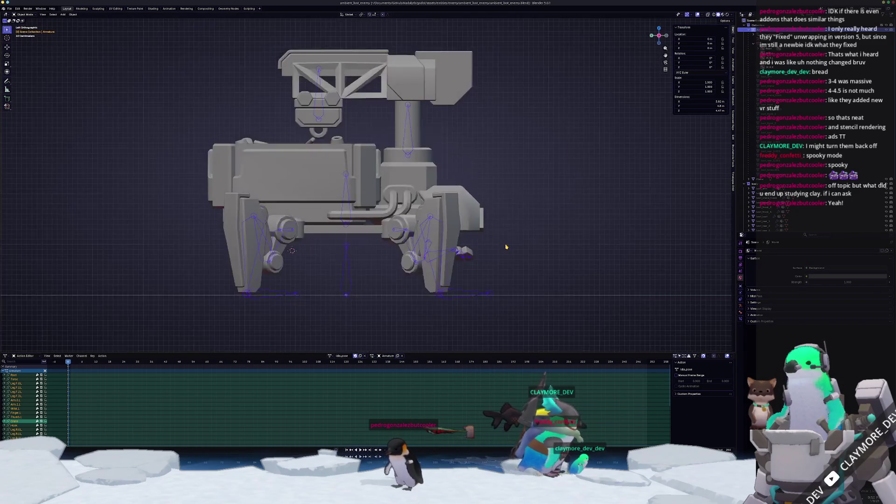
key("ctrl+KP_3")
key("KP_7")
key("ctrl+KP_3")
middle_click_drag(506, 247, 506, 247)
key("KP_7")
key("ctrl+KP_3")
key("KP_7")
key("ctrl+KP_3")
key("KP_7")
key("KP_3")
key("KP_7")
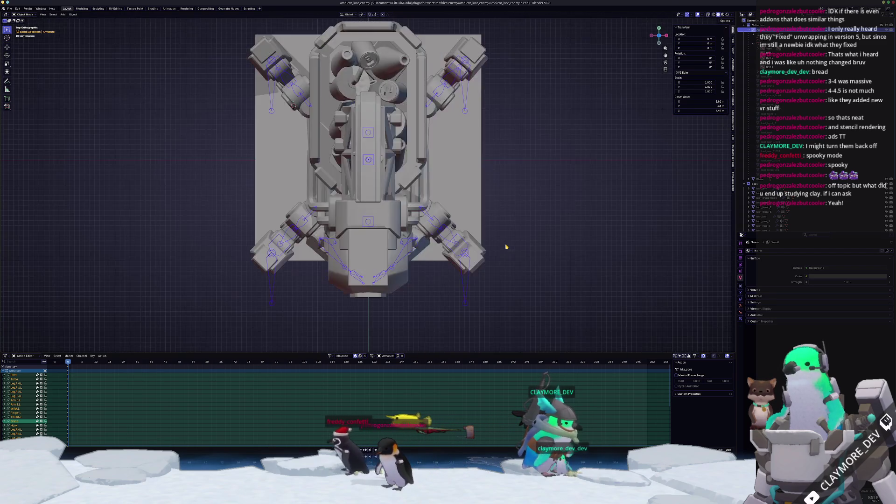
key("KP_3")
key("KP_7")
key("KP_3")
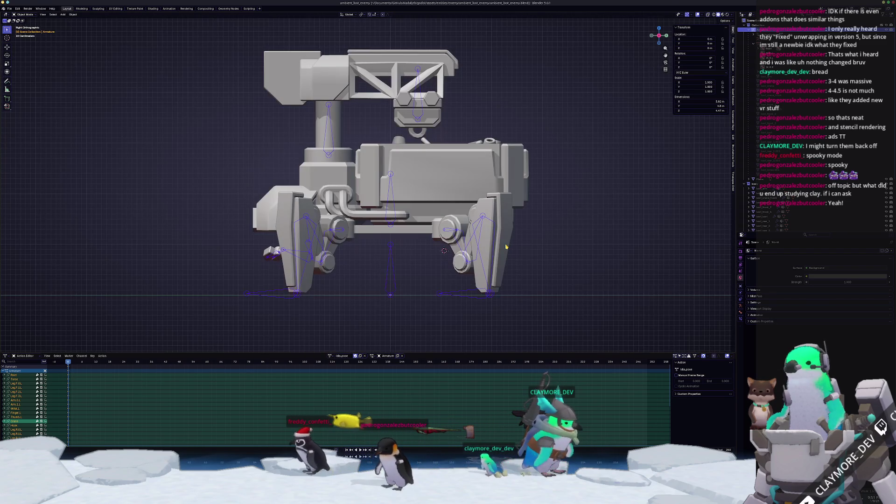
key("ctrl+KP_7")
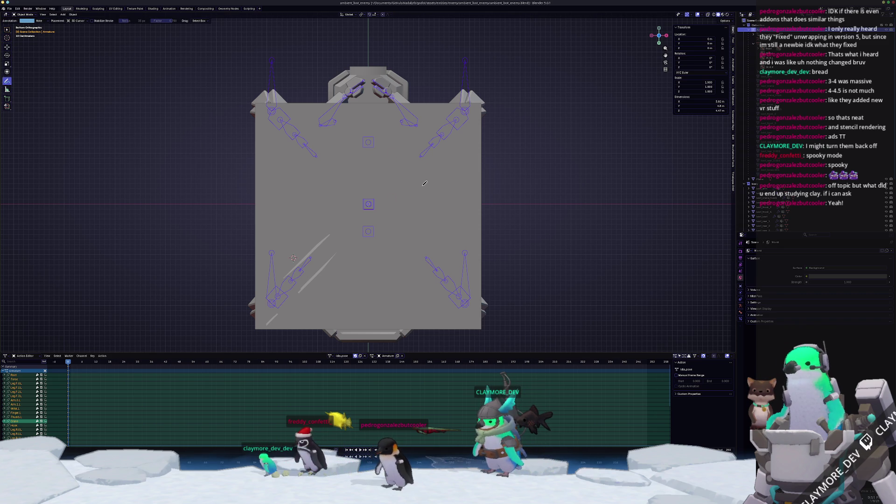
Step: Show the viewport overlay settings and sketch annotation strokes around the robot
middle_click_drag(493, 169, 408, 233)
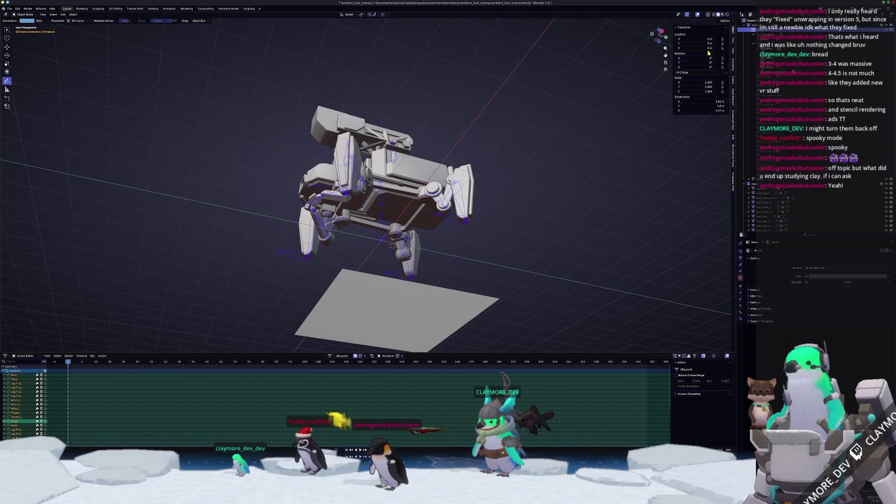
left_click(734, 53)
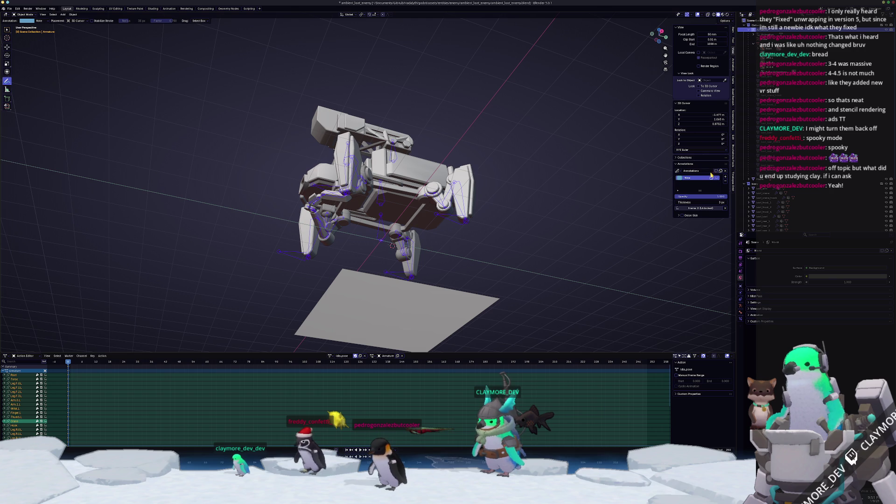
left_click_drag(532, 142, 406, 161)
middle_click_drag(406, 161, 428, 138)
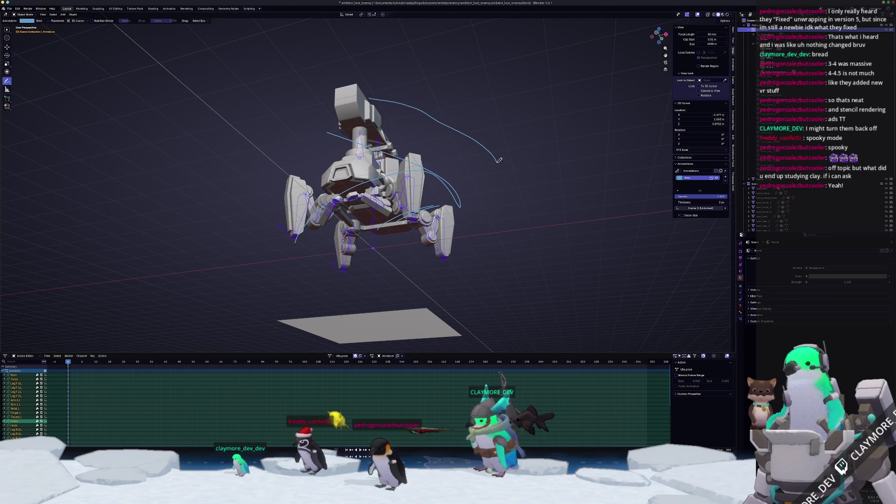
Step: Hide the Note annotation layer and switch the armature into Pose Mode
middle_click_drag(386, 97, 397, 274)
scroll(397, 274, "down", 5)
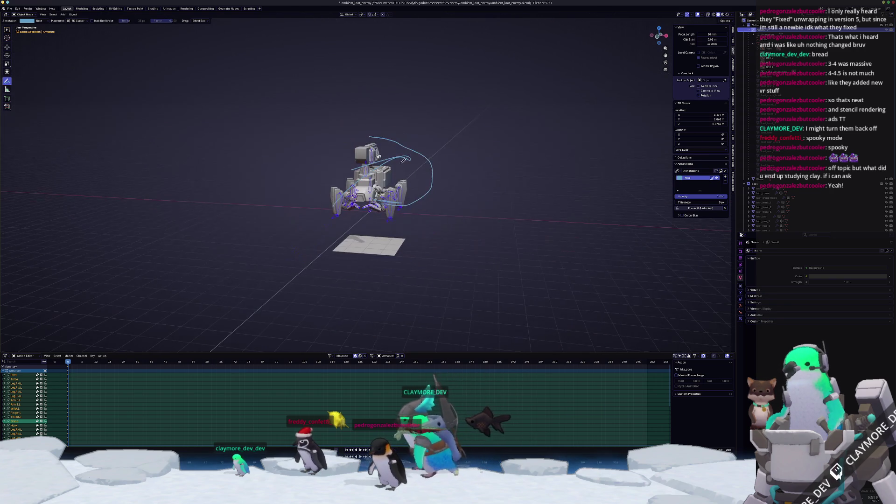
mouse_move(434, 228)
middle_mouse_down()
mouse_move(454, 217)
mouse_move(446, 253)
mouse_move(438, 211)
middle_mouse_up()
left_click(716, 178)
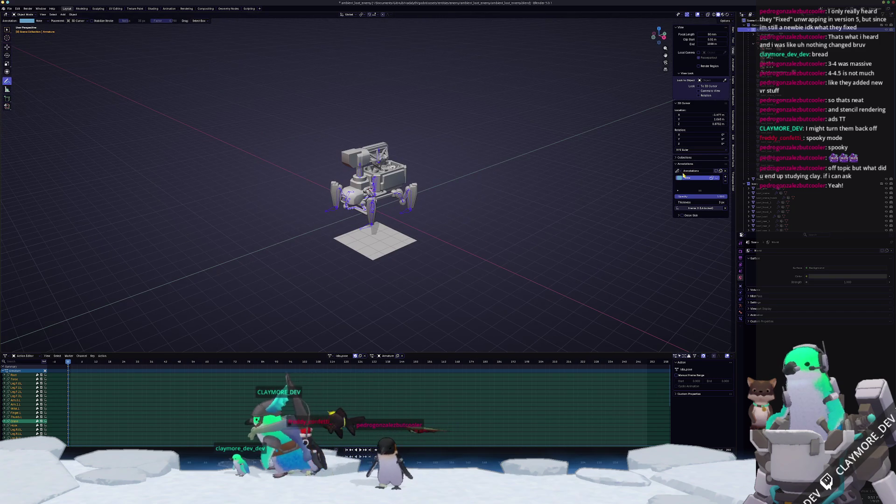
key("ctrl+Tab")
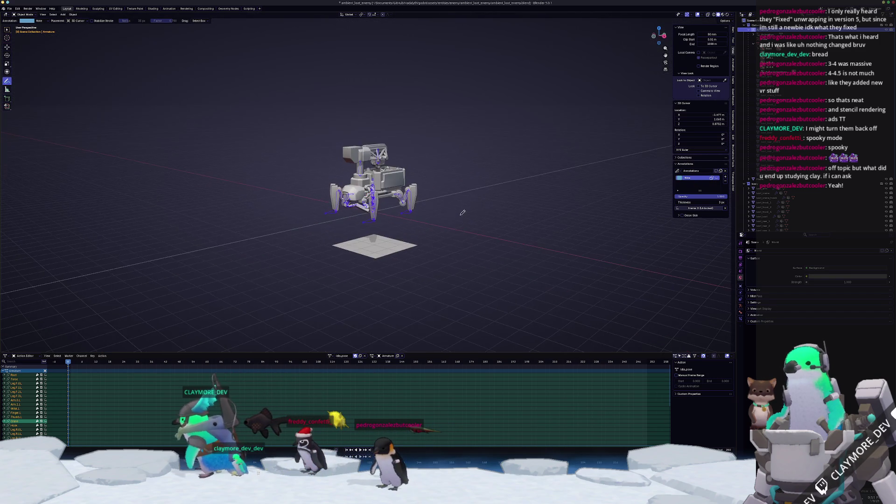
scroll(326, 262, "up", 5)
mouse_move(327, 262)
middle_mouse_down()
mouse_move(322, 270)
mouse_move(360, 328)
middle_mouse_up()
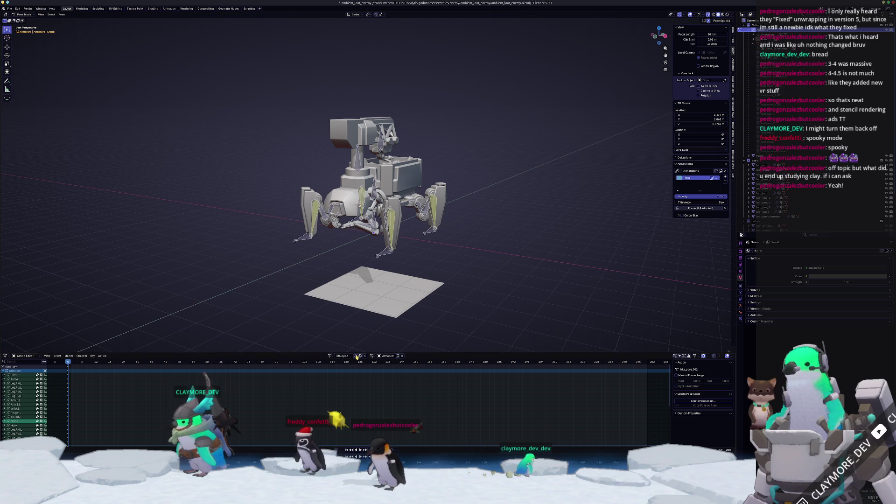
Step: Lower the Torso bone 0.2 m in front view and keyframe it at frame 30
left_click(380, 196)
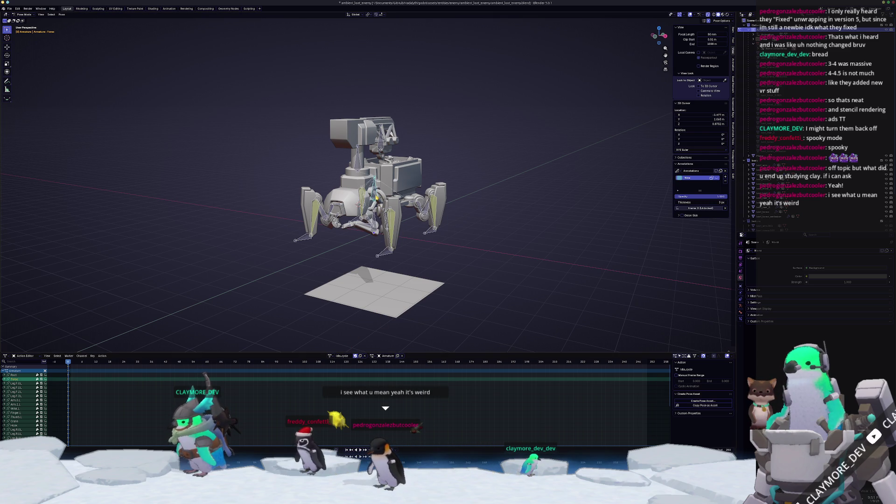
key("KP_1")
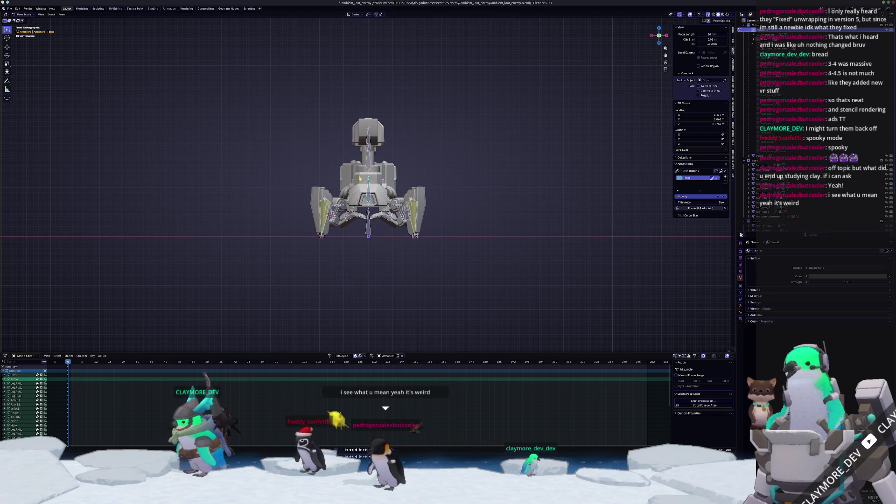
scroll(289, 175, "up", 2)
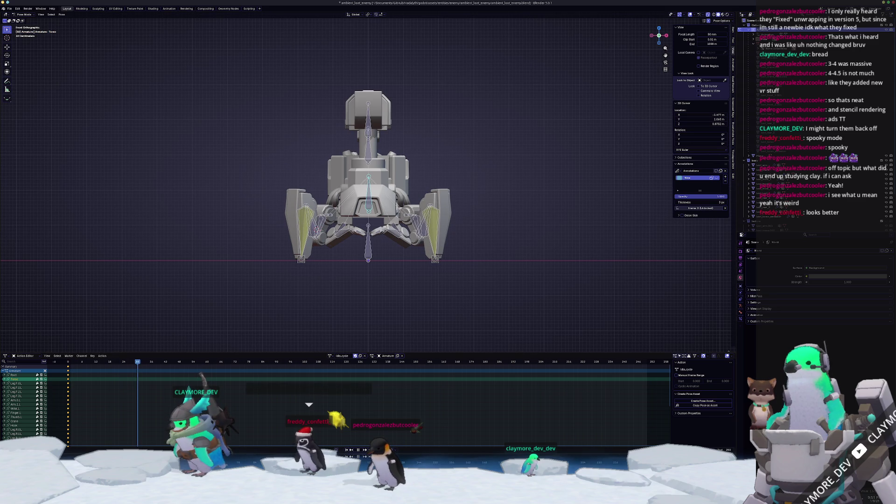
scroll(302, 242, "up", 2)
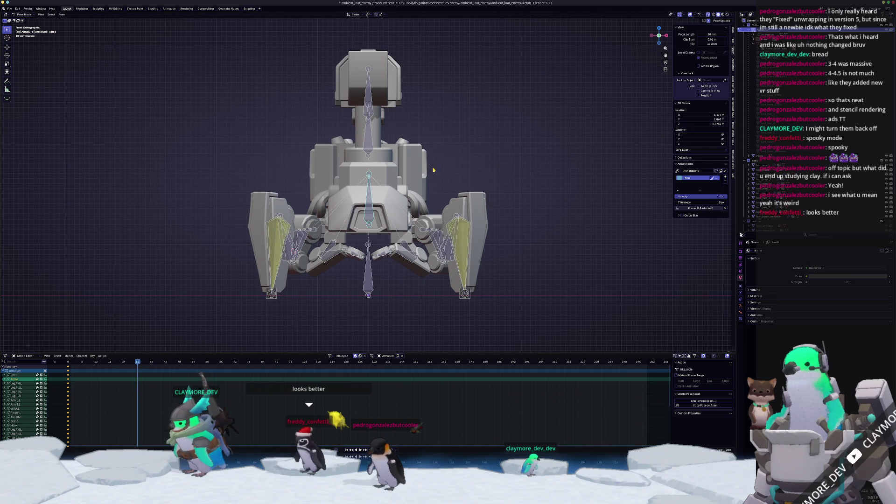
key("g")
key("z")
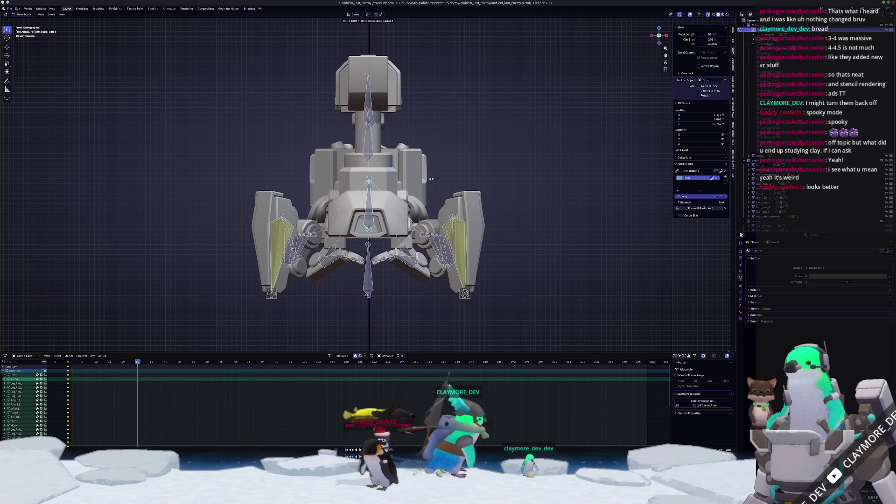
left_click(429, 185)
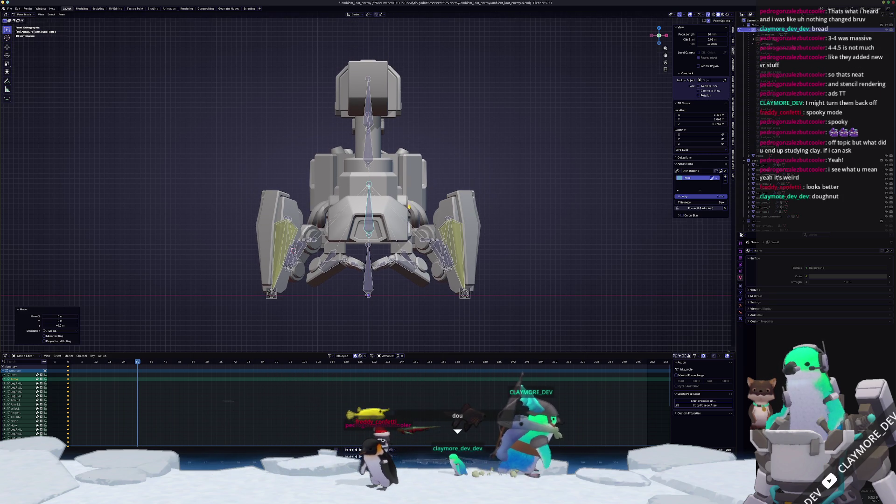
key("i")
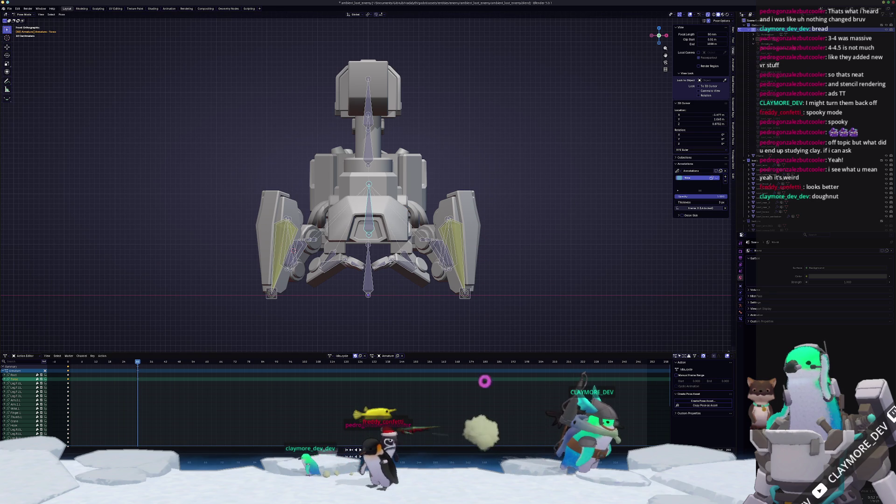
key("Escape")
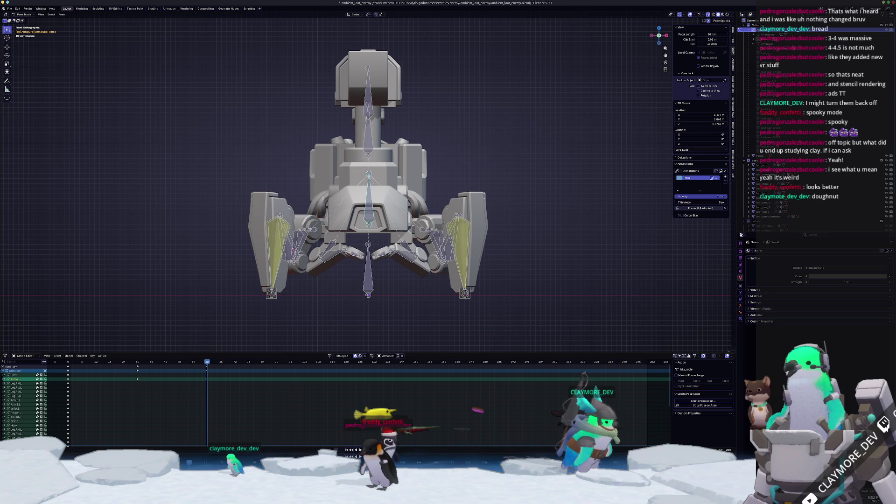
Step: Preview the breathing animation, then return to a front view at frame 30
key("space")
middle_click_drag(516, 226, 536, 216)
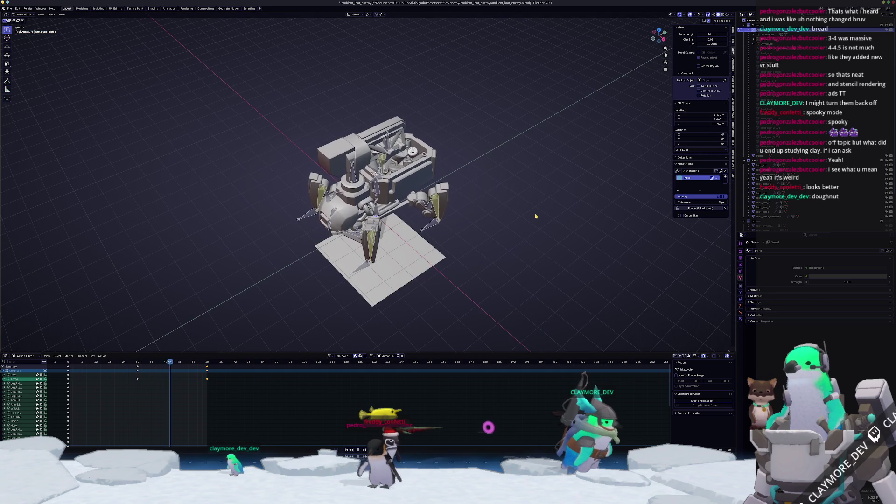
key("space")
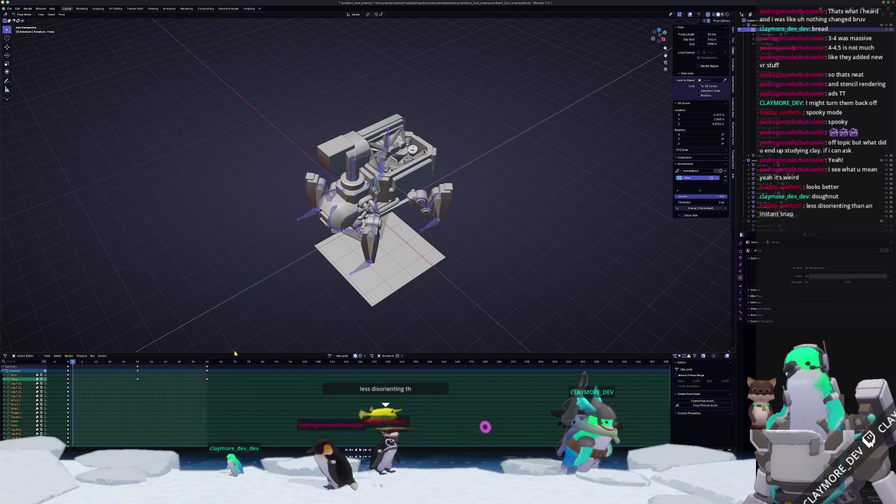
middle_click_drag(310, 301, 285, 251)
key("KP_1")
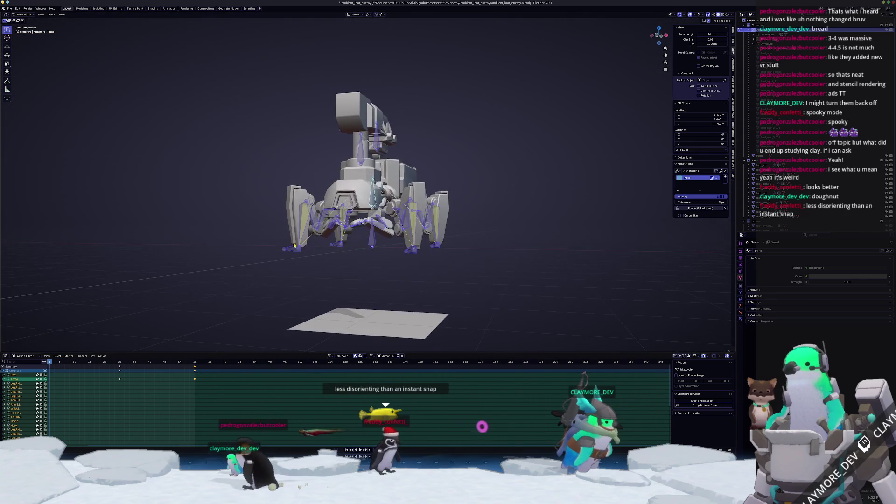
key("Up")
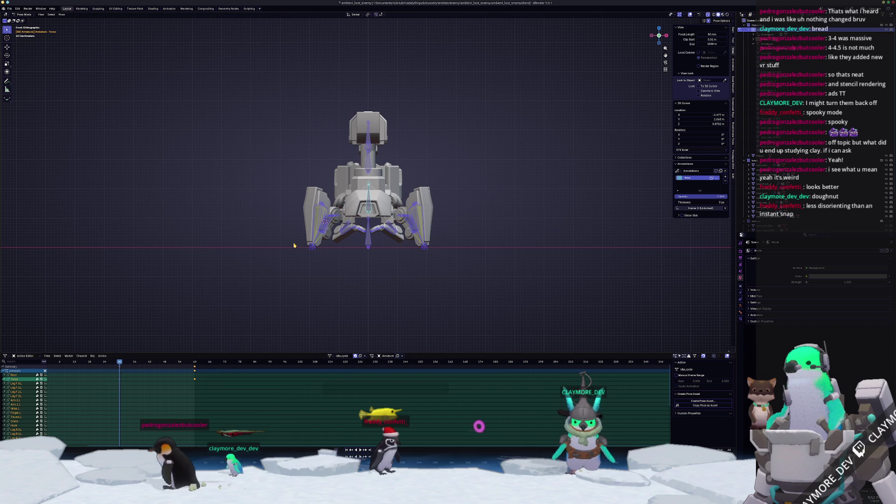
scroll(294, 245, "up", 5)
Step: Lower the Torso bone about 0.73 m along Z
key("g")
key("z")
key("Escape")
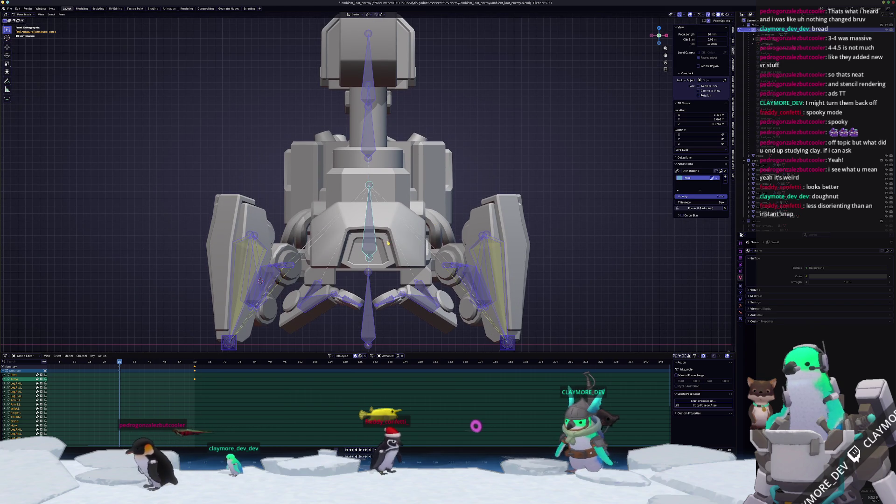
key("alt+a")
scroll(372, 266, "up", 3)
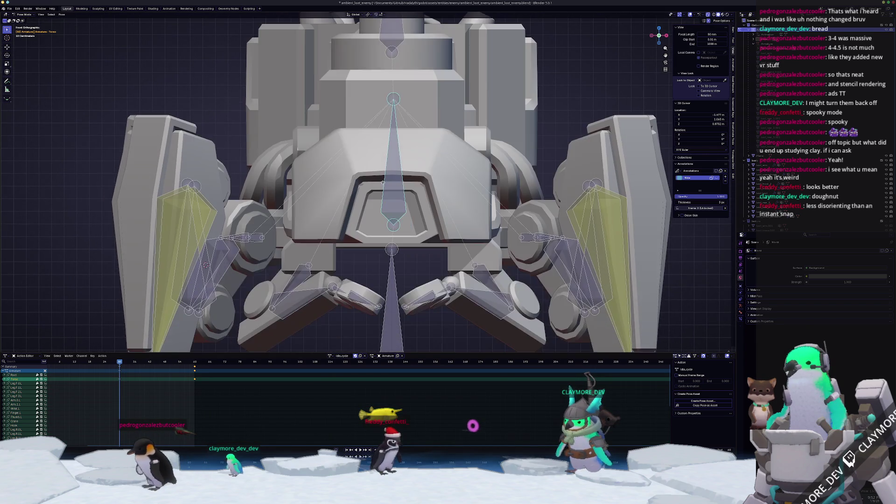
key("g")
key("z")
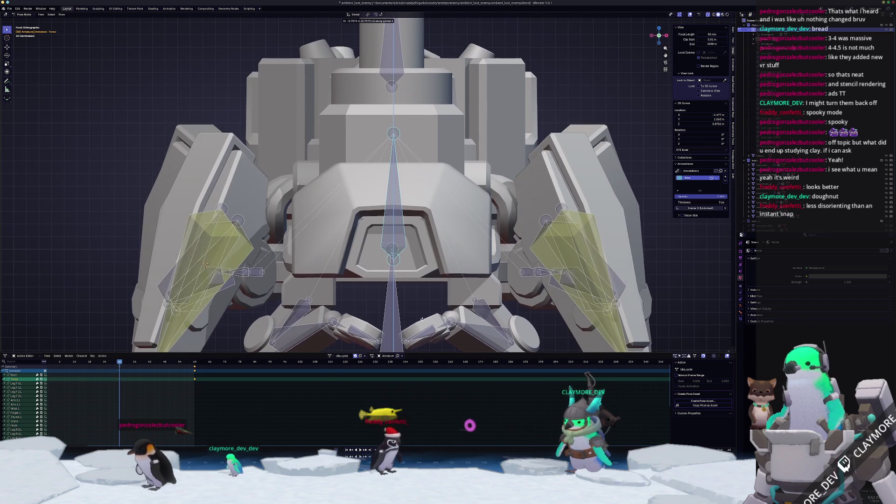
left_click(399, 295)
scroll(399, 295, "up", 5)
scroll(399, 295, "down", 4)
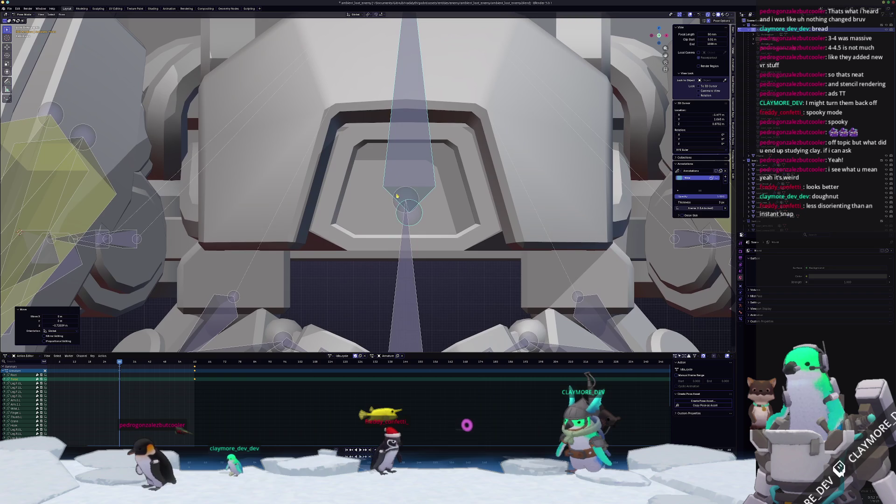
Step: Reselect the Torso bone and switch the armature into Edit Mode
left_click(403, 266)
scroll(406, 271, "down", 5)
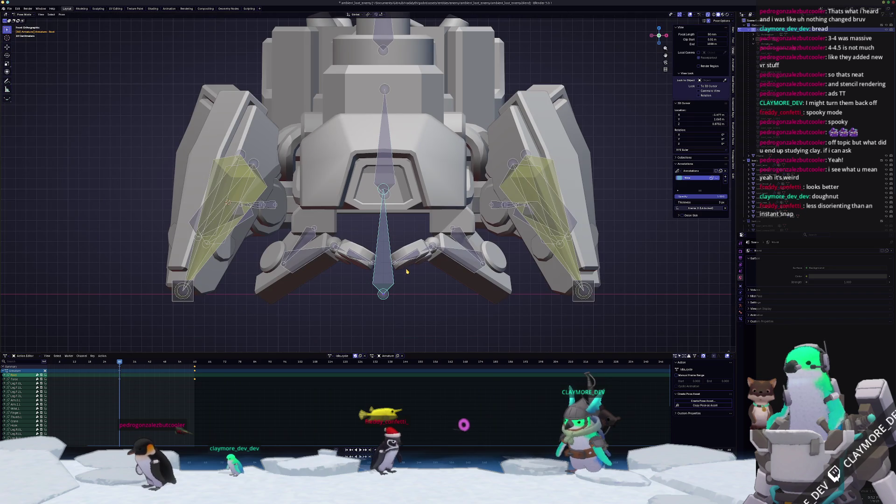
scroll(406, 272, "up", 5)
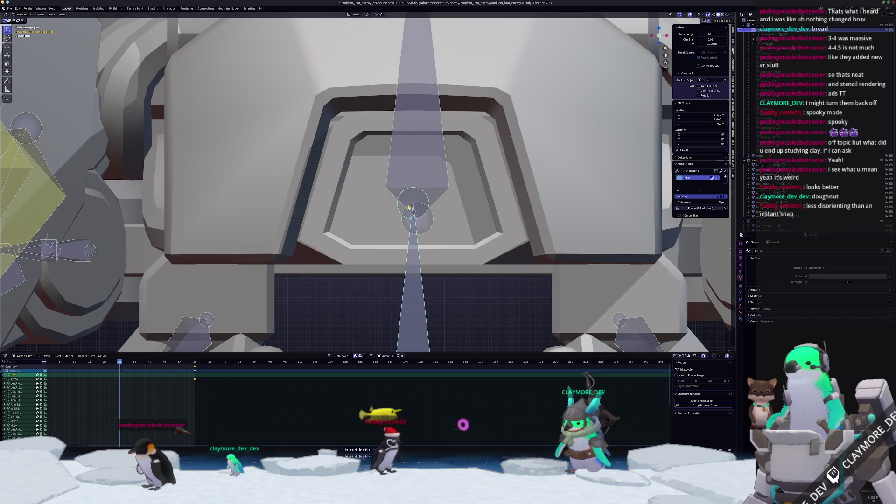
scroll(426, 260, "down", 4)
left_click(427, 260)
scroll(410, 219, "up", 2)
scroll(387, 156, "down", 2)
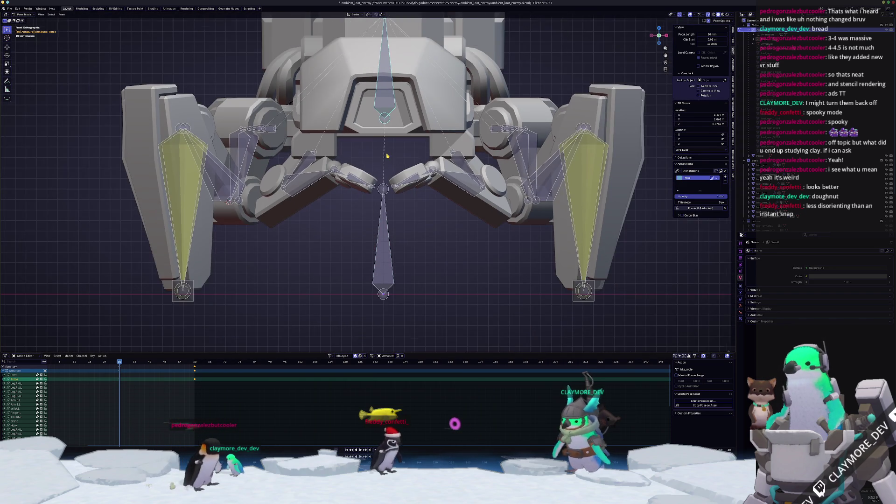
scroll(387, 156, "up", 1)
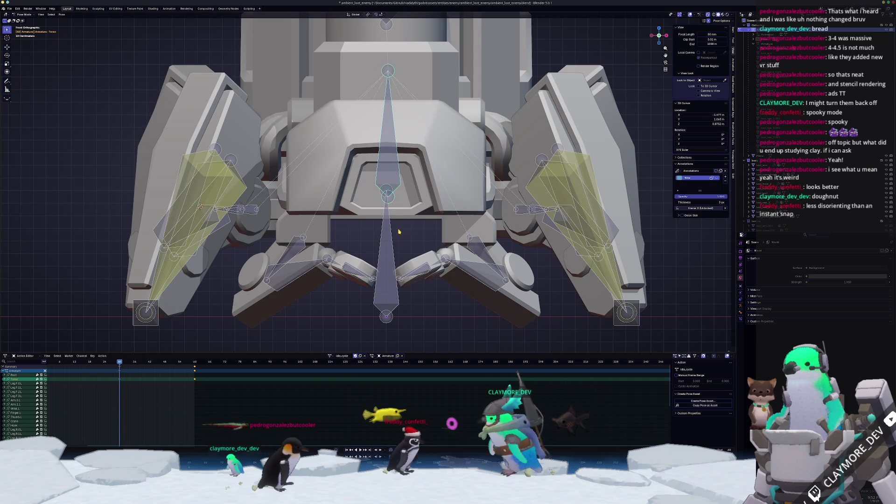
key("Tab")
mouse_move(387, 156)
middle_mouse_down()
mouse_move(387, 187)
mouse_move(373, 205)
mouse_move(535, 64)
middle_mouse_up()
middle_click_drag(556, 124, 730, 34)
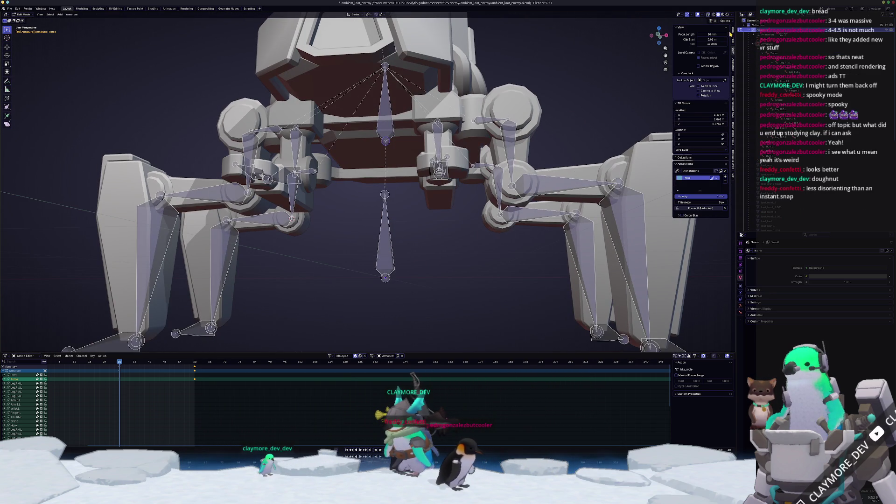
Step: Show the bone's head and tail values and frame the Crane bone from the front
left_click(733, 31)
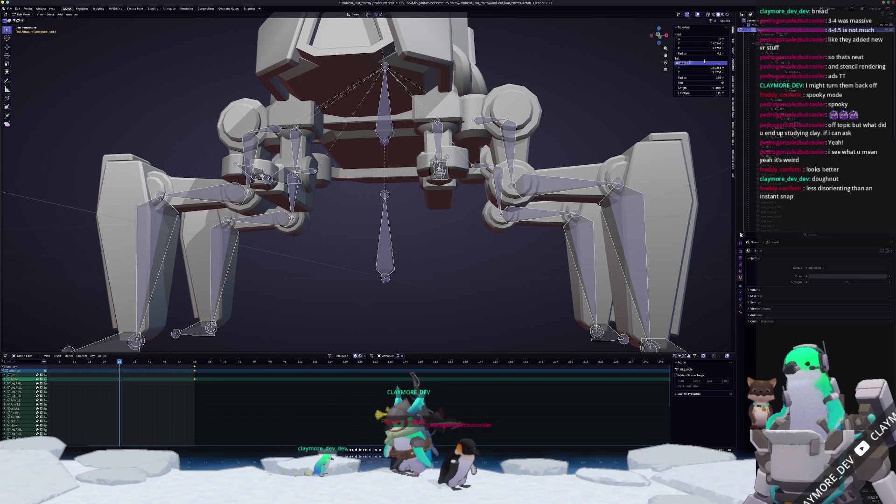
key("KP_1")
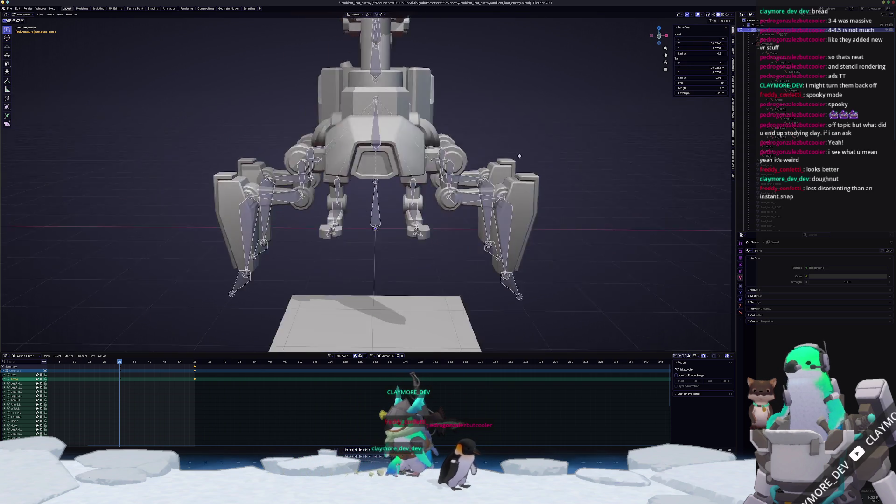
left_click(779, 99)
key("KP_Decimal")
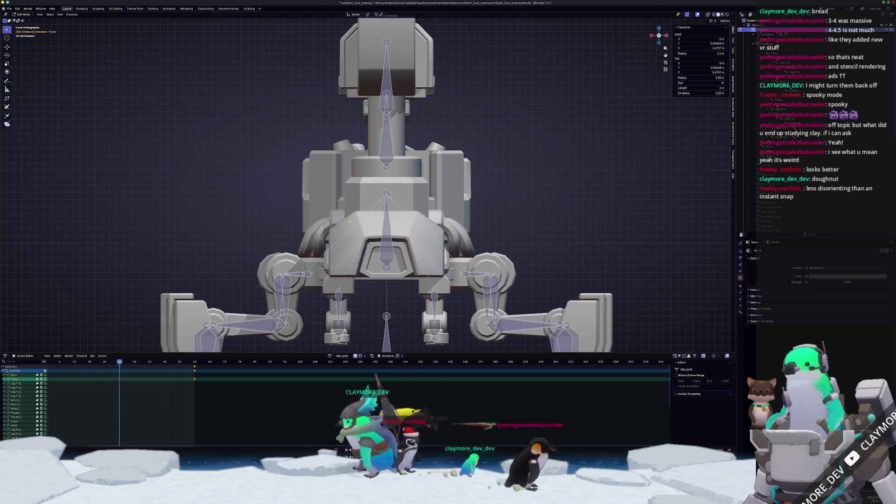
middle_click_drag(414, 122, 424, 236, "shift")
scroll(423, 236, "down", 2)
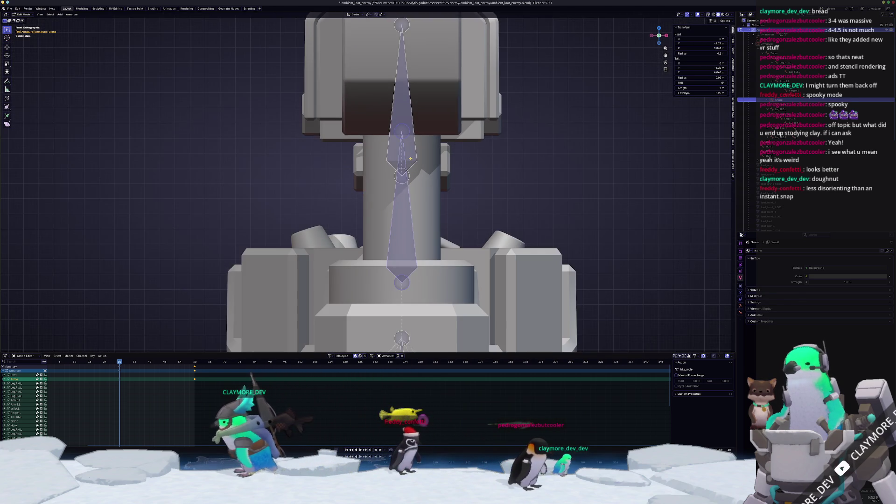
Step: Frame the Hook and Root bones, then return the armature to Pose Mode
left_click(391, 175)
key("KP_Decimal")
left_click(389, 156)
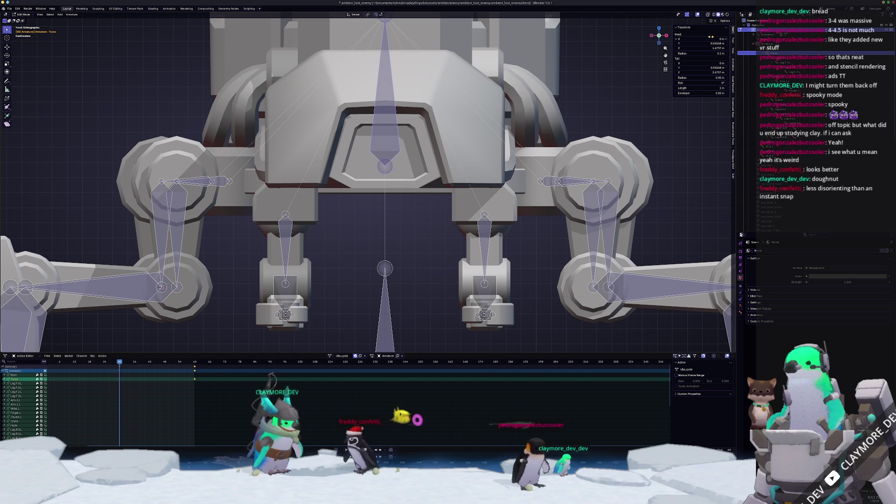
left_click(385, 289)
key("KP_Decimal")
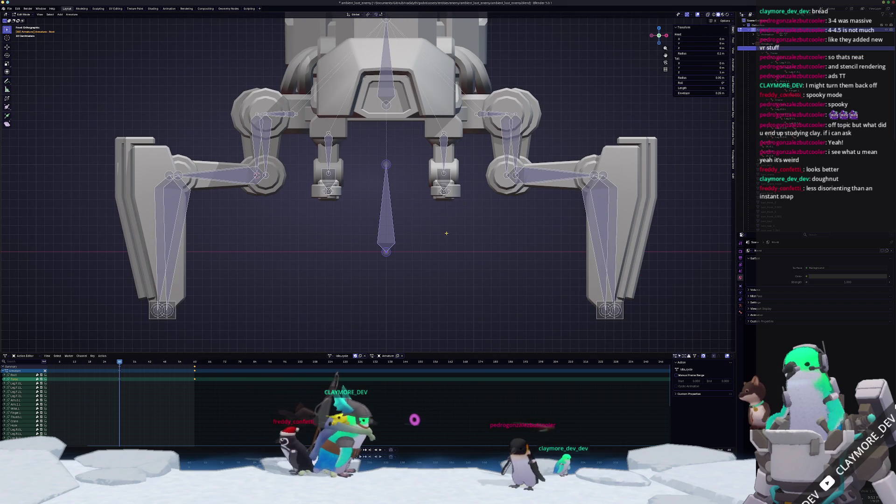
left_click(452, 276)
Step: Clear the Torso bone's location and play the idle breathing animation, stopping at frame 30
scroll(415, 221, "up", 2)
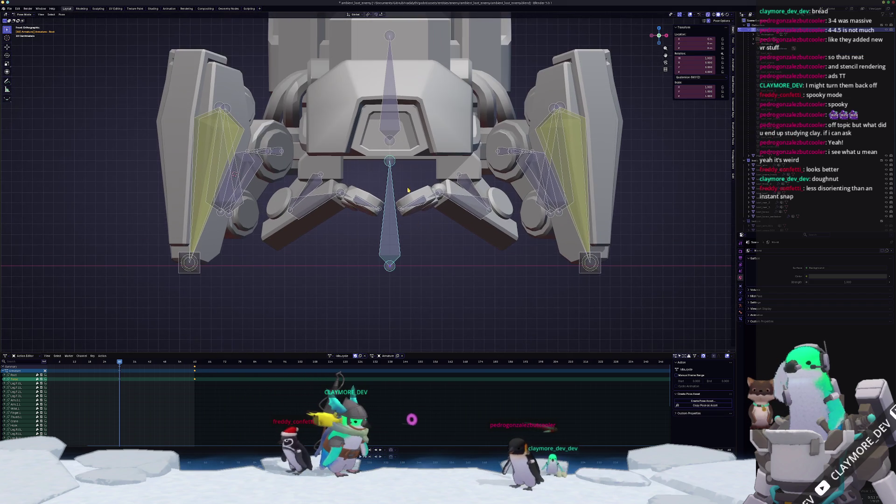
key("alt+g")
scroll(392, 140, "up", 2)
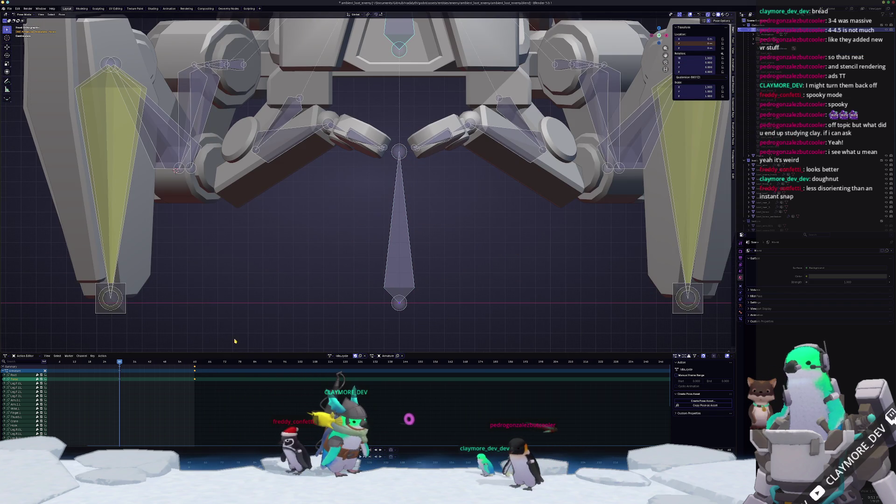
key("space")
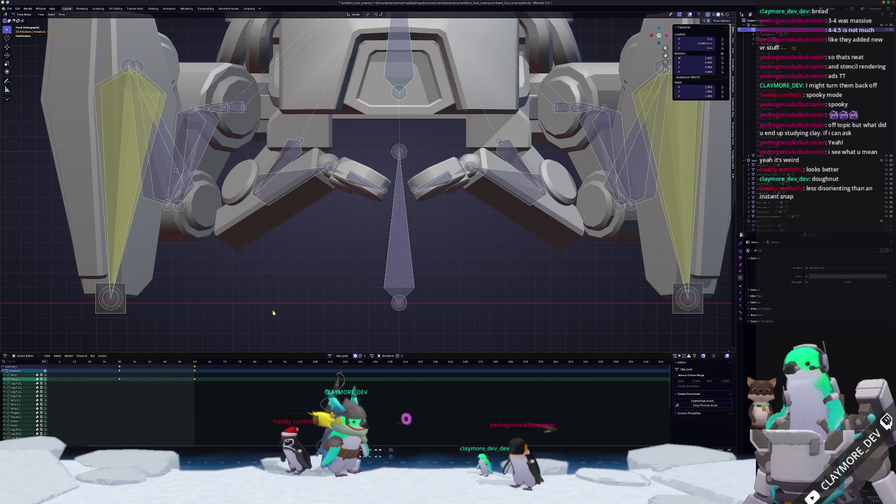
scroll(327, 270, "up", 2)
key("g")
key("z")
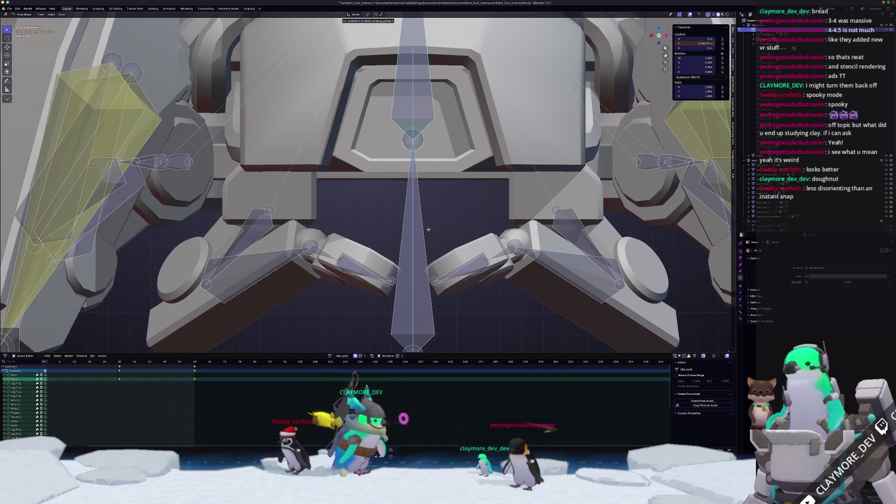
key("Escape")
scroll(419, 221, "down", 5)
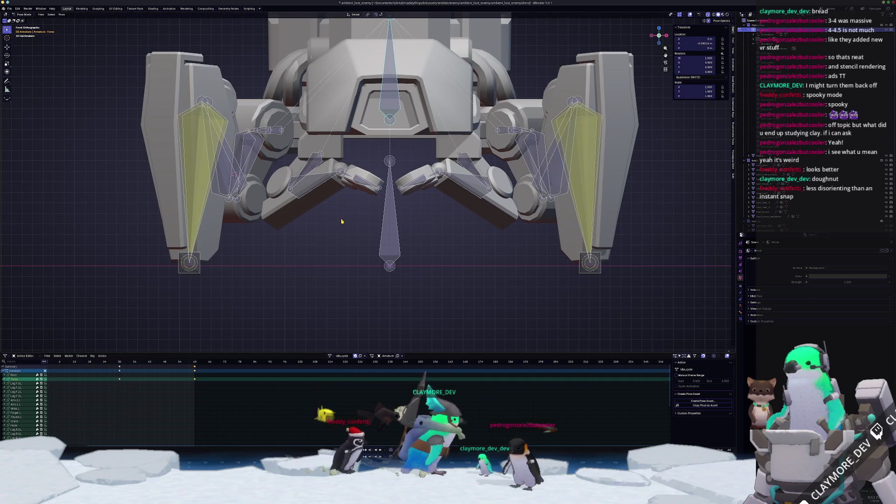
key("Escape")
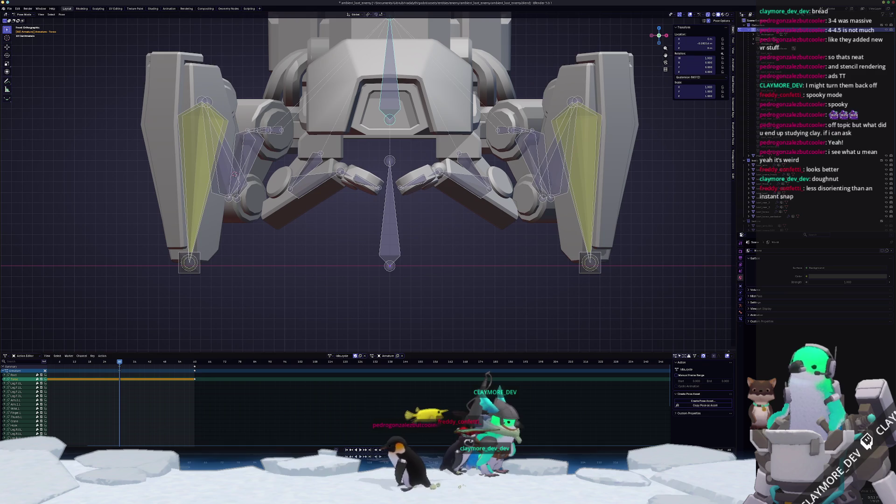
Step: Lower the Torso slightly along Z, replay to check, then return to Object Mode with Select Box
key("g")
key("z")
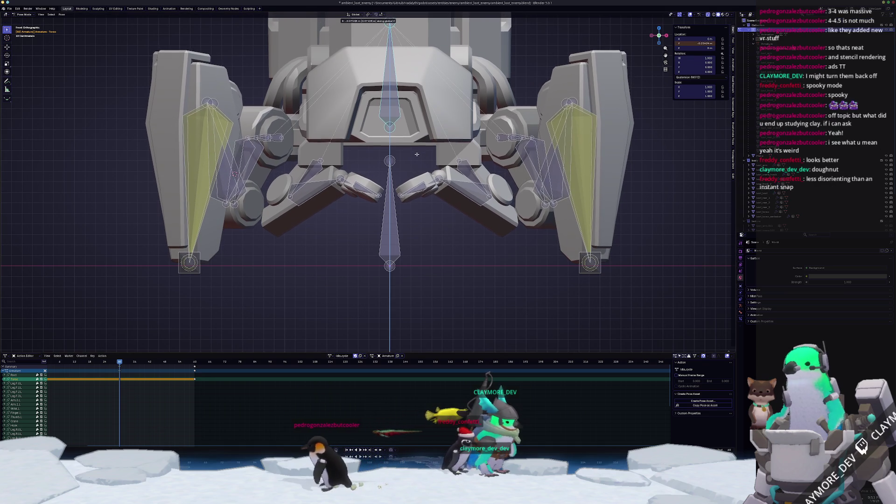
left_click(417, 155)
scroll(407, 215, "down", 2)
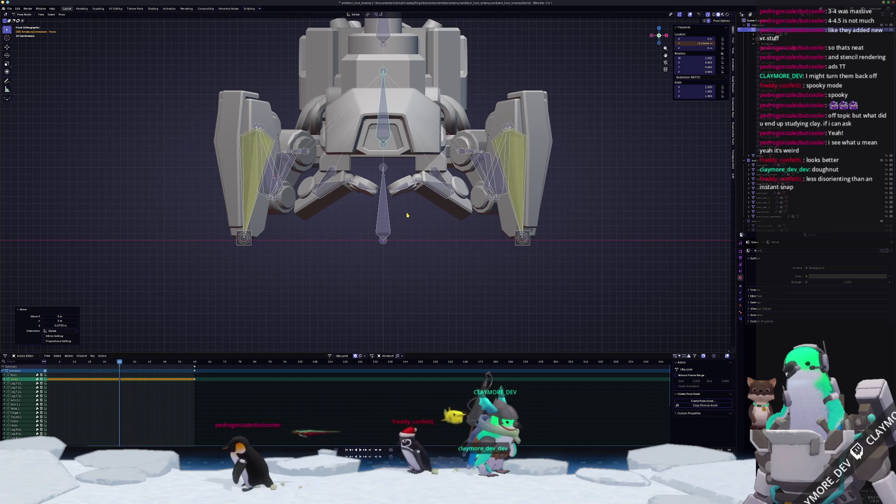
key("space")
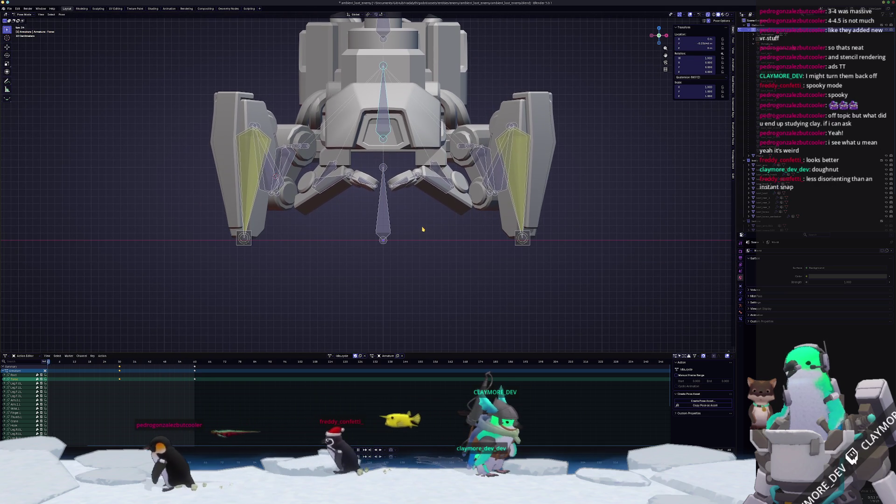
middle_click_drag(420, 225, 439, 248)
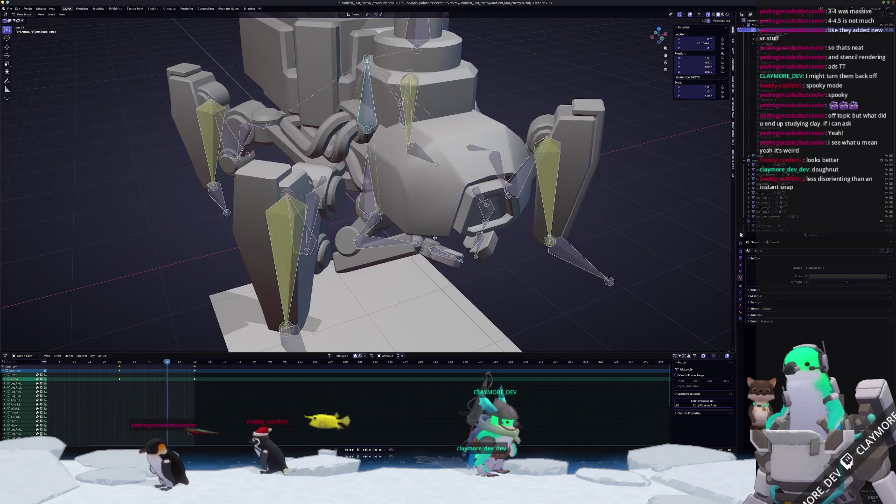
scroll(440, 249, "up", 2)
scroll(440, 248, "up", 4)
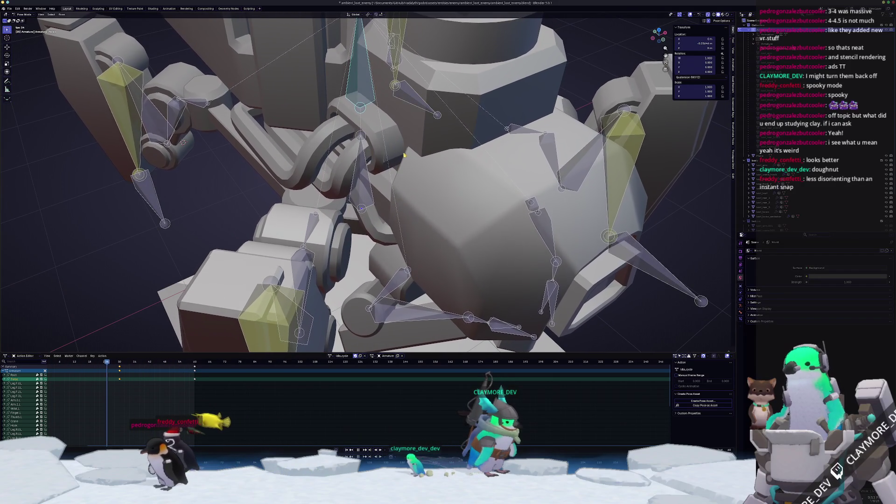
key("Tab")
key("Tab")
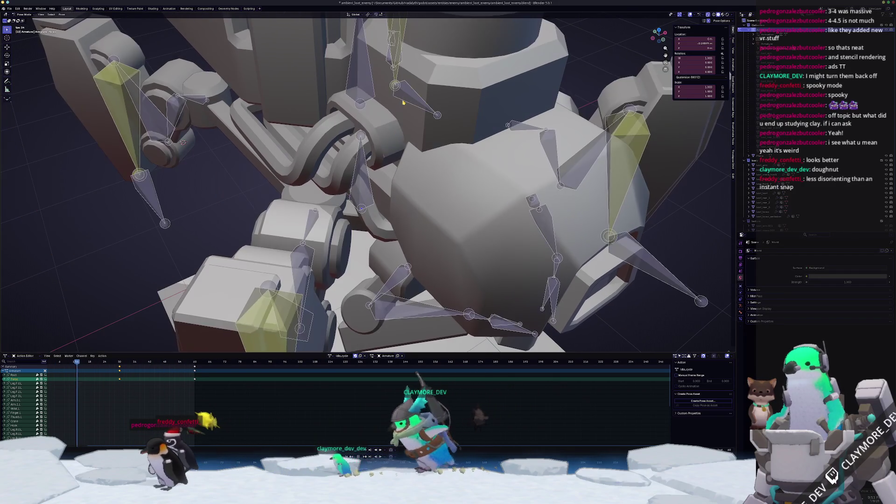
key("ctrl+Tab")
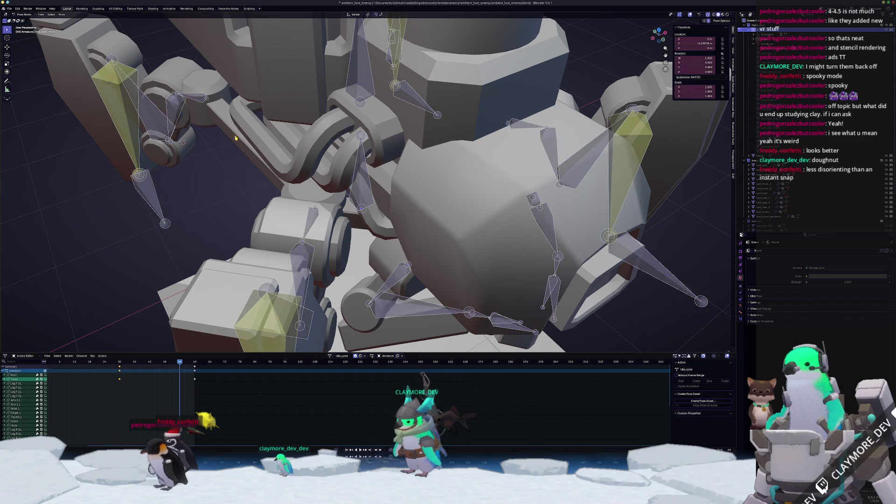
left_click(7, 47)
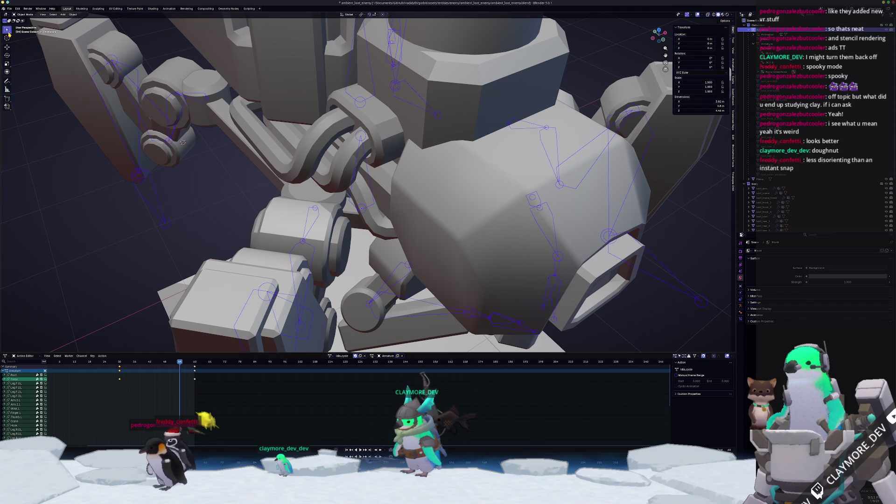
Step: Enter Edit Mode on the robot's body mesh and inspect its modifiers
key("Tab")
left_click(398, 100)
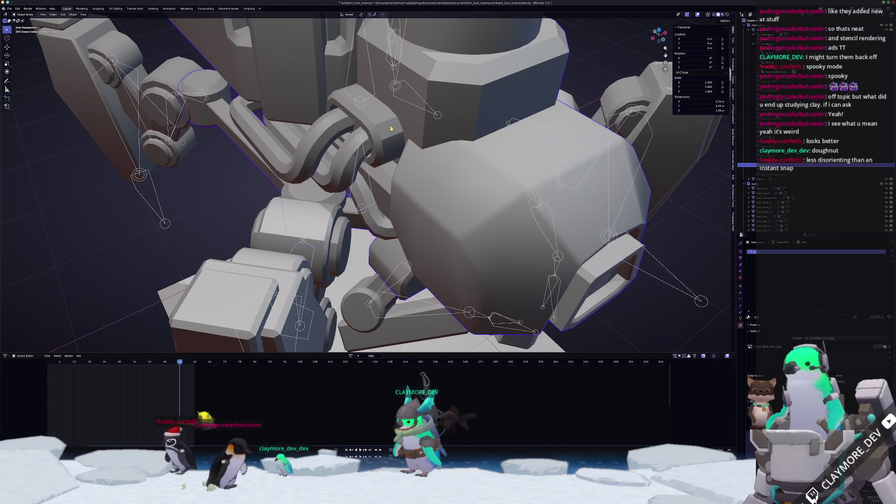
key("Tab")
scroll(398, 173, "up", 4)
middle_click_drag(398, 173, 706, 268)
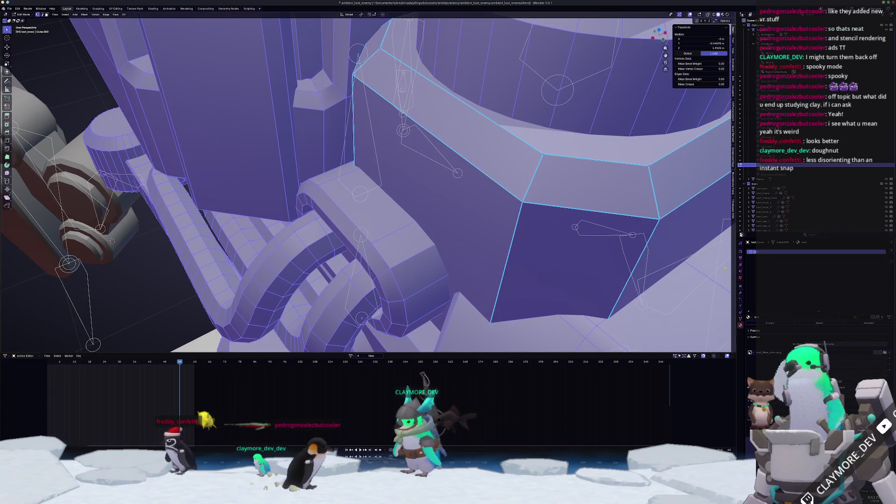
left_click(740, 294)
middle_click_drag(490, 224, 445, 233)
Step: Check the body's vertex groups, select and frame the whole mesh, and leave Edit Mode
left_click(464, 180)
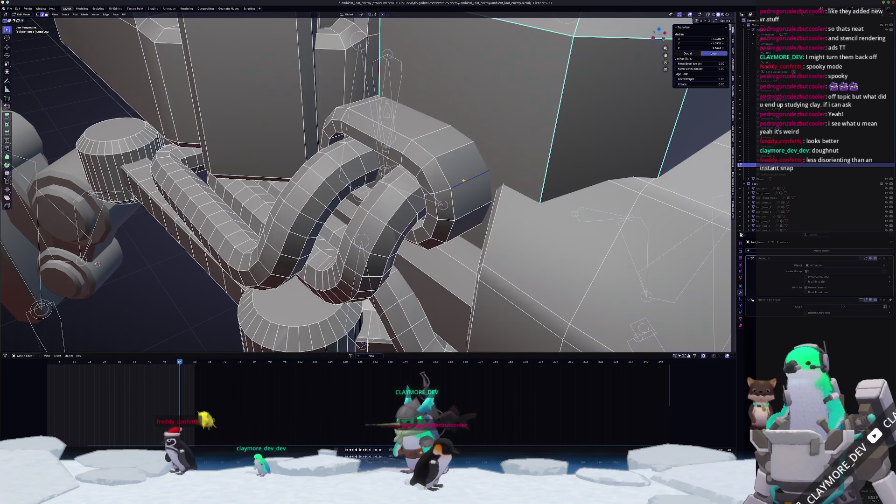
middle_click_drag(465, 194, 532, 243)
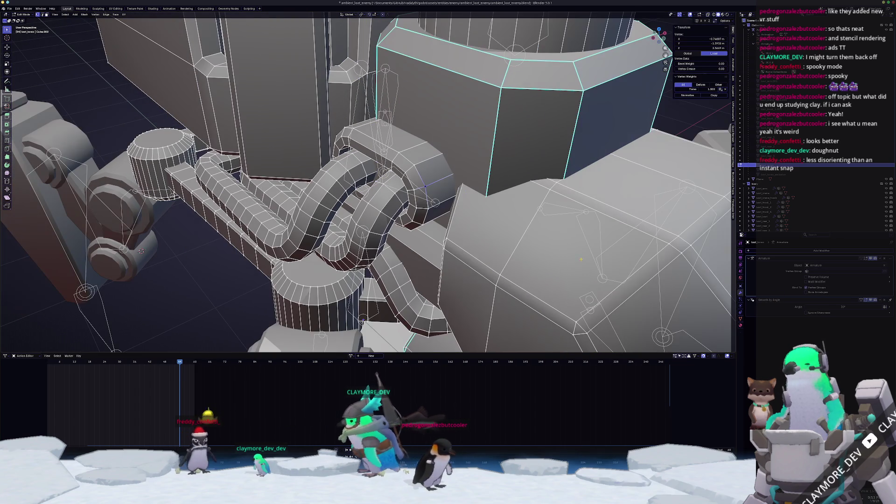
left_click(740, 319)
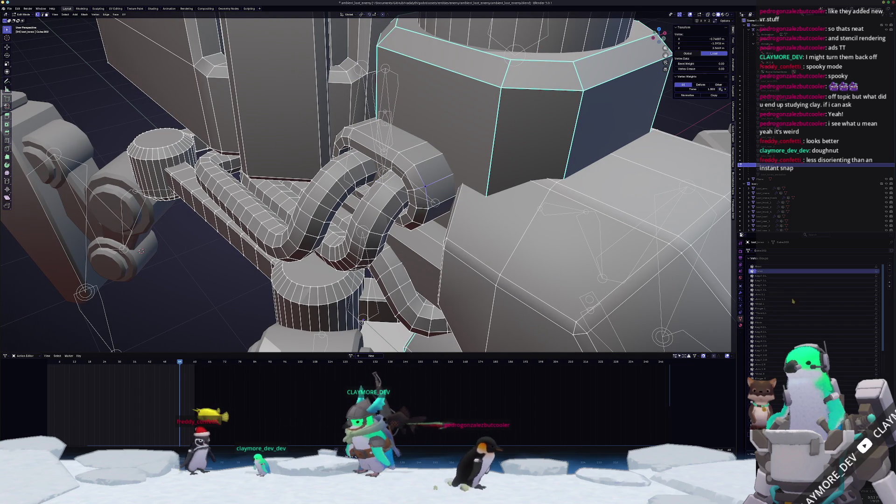
key("a")
key("Home")
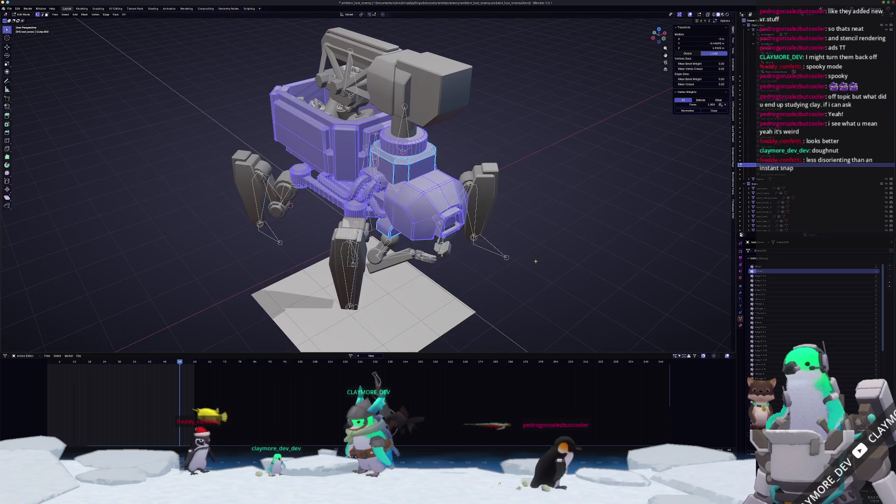
key("KP_Decimal")
key("Tab")
Step: Apply Shade Smooth and Shade Auto Smooth to the robot body
mouse_move(208, 230)
middle_mouse_down()
mouse_move(201, 235)
mouse_move(243, 233)
middle_mouse_up()
right_click(490, 235)
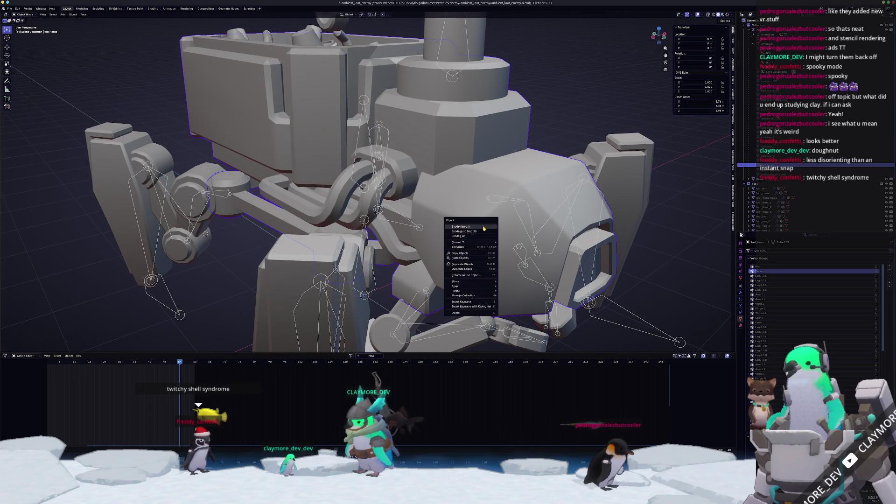
left_click(484, 227)
right_click(488, 287)
left_click(467, 285)
scroll(510, 246, "up", 4)
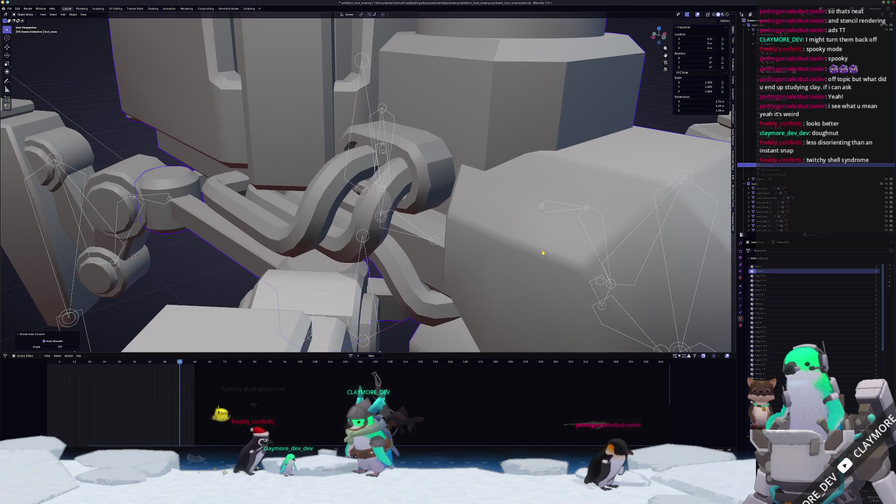
left_click(740, 293)
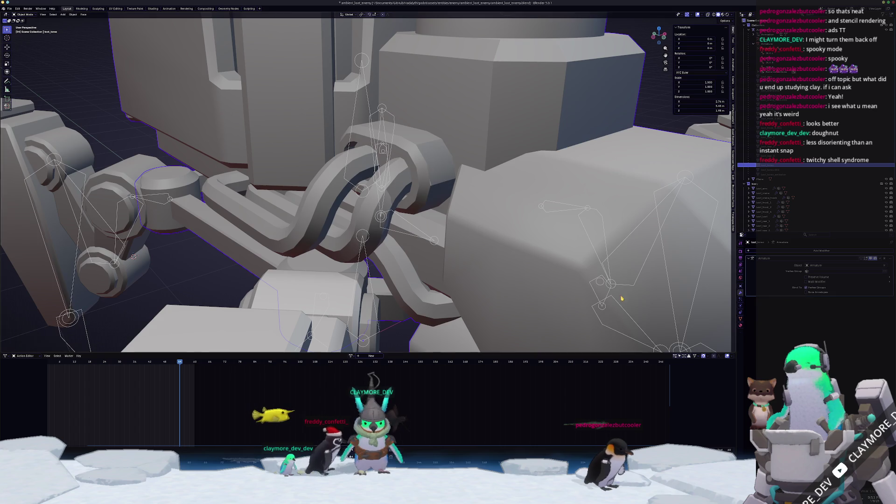
scroll(662, 304, "down", 5)
Step: Play the animation and orbit around the box on the robot
key("space")
scroll(548, 273, "up", 5)
scroll(548, 273, "down", 5)
scroll(419, 140, "up", 6)
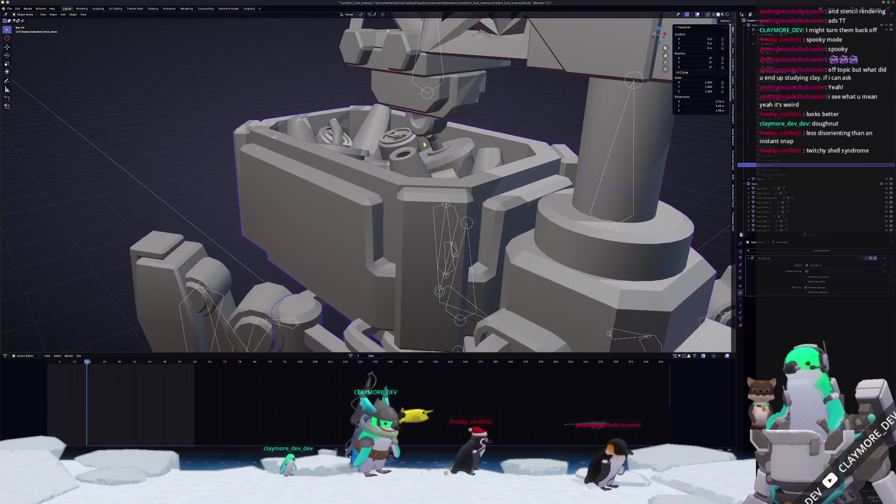
mouse_move(419, 140)
middle_mouse_down()
mouse_move(406, 167)
mouse_move(446, 155)
middle_mouse_up()
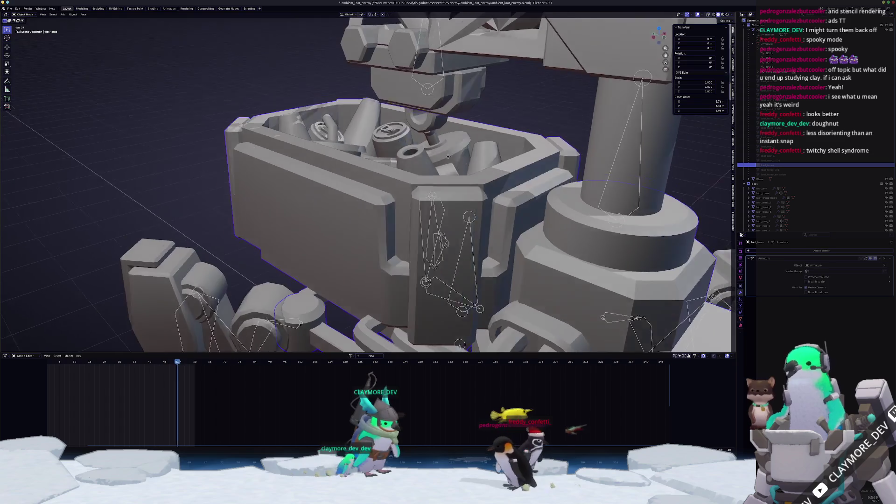
scroll(466, 161, "down", 8)
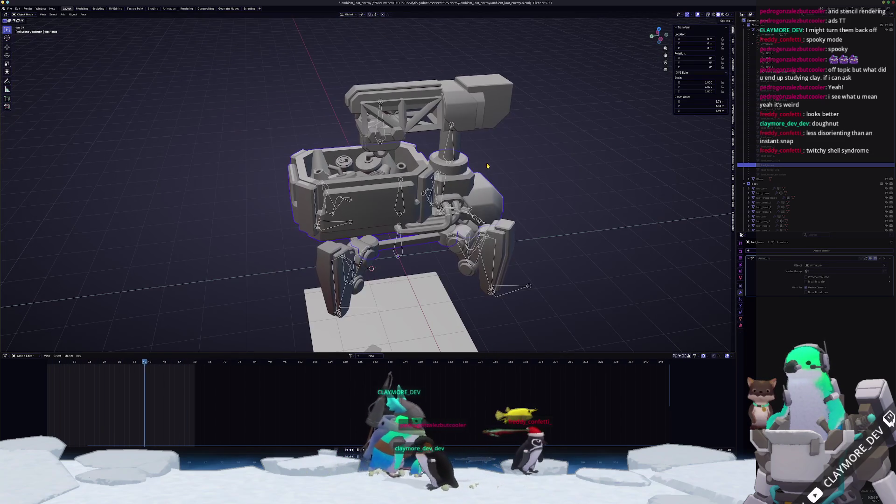
Step: Try Studio viewport lighting, view from the front, then switch lighting to MatCap
left_click(731, 15)
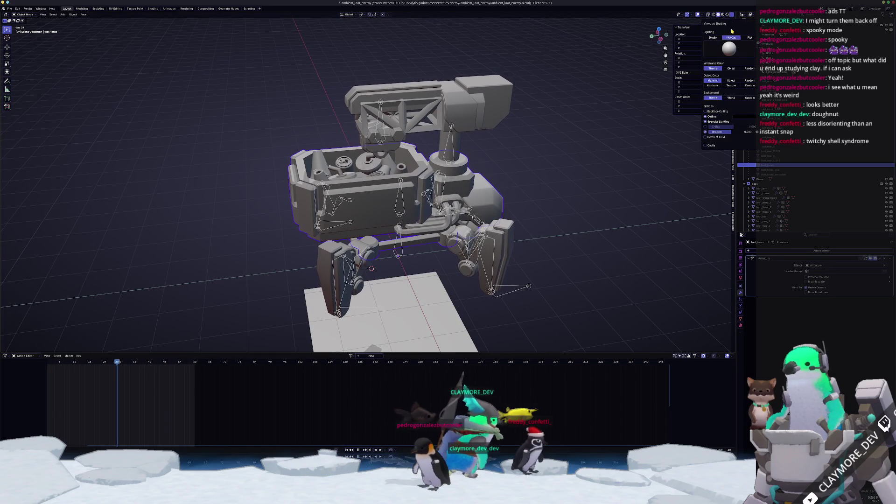
left_click(718, 39)
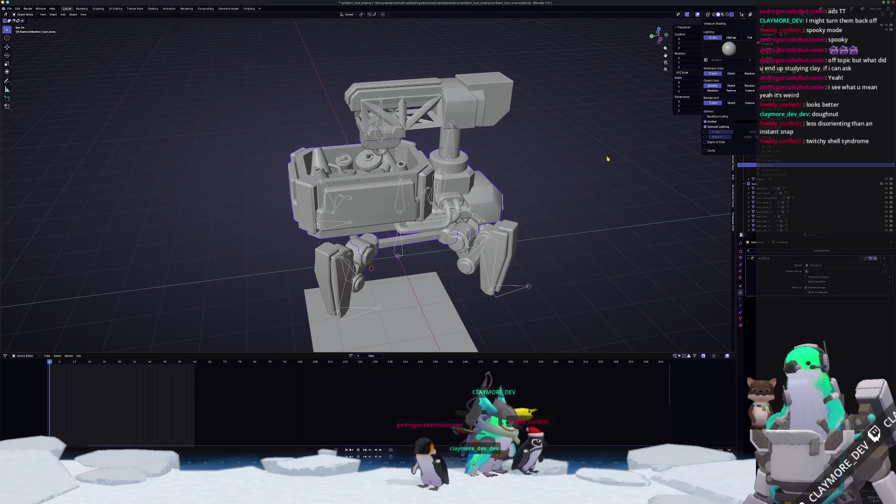
middle_click_drag(590, 160, 557, 160)
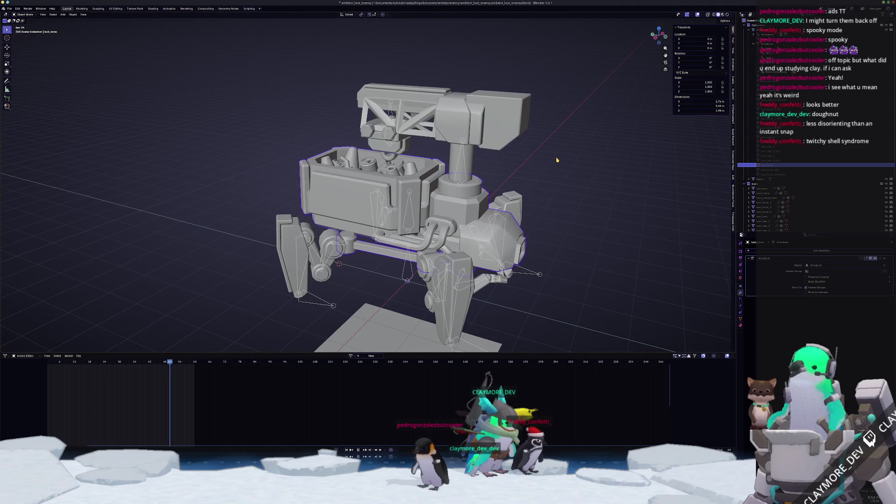
key("KP_1")
left_click(733, 16)
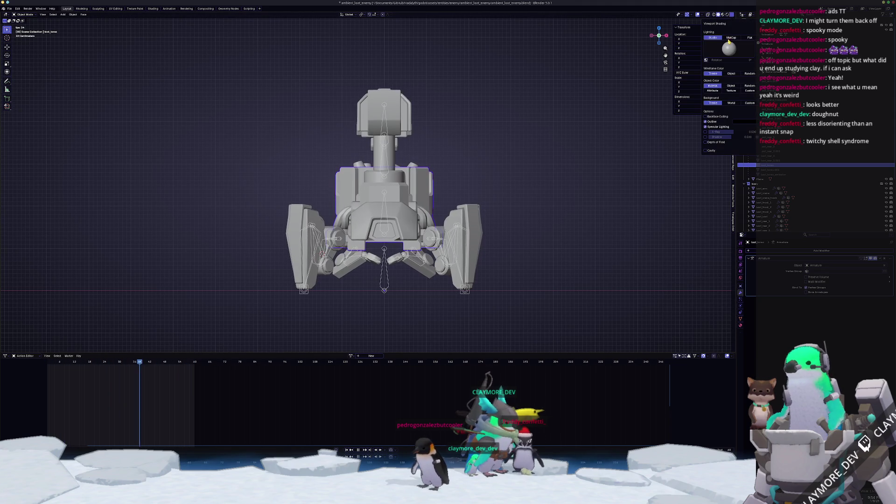
left_click(731, 37)
middle_click_drag(512, 196, 461, 229)
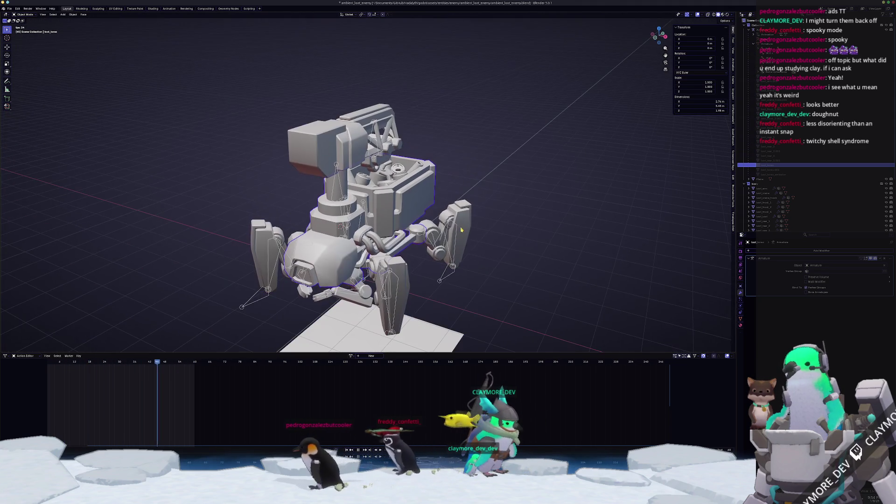
Step: Put the armature in Pose Mode and select the Crane bone, viewed from the right
left_click(441, 282)
key("ctrl+Tab")
key("KP_1")
scroll(372, 292, "up", 5)
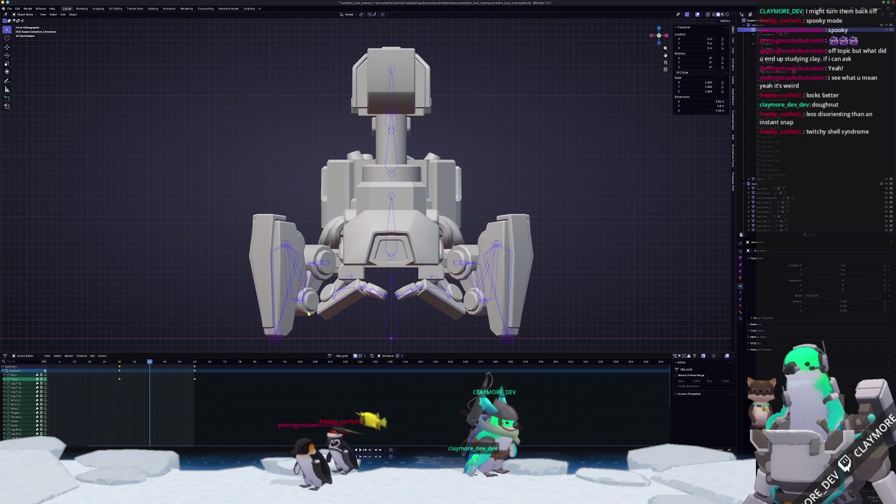
mouse_move(372, 292)
middle_mouse_down()
mouse_move(329, 140)
mouse_move(485, 145)
middle_mouse_up()
left_click(327, 126)
key("KP_3")
Step: Move the Crane bone down about 0.6 m along Z
key("g")
key("z")
mouse_move(519, 139)
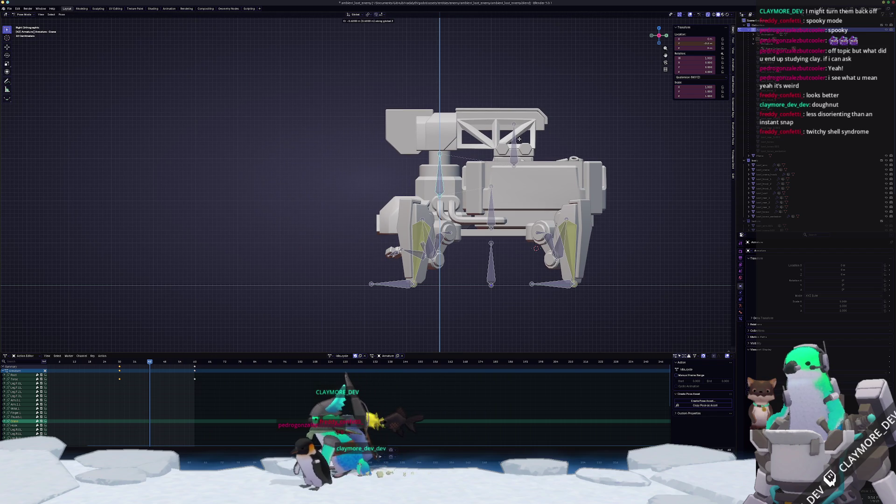
mouse_move(523, 116)
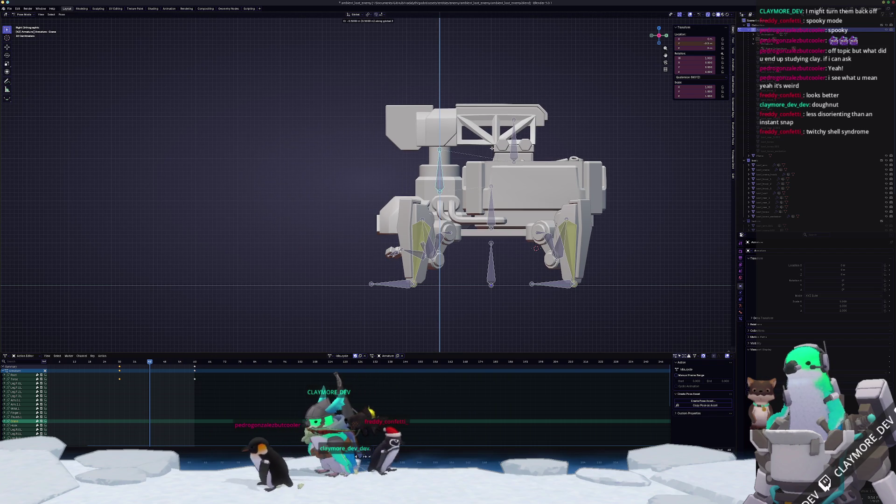
left_click(499, 156)
middle_click_drag(500, 156, 524, 171)
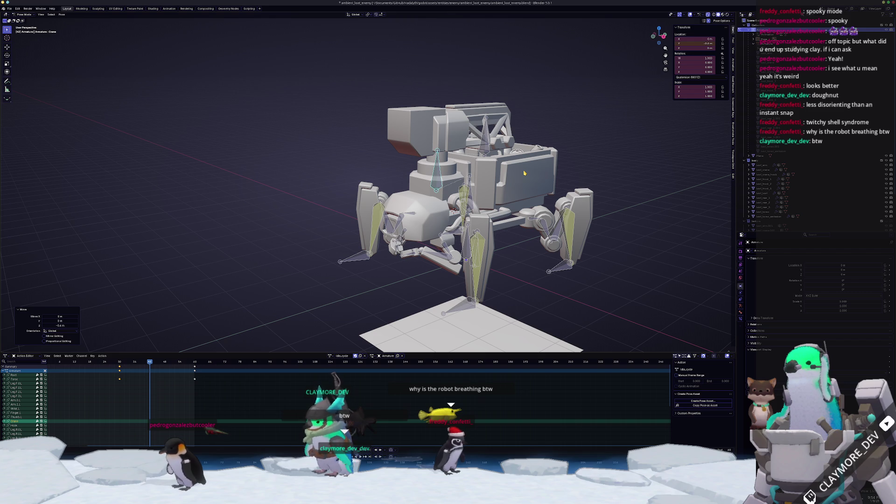
Step: Paste the lowered crane pose and keyframe it at frames 0, 30 and 60
key("a")
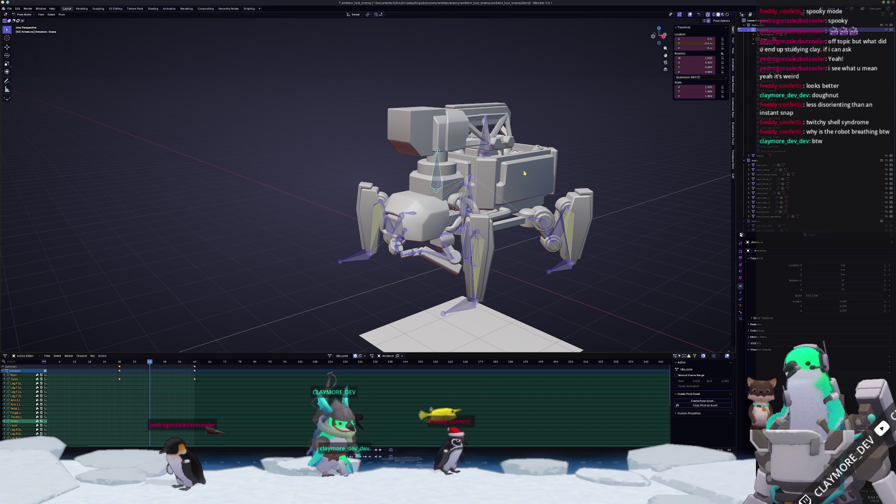
key("Down")
key("ctrl+v")
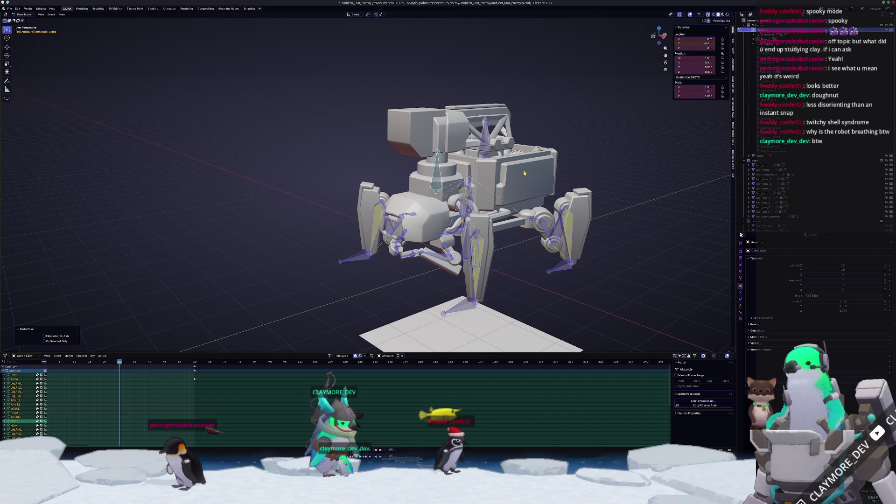
left_click(436, 182)
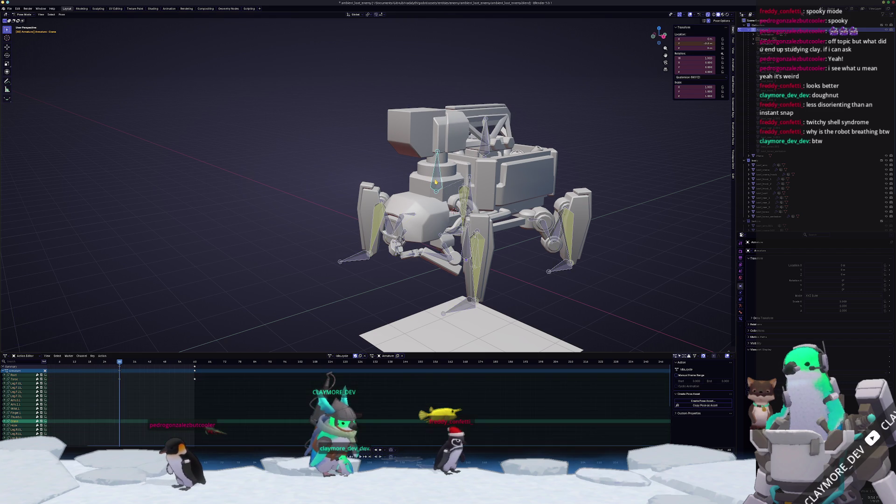
key("i")
key("Down")
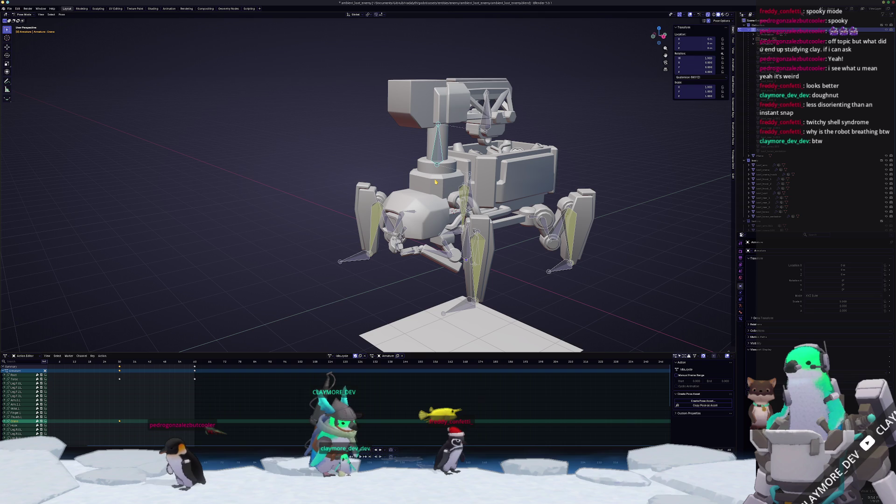
key("ctrl+v")
key("i")
key("Up")
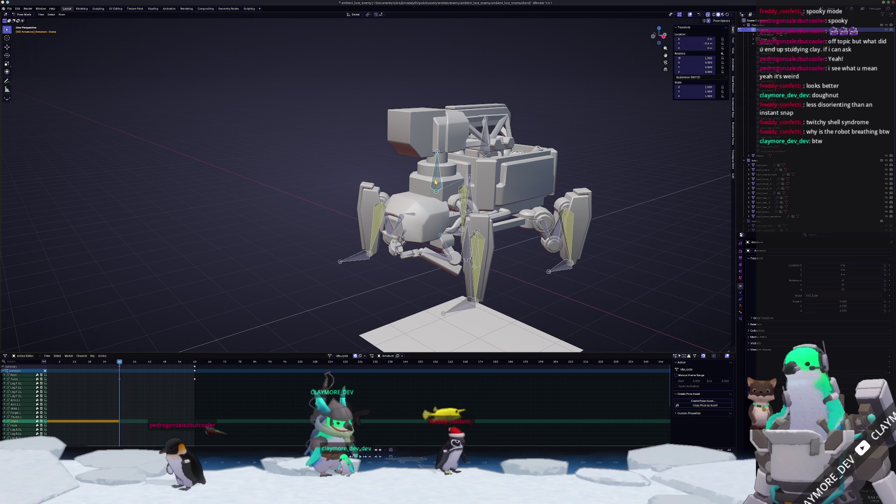
key("Up")
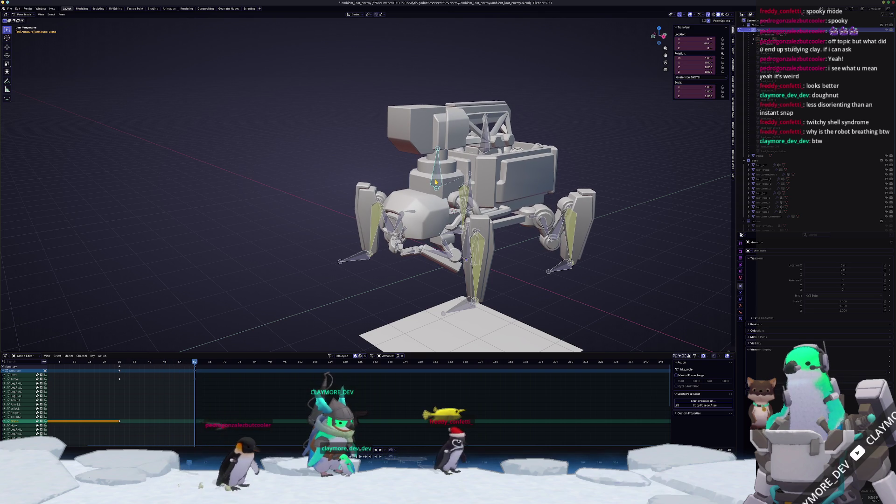
key("ctrl+v")
key("i")
Step: Play back the animation to check the crane motion from the front
key("space")
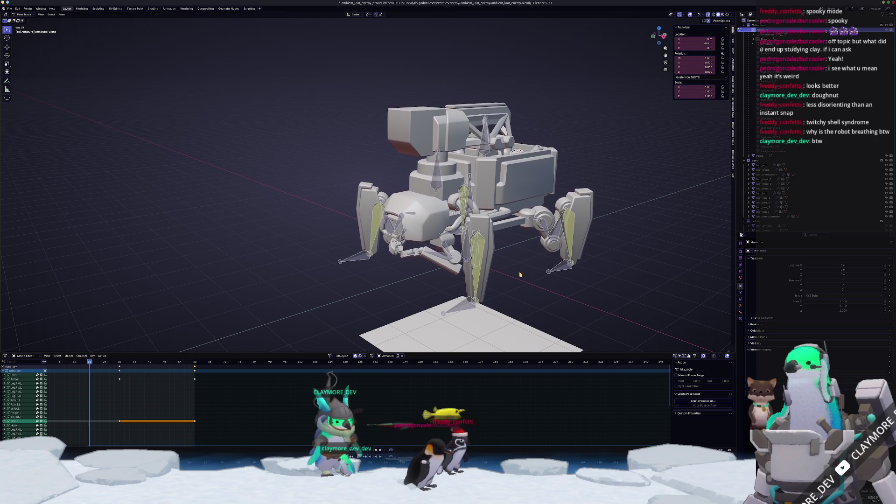
key("KP_1")
key("space")
mouse_move(519, 275)
middle_mouse_down()
mouse_move(395, 297)
mouse_move(358, 270)
middle_mouse_up()
Step: At frame 30, rotate the Arm.1.L bone about the Z axis
key("Up")
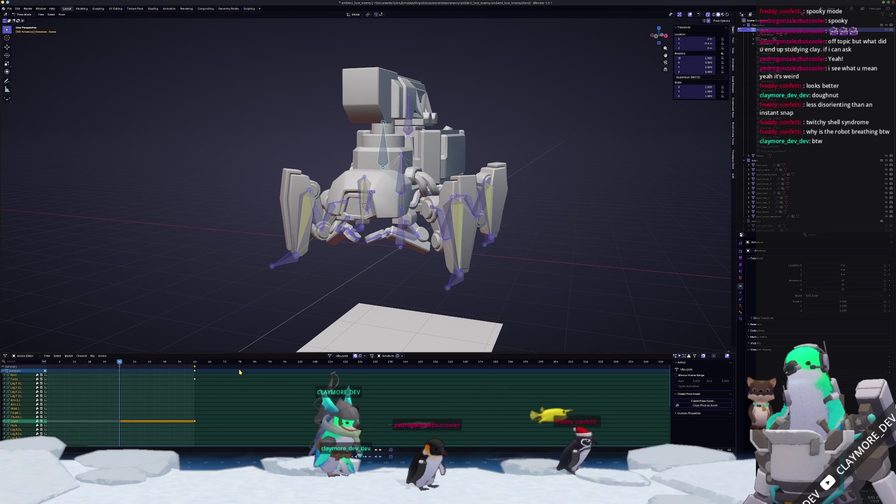
scroll(359, 224, "up", 4)
left_click(447, 237)
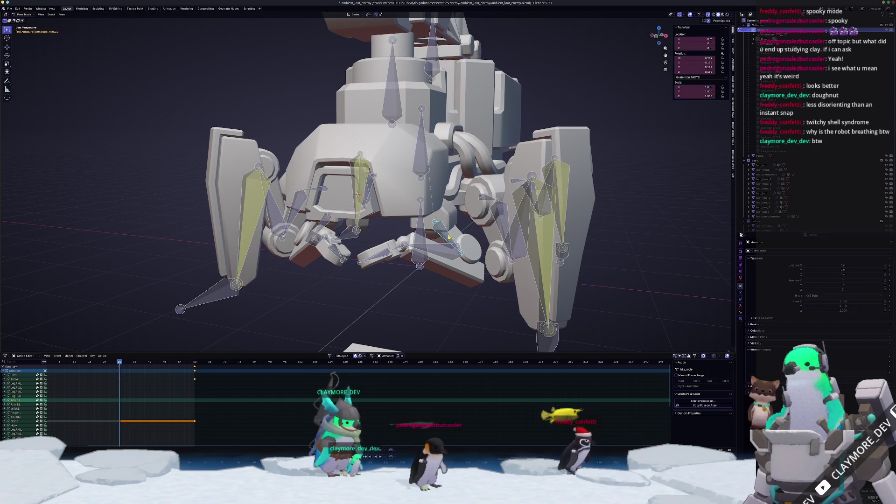
middle_click_drag(454, 262, 502, 256)
key("r")
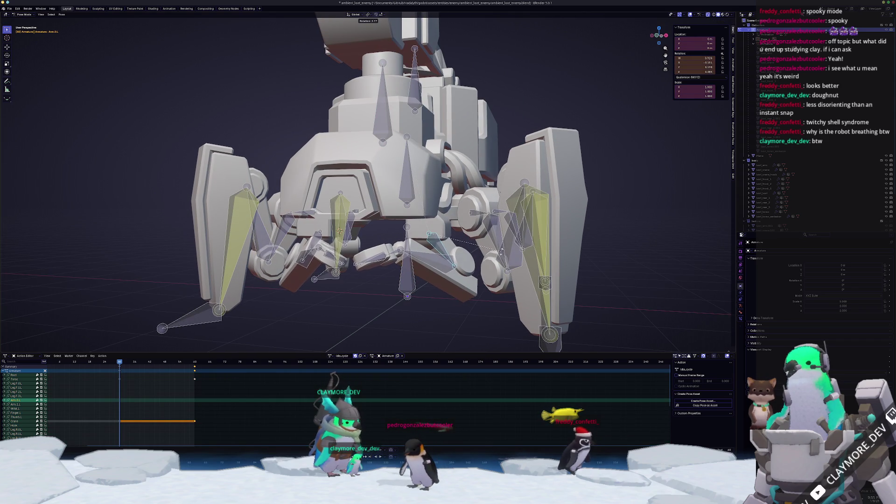
key("Escape")
left_click(430, 261)
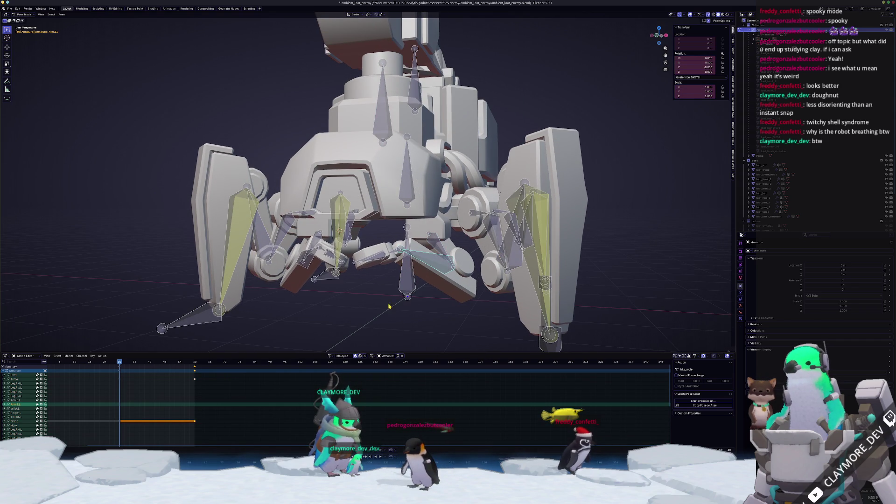
left_click(360, 302)
middle_click_drag(362, 303, 378, 305)
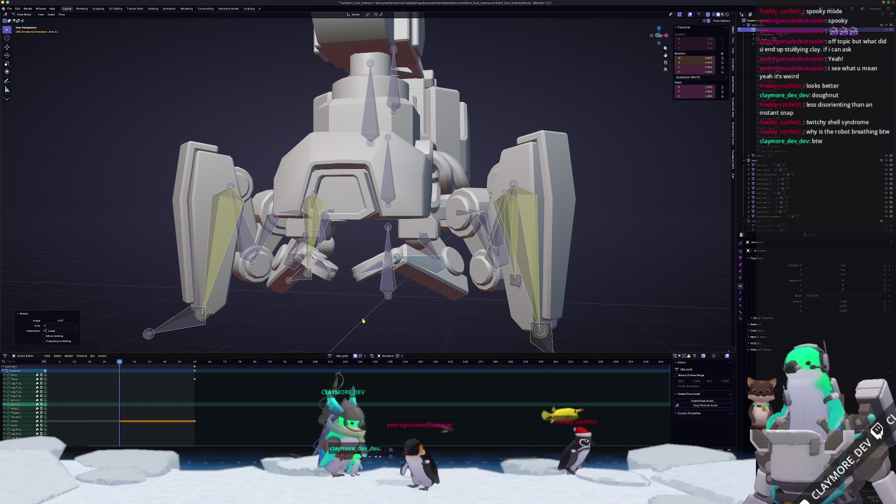
key("z")
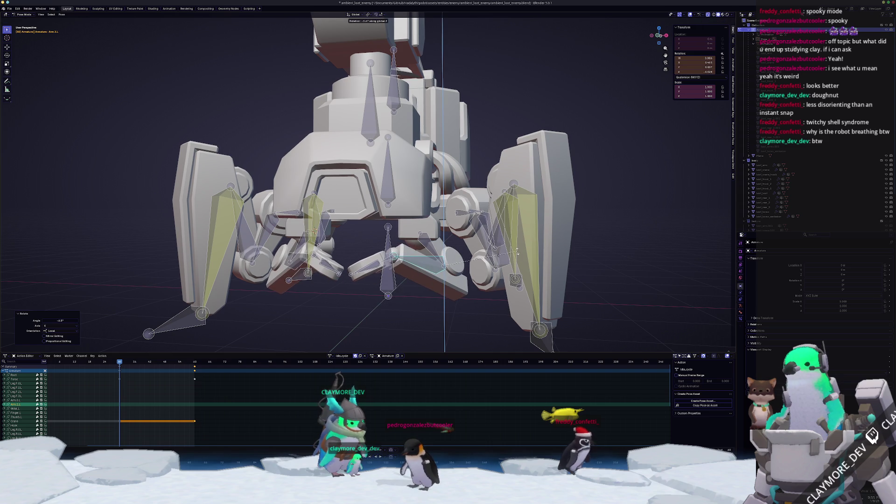
scroll(415, 286, "up", 2)
Step: Rotate the Wrist.L bone 4.64° about the X axis
left_click(395, 286)
key("r")
key("x")
left_click(351, 281)
scroll(357, 286, "down", 2)
scroll(360, 275, "up", 3)
mouse_move(360, 275)
middle_mouse_down()
mouse_move(338, 283)
mouse_move(444, 257)
middle_mouse_up()
Step: Rotate the Thumb.L bone about its local X axis
left_click(396, 246)
key("r")
key("z")
key("z")
key("x")
key("x")
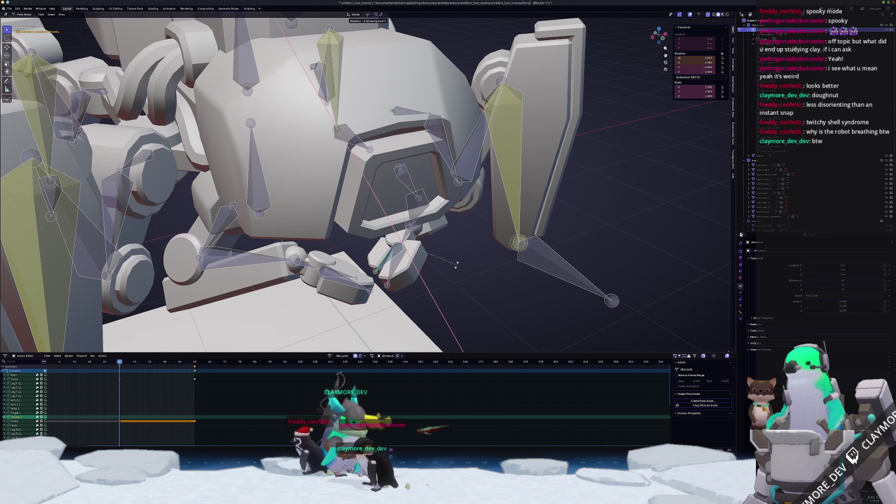
left_click(453, 259)
mouse_move(452, 260)
middle_mouse_down()
mouse_move(400, 274)
mouse_move(389, 286)
middle_mouse_up()
scroll(411, 272, "down", 3)
Step: Key all bones at frame 60 and replay the animation
key("space")
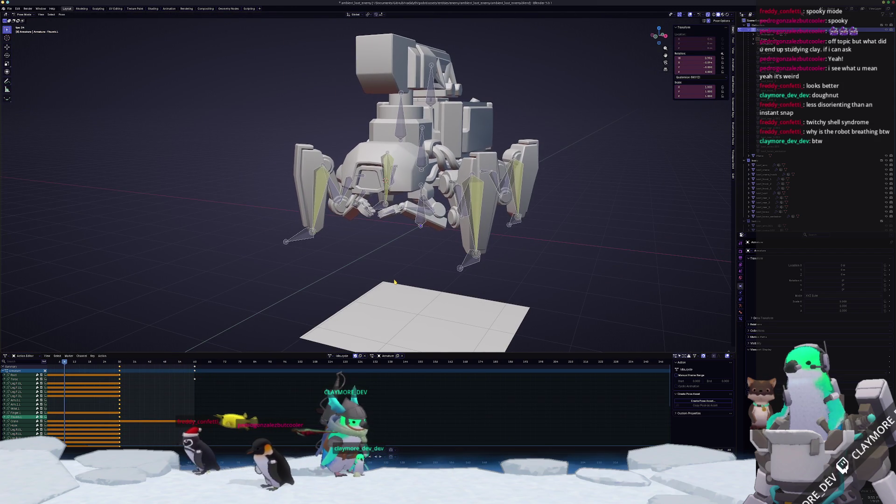
key("Escape")
key("a")
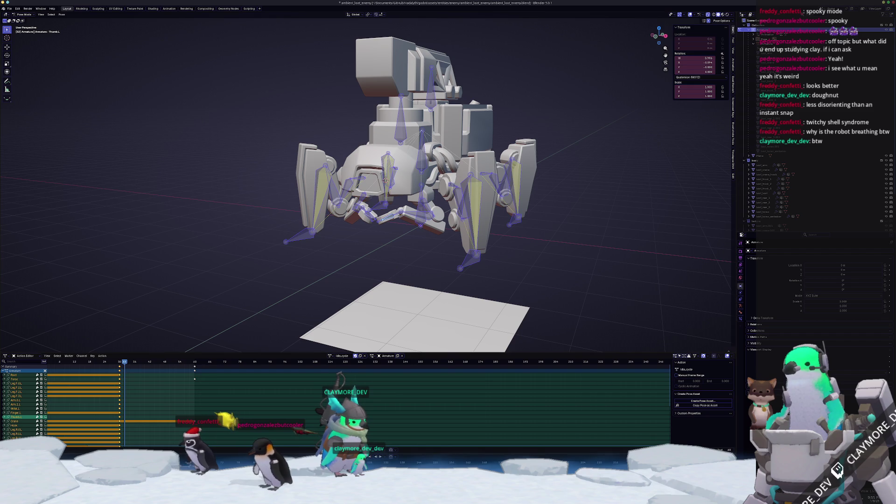
key("Up")
key("alt+r")
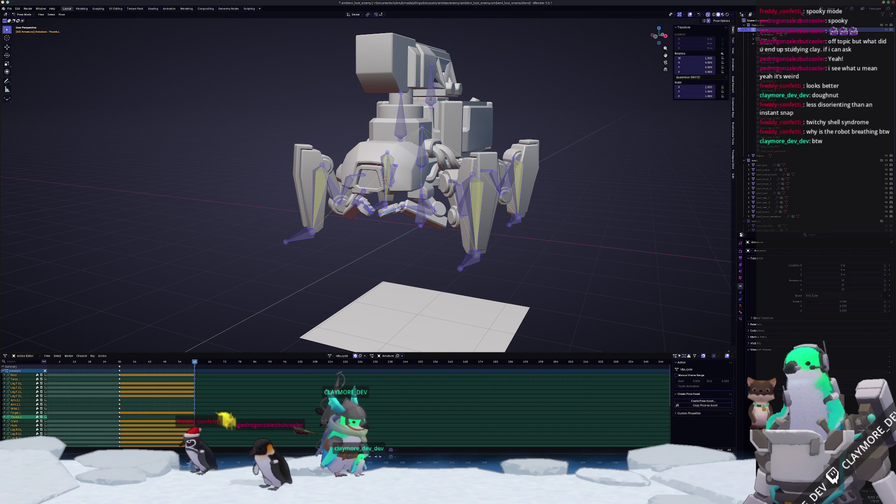
key("alt+a")
key("space")
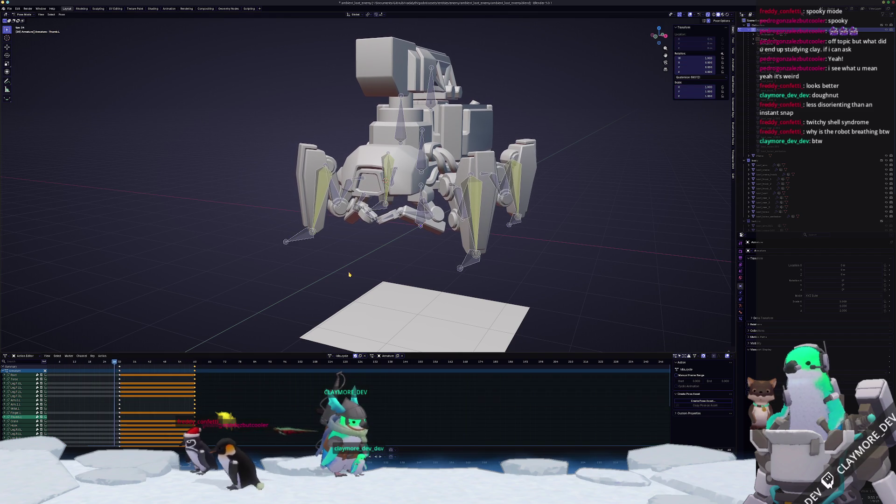
key("space")
Step: Set the end frame to 90, move the frame-60 keys to 90, and delete the frame-30 keys
left_click(411, 214)
scroll(513, 234, "up", 2)
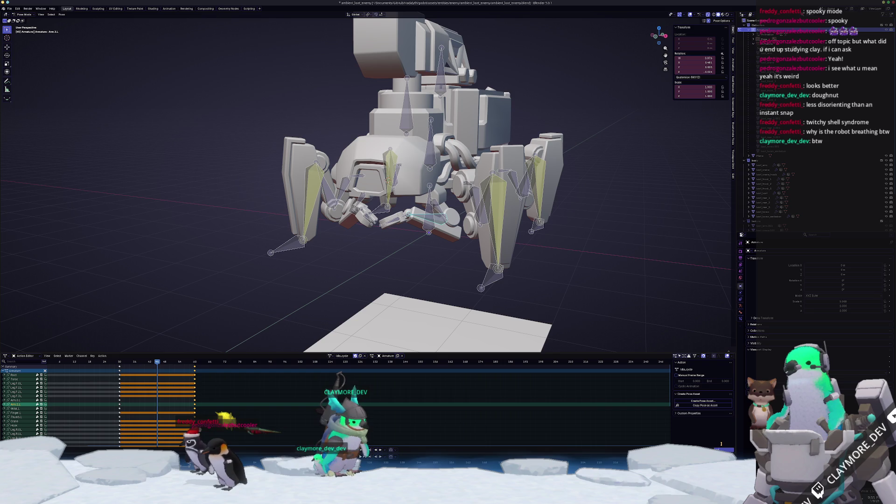
key("Return")
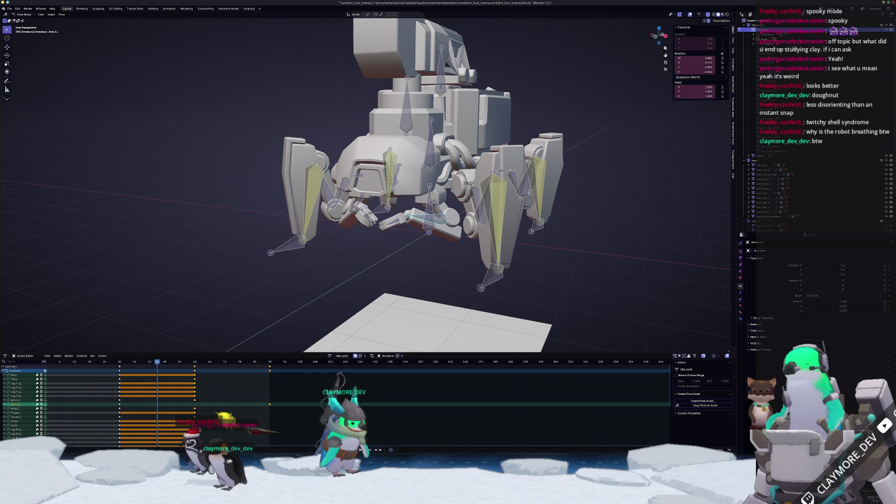
key("a")
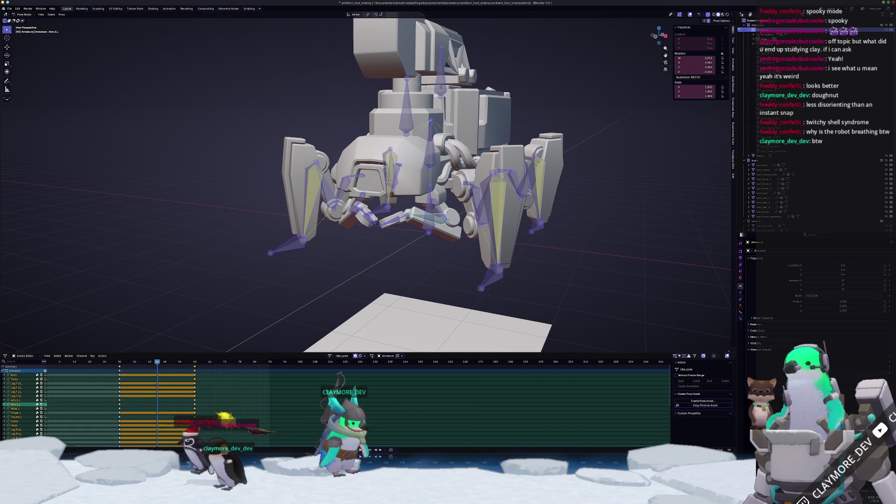
key("g")
key("Delete")
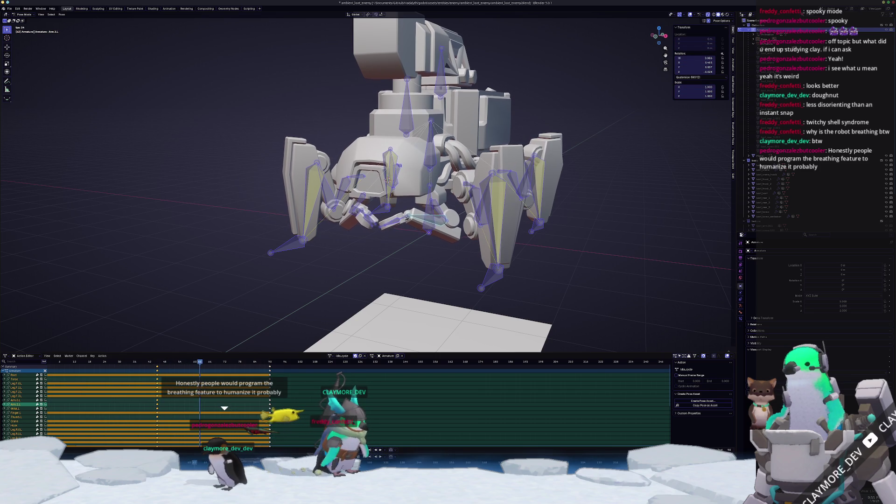
Step: Inspect the robot from top, tilted and side views, then switch to Object Mode
scroll(250, 160, "down", 5)
mouse_move(250, 160)
middle_mouse_down()
mouse_move(247, 243)
mouse_move(258, 274)
middle_mouse_up()
scroll(247, 243, "down", 3)
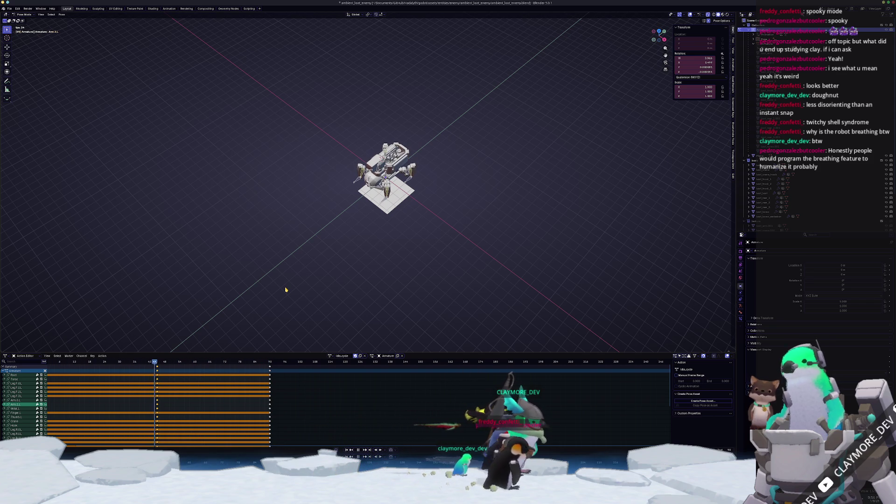
key("KP_7")
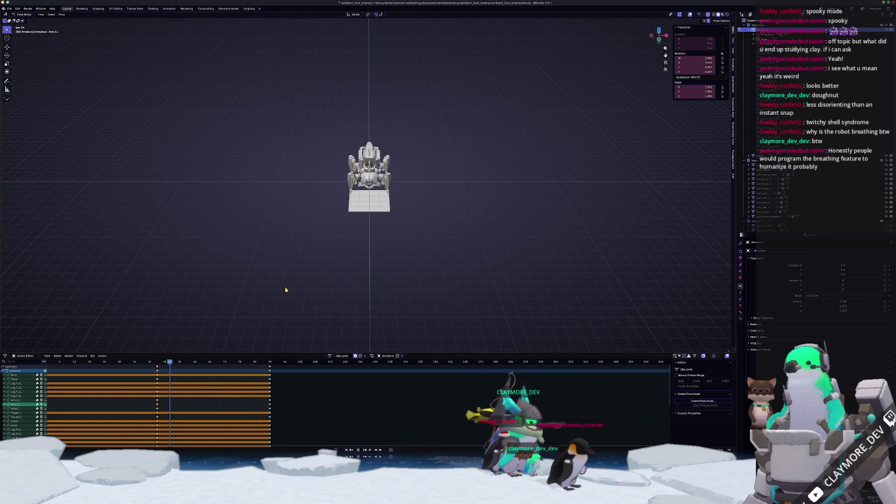
key("KP_8")
key("KP_8")
key("KP_4")
key("KP_4")
key("KP_4")
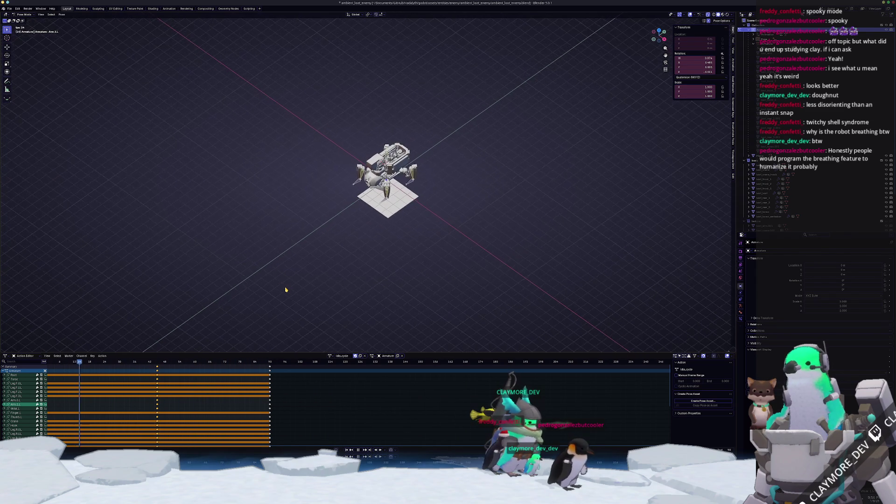
key("ctrl+KP_1")
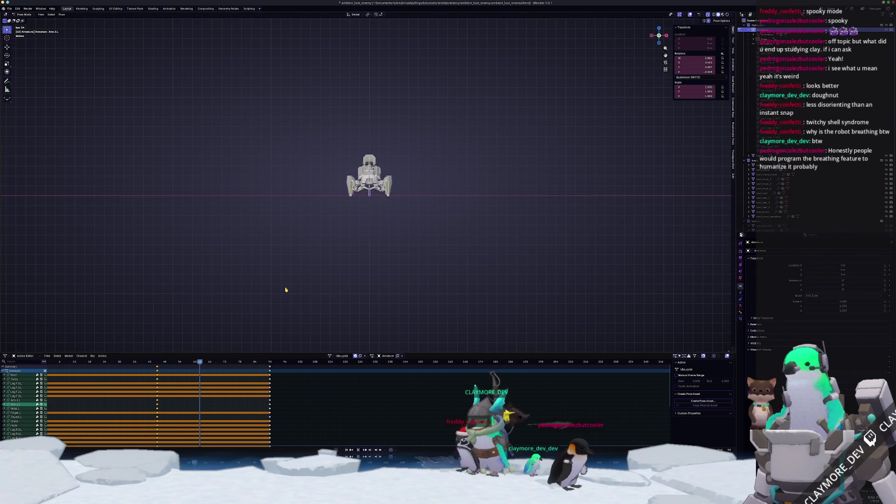
mouse_move(286, 290)
middle_mouse_down()
mouse_move(380, 215)
mouse_move(434, 215)
middle_mouse_up()
key("ctrl+Tab")
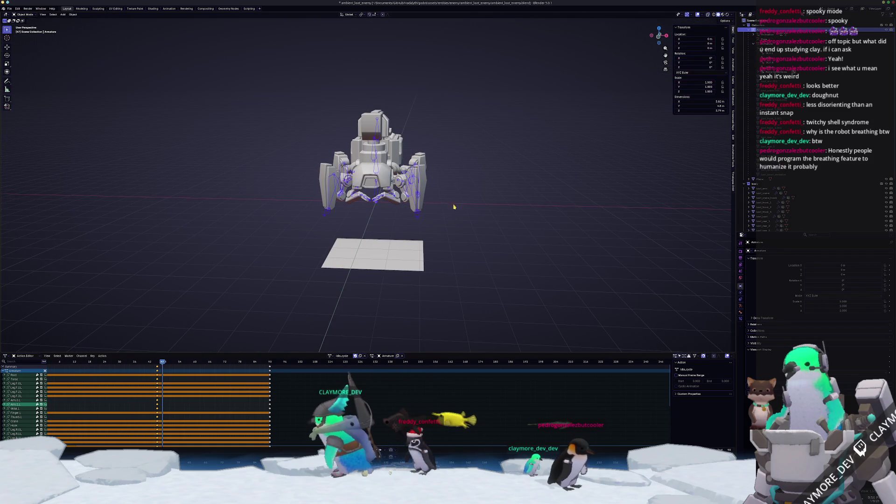
Step: Set the viewport focal length to 100 mm in the sidebar View settings
left_click(733, 41)
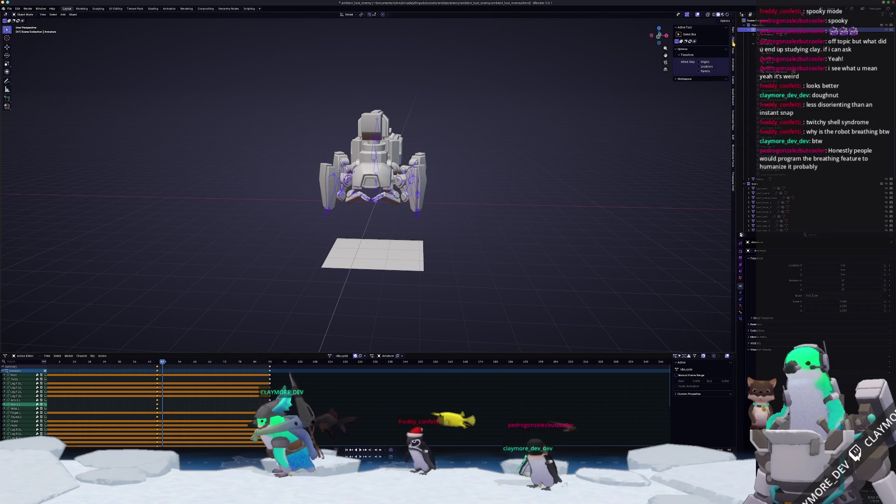
left_click(733, 50)
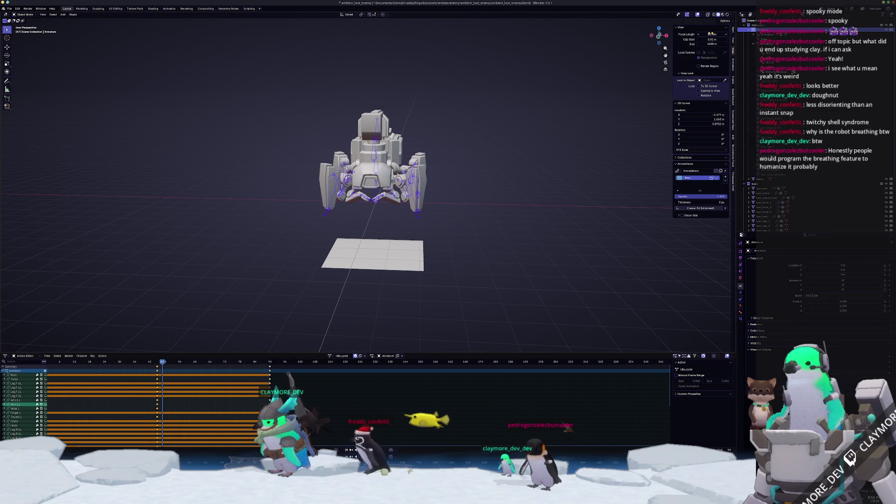
left_click_drag(712, 33, 728, 34)
left_click(711, 34)
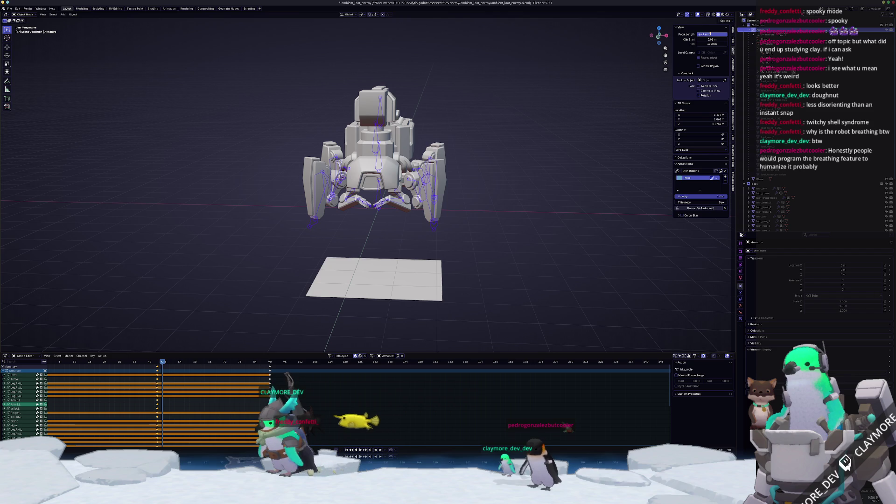
type("100")
key("Return")
scroll(499, 166, "down", 5)
mouse_move(499, 166)
middle_mouse_down()
mouse_move(412, 194)
mouse_move(468, 201)
mouse_move(448, 219)
mouse_move(455, 252)
mouse_move(520, 226)
mouse_move(453, 229)
middle_mouse_up()
scroll(448, 219, "up", 3)
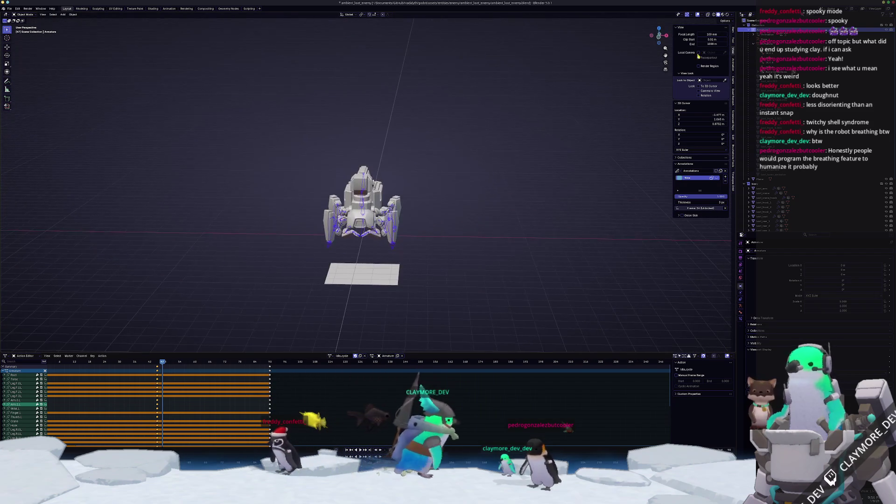
Step: Set the viewport focal length back to 50 mm
left_click(709, 34)
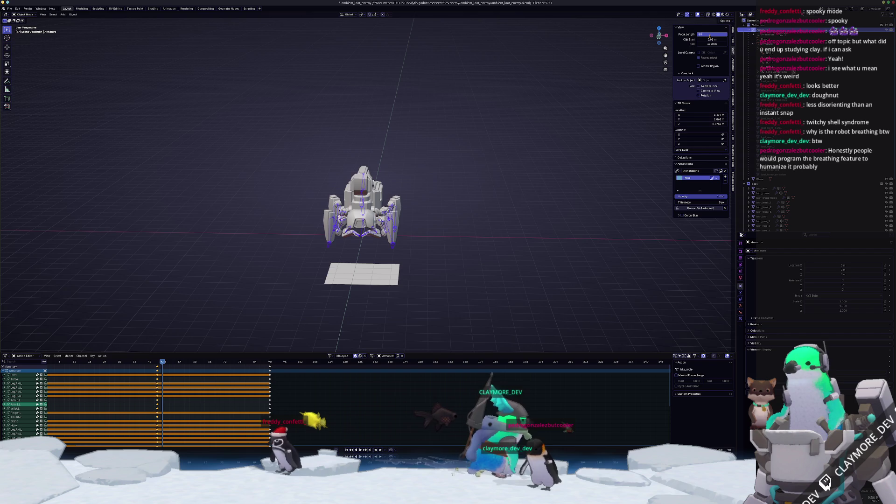
type("50")
key("Return")
scroll(456, 248, "up", 5)
scroll(456, 247, "up", 5)
mouse_move(456, 248)
middle_mouse_down()
mouse_move(456, 229)
mouse_move(383, 254)
middle_mouse_up()
Step: Switch back to Pose Mode and select the Root bone
key("ctrl+Tab")
scroll(456, 229, "down", 3)
left_click(378, 252)
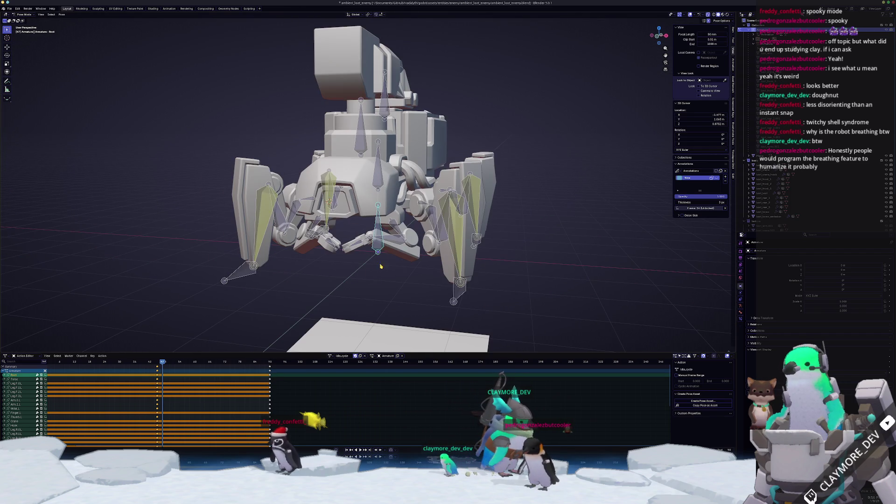
Step: Rename the idle_cycle.001 action to 'gather' in the Action Editor
scroll(383, 251, "down", 2)
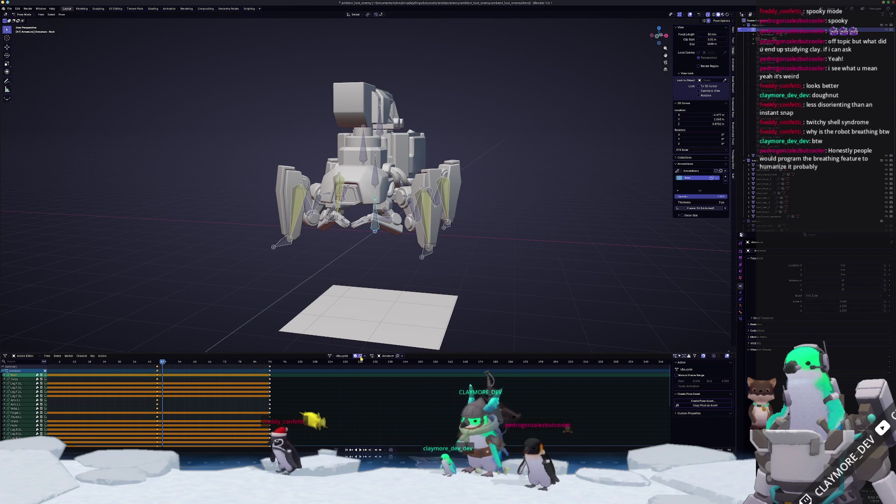
type("walk_cycle")
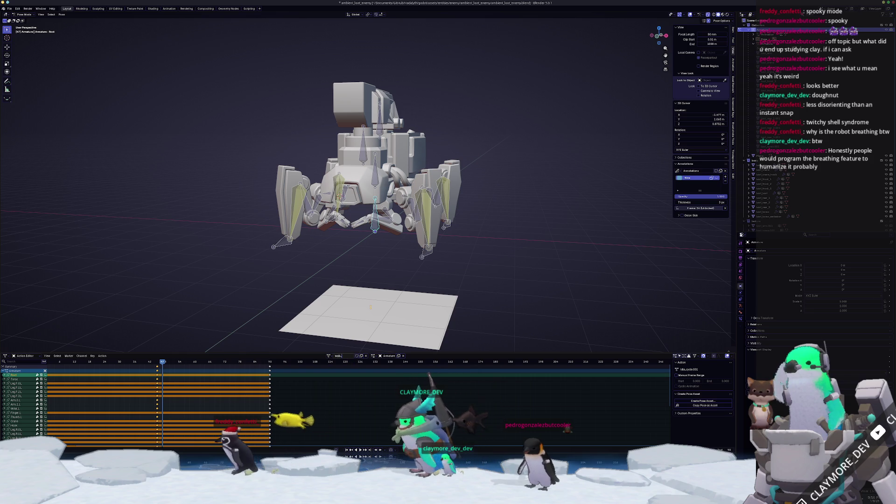
key("ctrl+BackSpace")
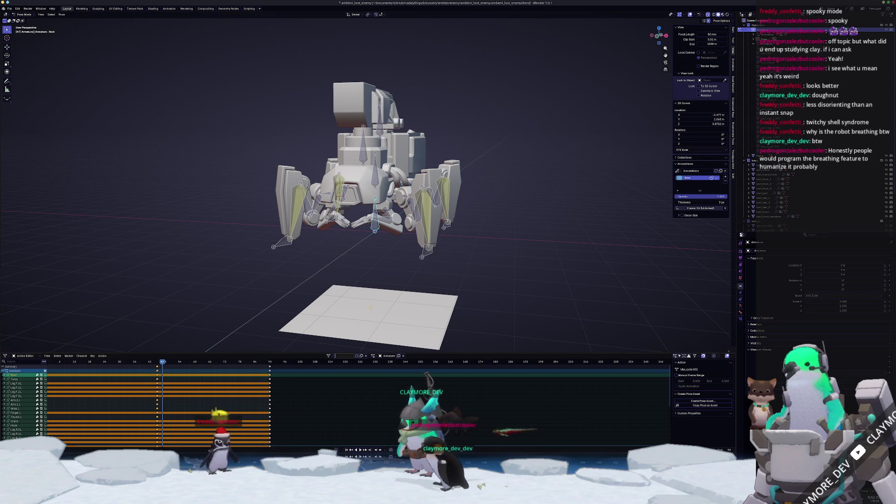
type("gather")
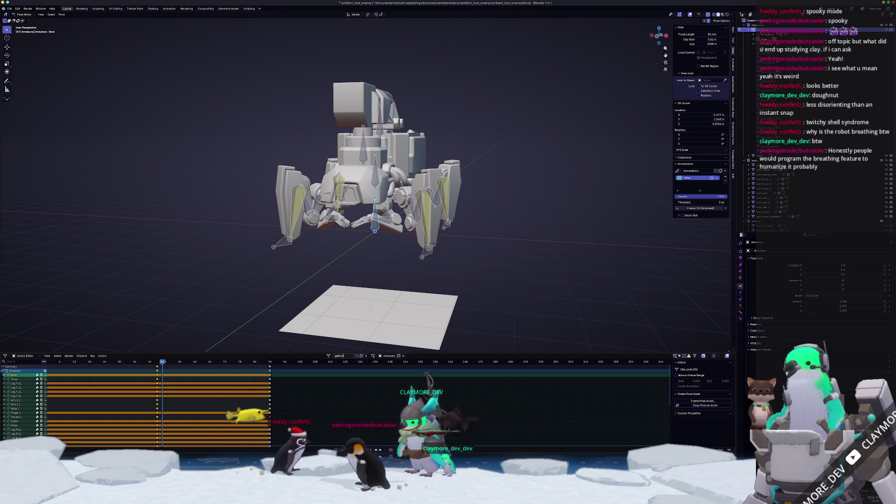
type("ing_an")
type("go")
key("Return")
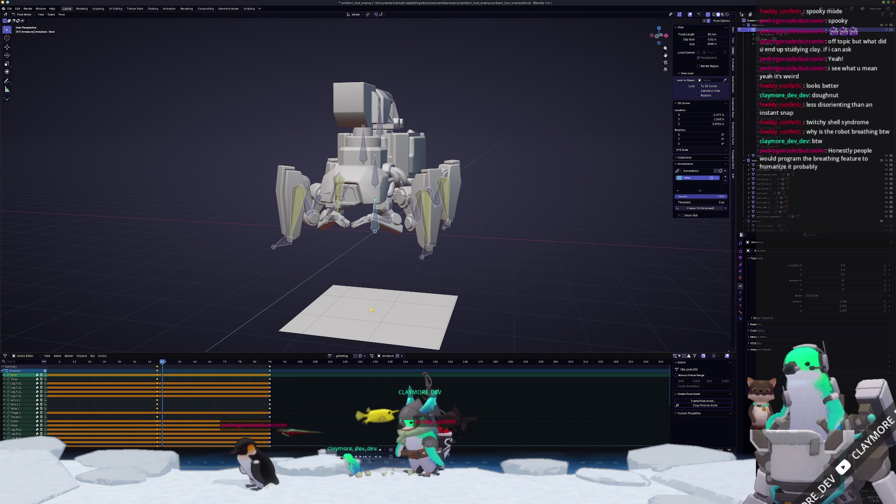
double_click(345, 357)
type("gat")
key("Return")
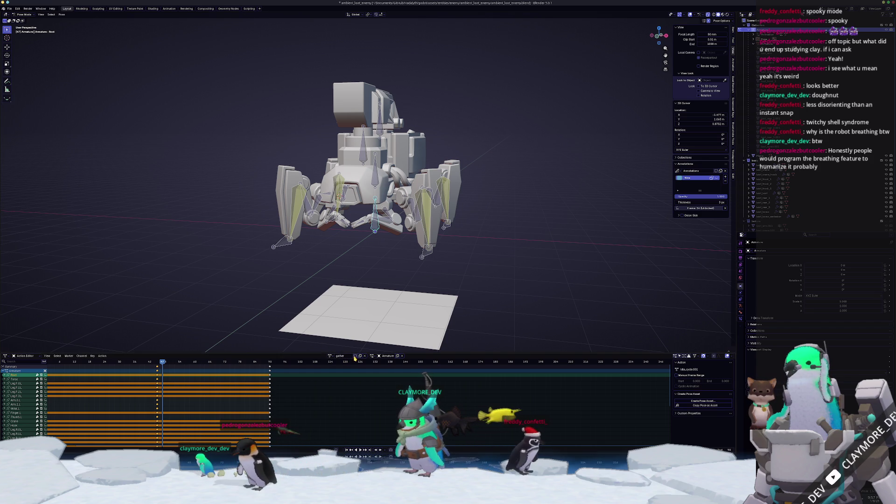
Step: Settle on a front orthographic view and start playback
scroll(383, 245, "up", 2)
key("KP_1")
key("KP_3")
key("KP_1")
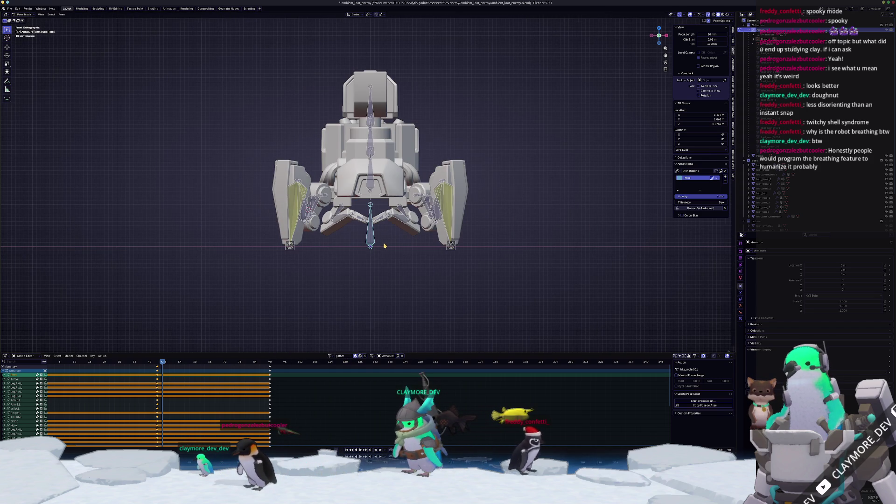
scroll(383, 246, "up", 1)
key("space")
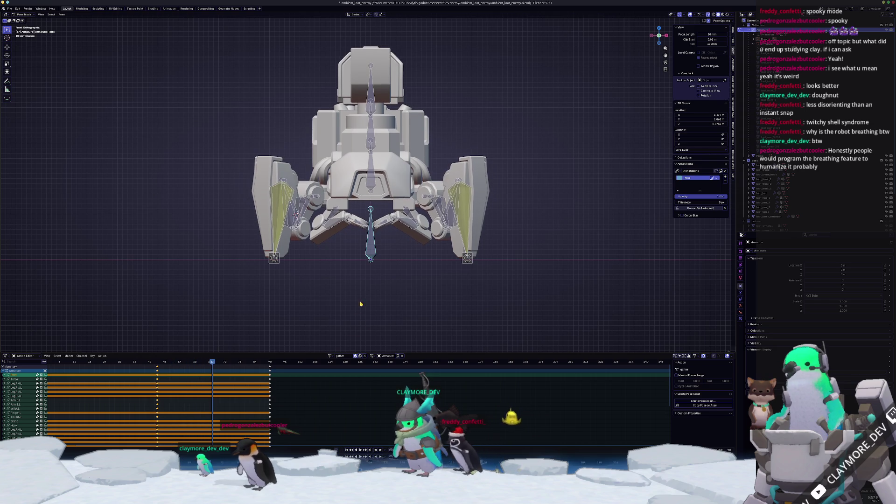
Step: Stop playback at frame 45 and replay with all bones selected
key("Escape")
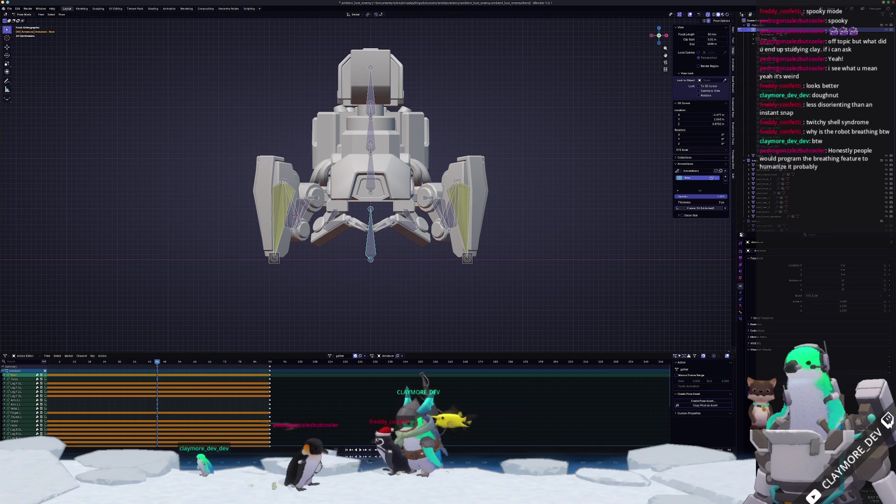
key("a")
key("space")
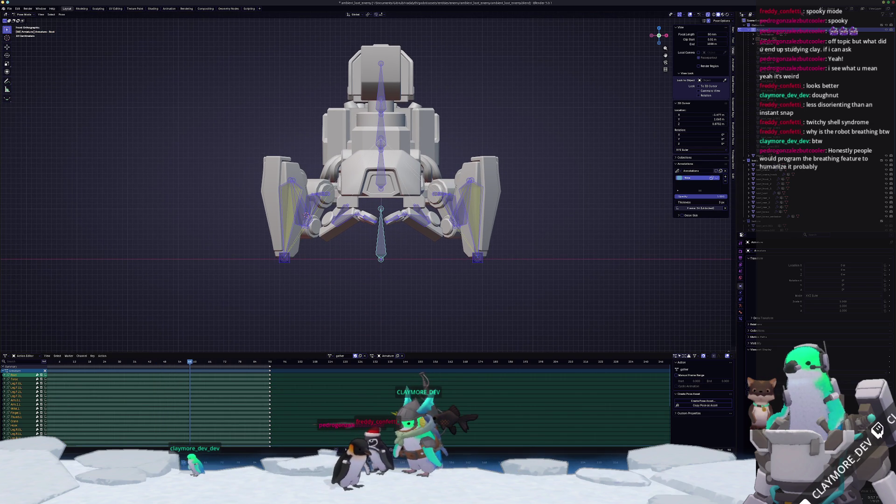
scroll(388, 211, "up", 3)
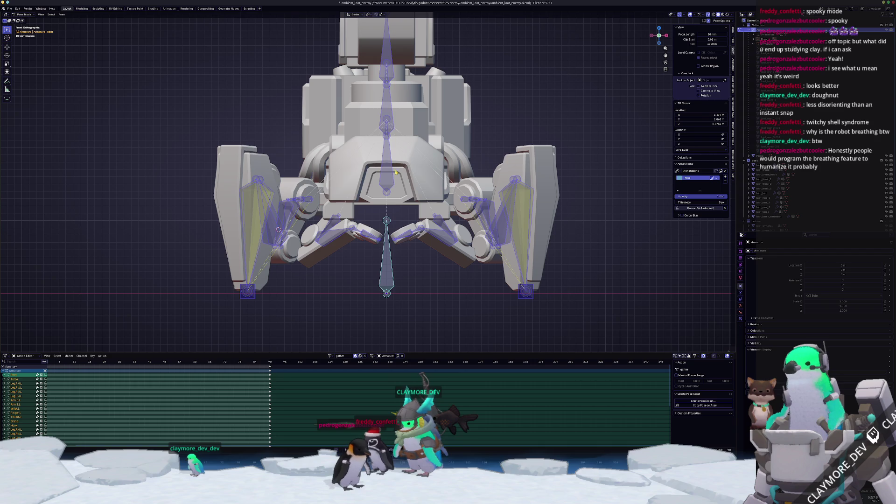
Step: Lower the Torso bone vertically in several moves, including a 0.5 m drop
left_click(387, 211)
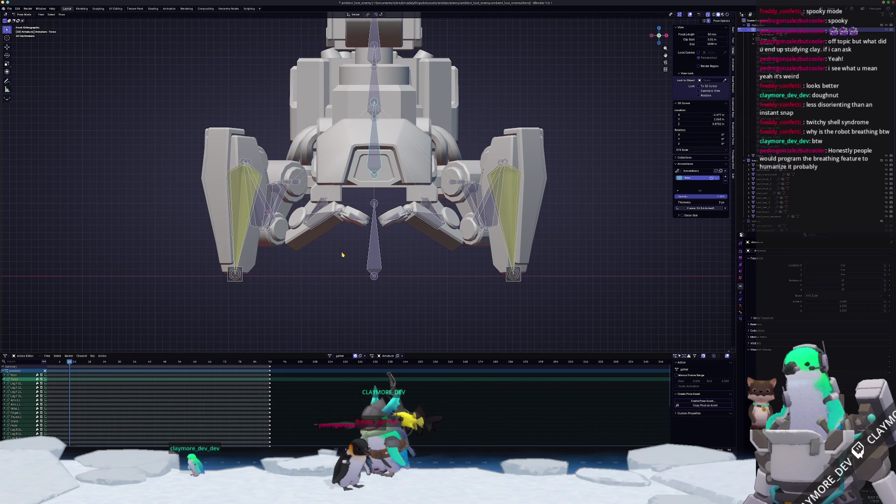
key("g")
key("z")
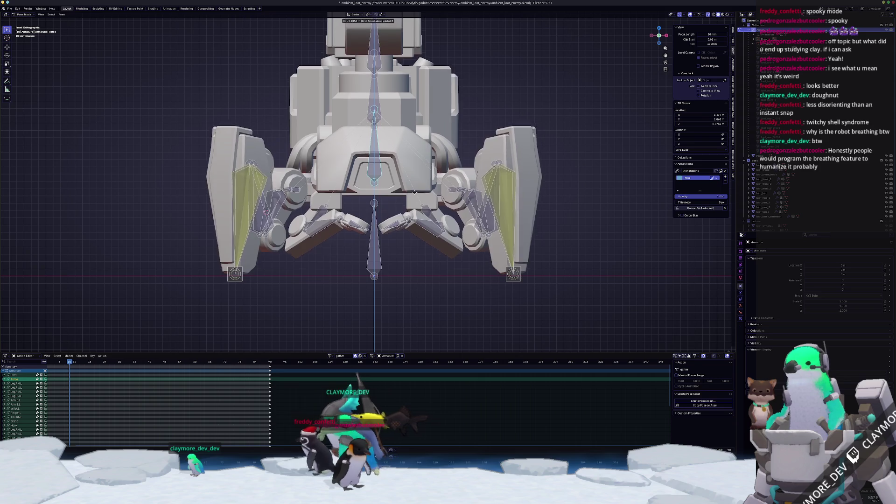
key("Return")
mouse_move(410, 236)
middle_mouse_down()
mouse_move(350, 146)
mouse_move(377, 281)
middle_mouse_up()
key("g")
key("z")
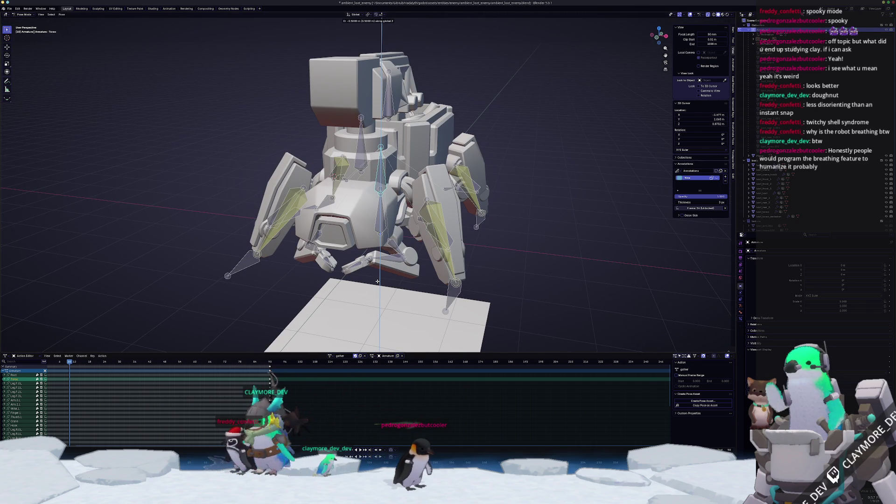
key("Return")
key("g")
key("z")
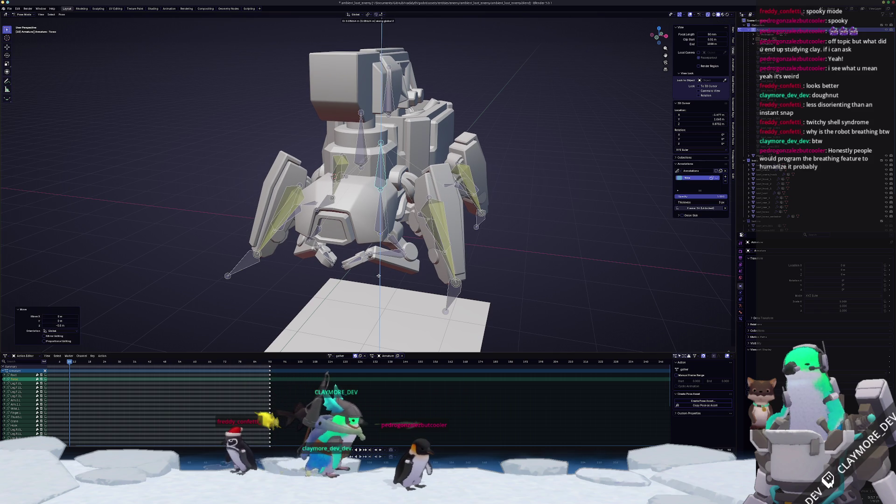
key("Return")
mouse_move(378, 276)
middle_mouse_down()
mouse_move(388, 271)
mouse_move(343, 277)
middle_mouse_up()
Step: From the top view, move the lower leg bones so the feet sit further outward
left_click(407, 257)
key("KP_1")
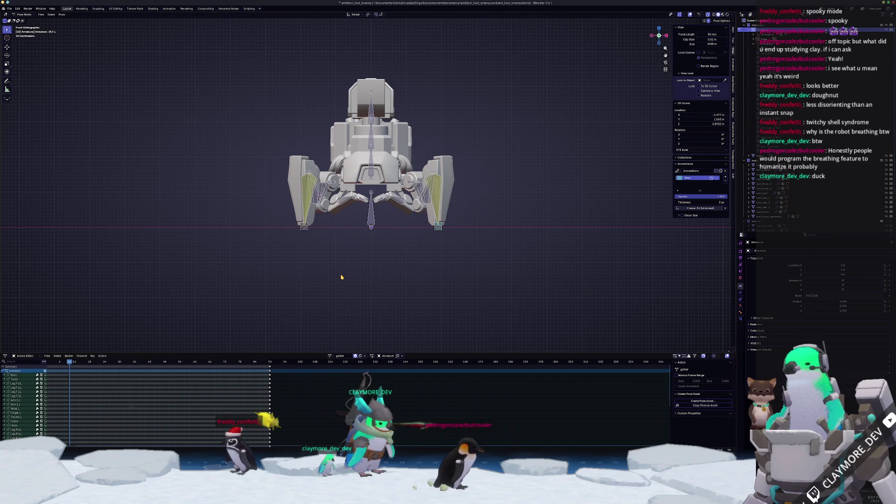
scroll(343, 275, "up", 2)
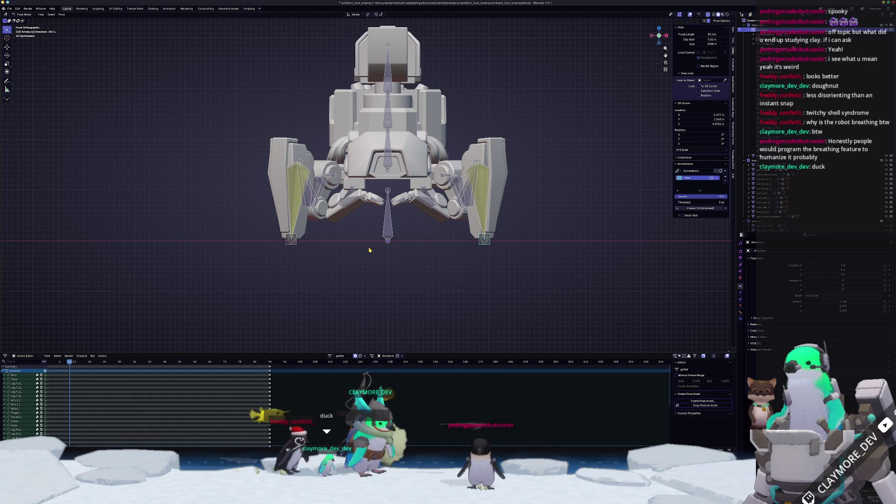
key("KP_7")
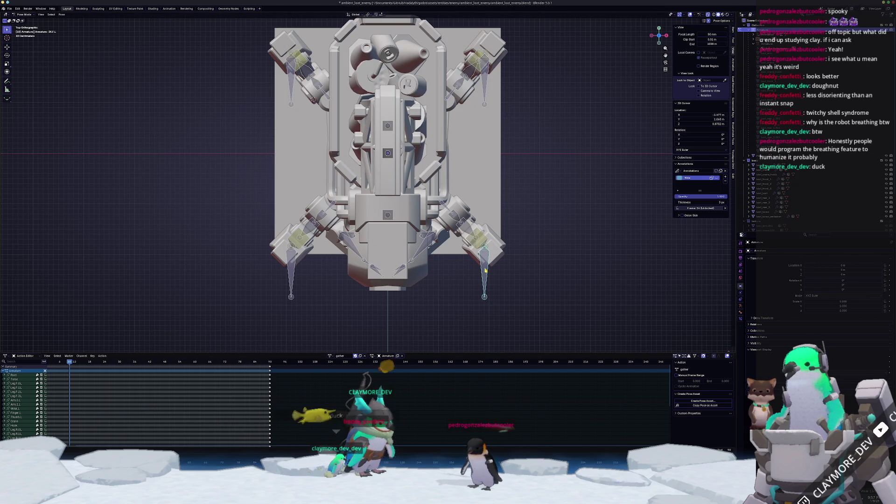
key("g")
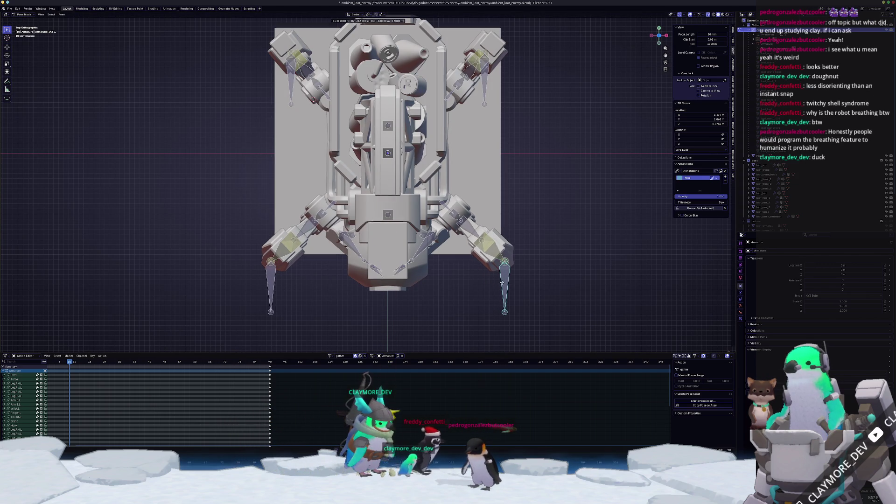
left_click(506, 287)
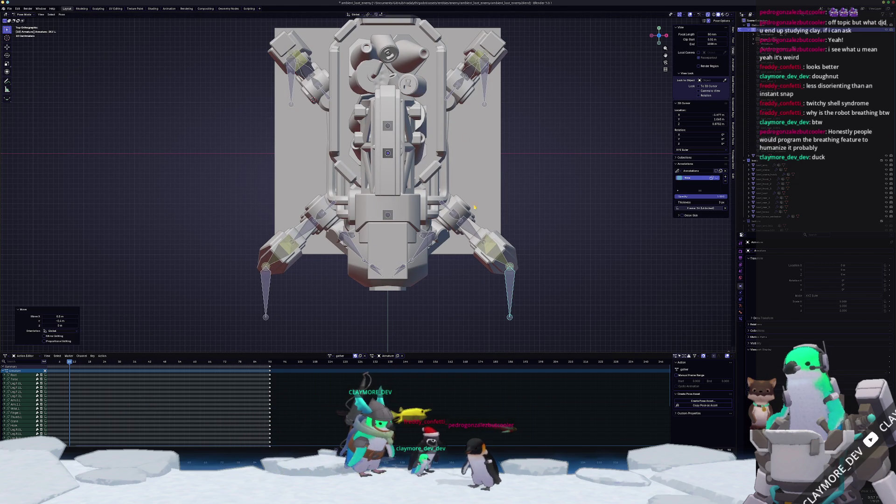
scroll(484, 236, "up", 5, "shift")
Step: Move the upper leg bones into a wider position with a 0.1 m X shift
key("g")
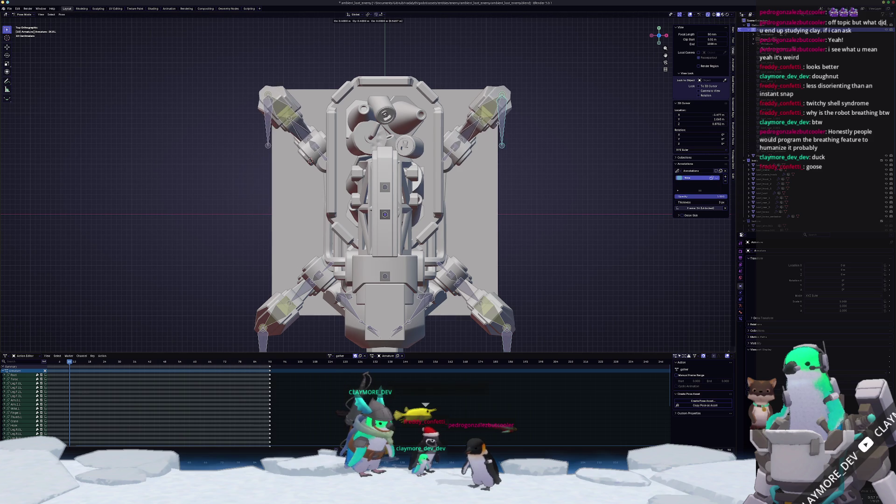
left_click(499, 121)
scroll(482, 169, "down", 2)
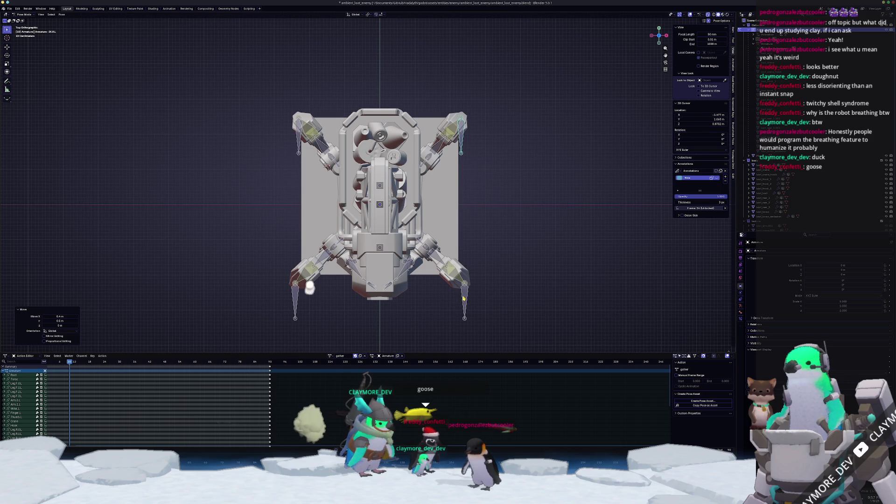
key("g")
key("x")
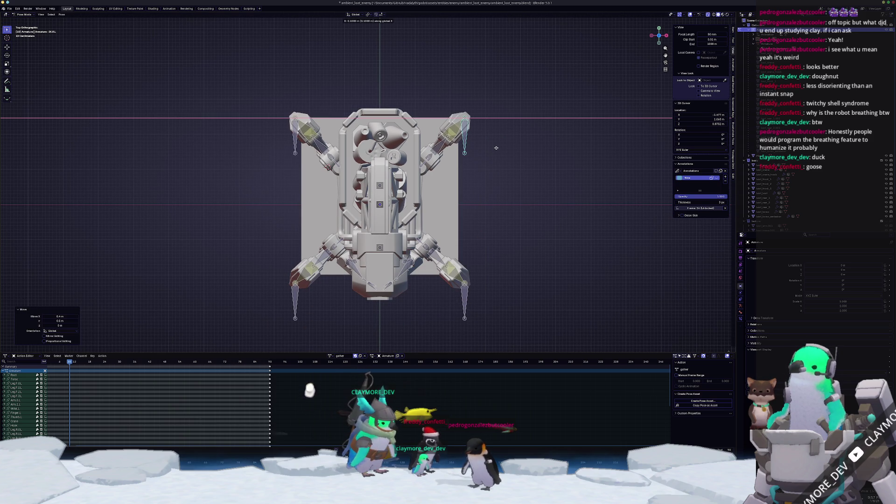
left_click(496, 147)
key("g")
key("x")
left_click(465, 301)
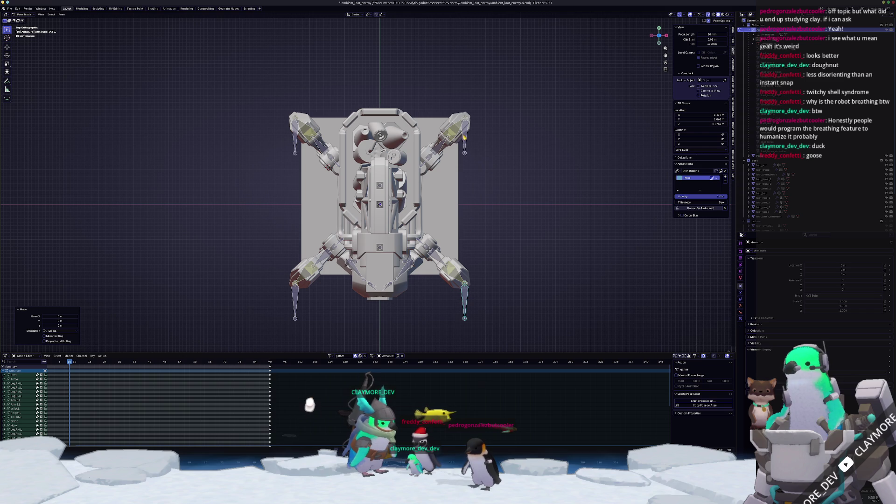
key("a")
key("a")
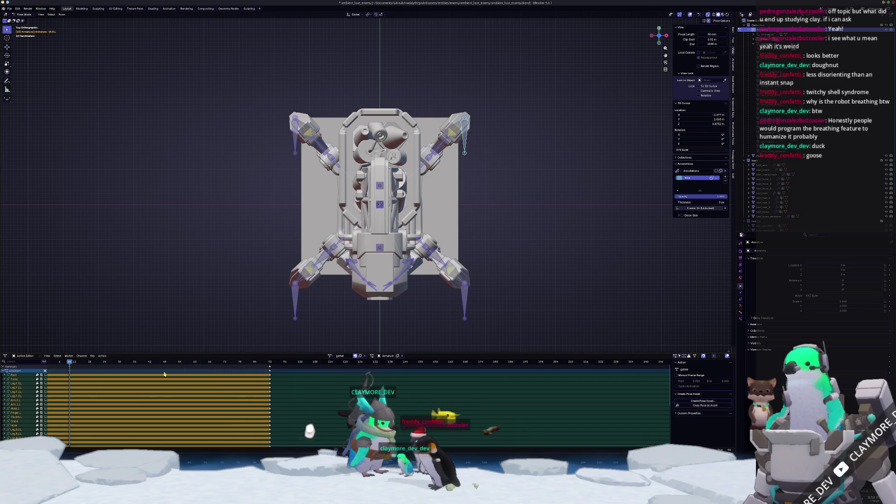
Step: Return the animation to frame 0 in an angled perspective view
middle_click_drag(322, 327, 320, 285)
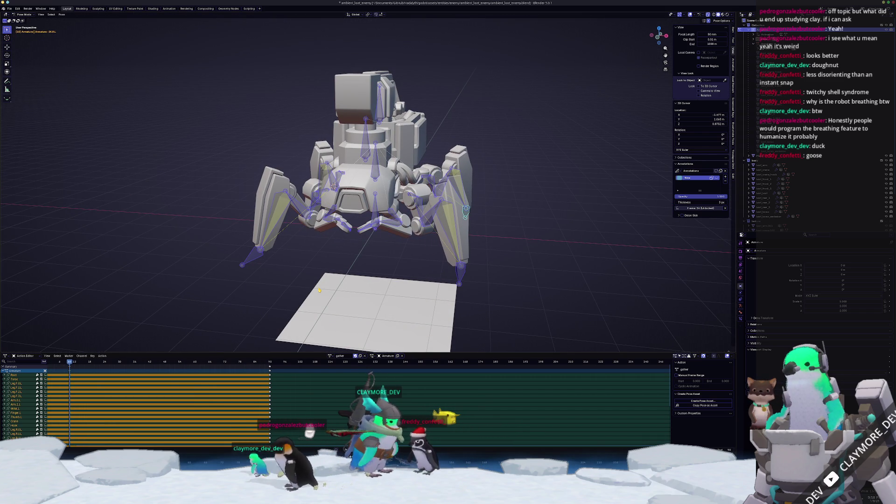
key("shift+Left")
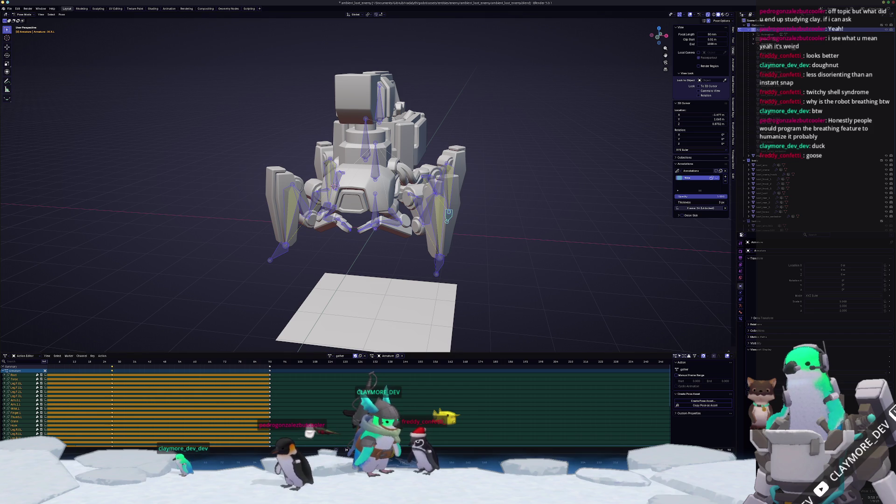
scroll(341, 270, "up", 5)
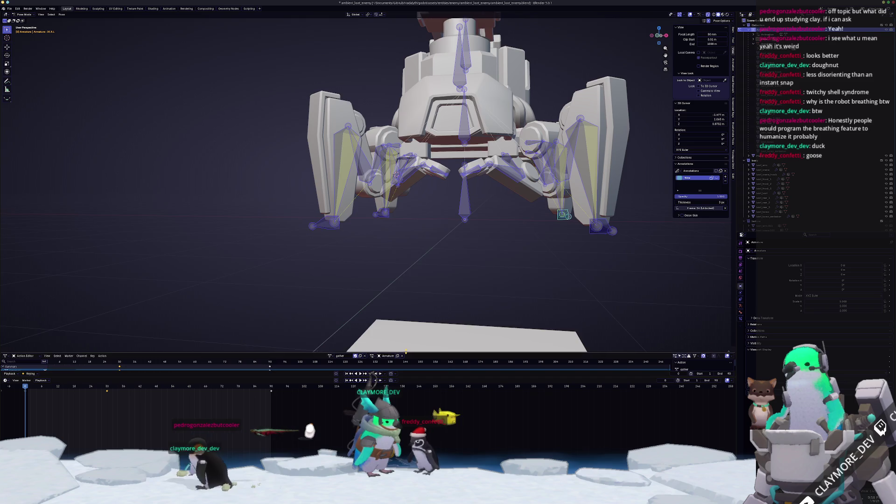
Step: Open the collapsed Timeline beneath the Action Editor, make it taller, and preview playback
left_click_drag(374, 448, 374, 372)
left_click_drag(433, 372, 433, 347)
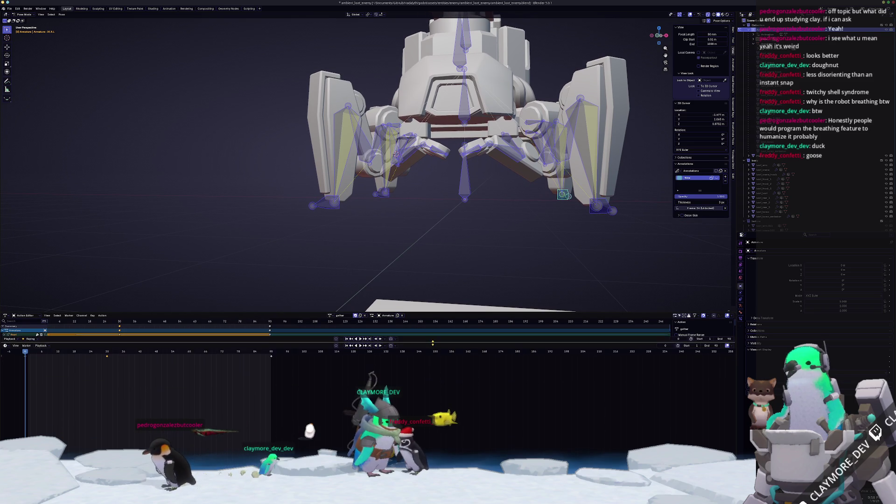
middle_click_drag(292, 252, 287, 285)
middle_click_drag(242, 310, 197, 336)
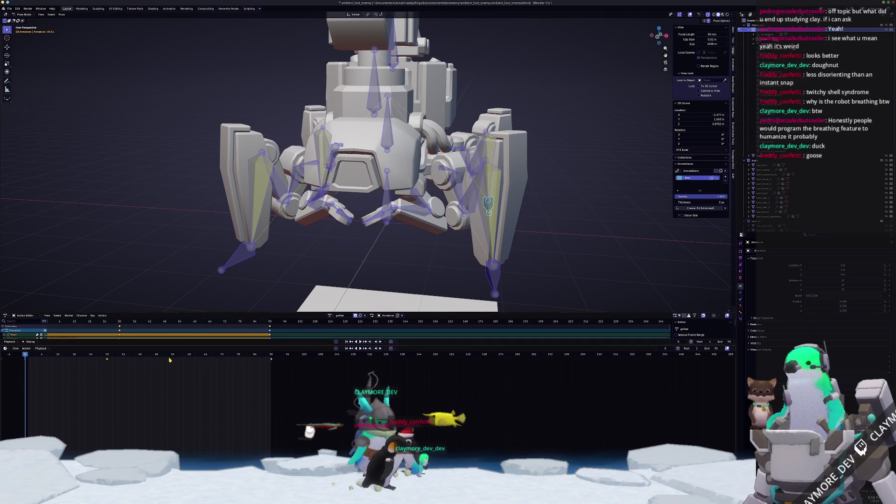
key("space")
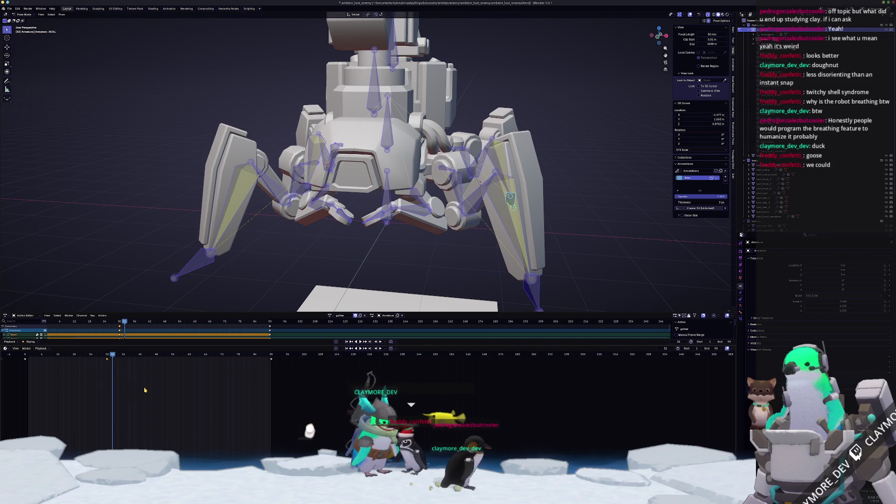
Step: Deselect all bones, replay the leg cycle, and return to frame 7 from the robot's far side
mouse_move(93, 358)
left_mouse_down()
mouse_move(85, 358)
mouse_move(114, 363)
mouse_move(58, 361)
left_mouse_up()
left_click(307, 206)
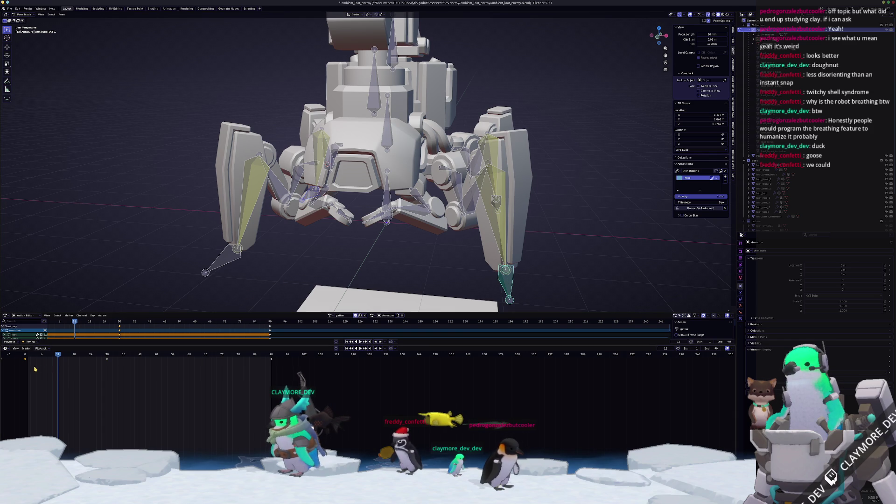
key("space")
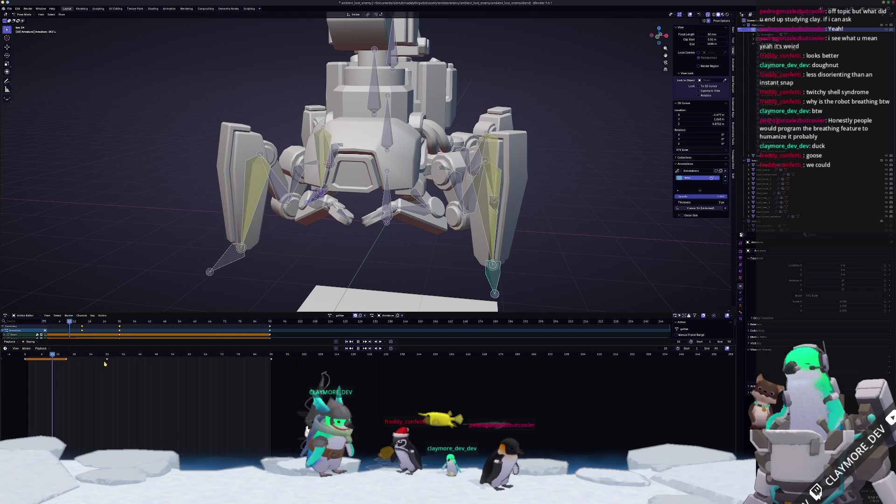
left_click_drag(70, 357, 44, 360)
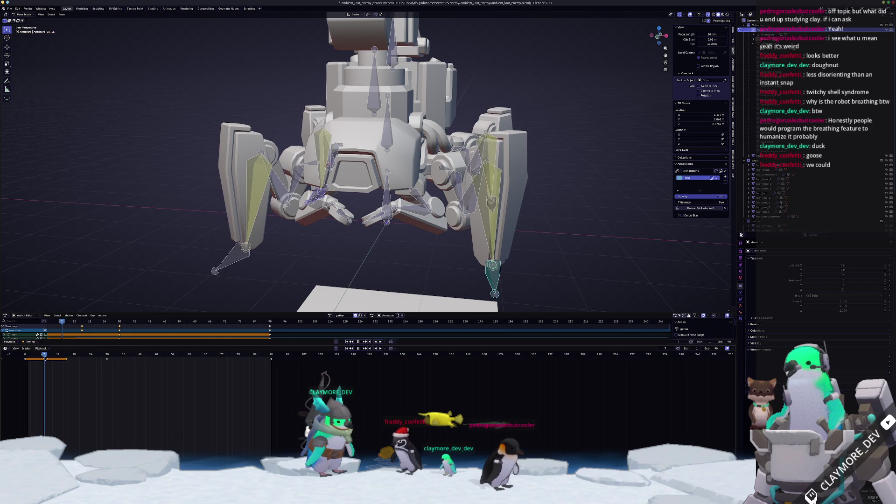
mouse_move(242, 252)
middle_mouse_down()
mouse_move(434, 227)
mouse_move(460, 232)
mouse_move(447, 244)
middle_mouse_up()
Step: Step between frames to settle on frame 7, trying and cancelling vertical moves of the leg bone
key("Right")
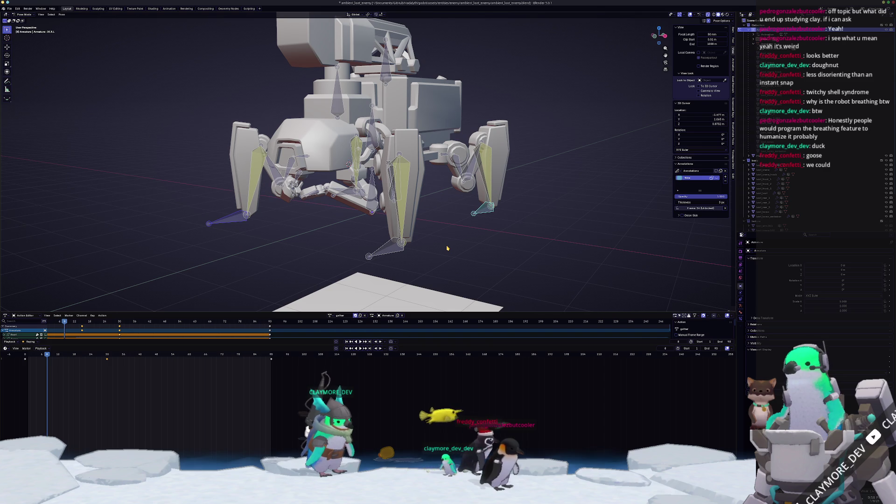
key("g")
key("z")
key("Escape")
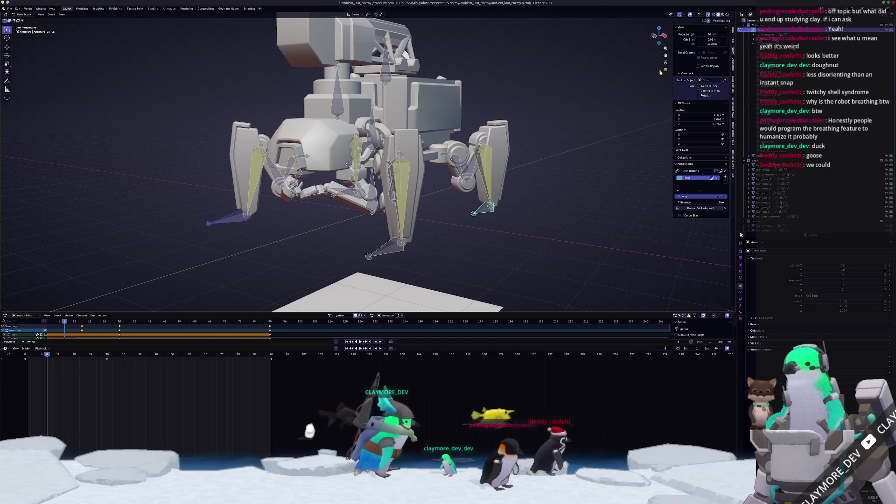
key("Left")
key("Left")
key("Left")
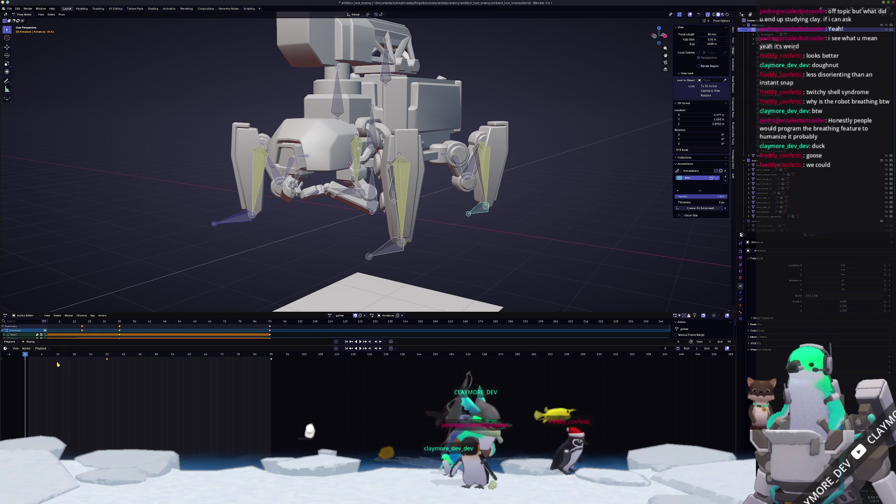
key("Right")
key("Right")
key("Right")
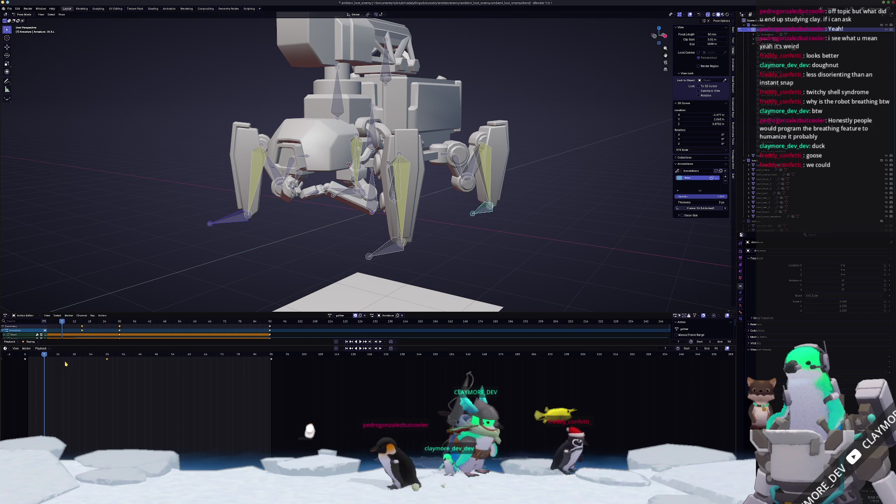
key("g")
key("z")
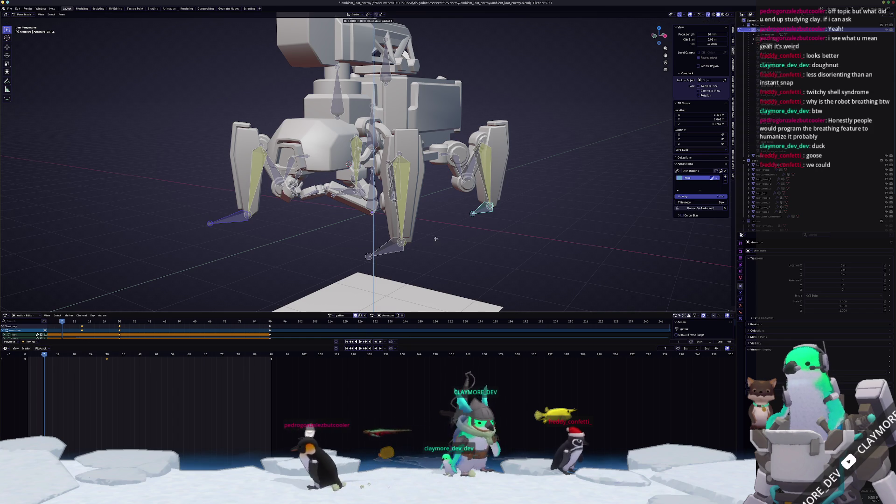
key("Escape")
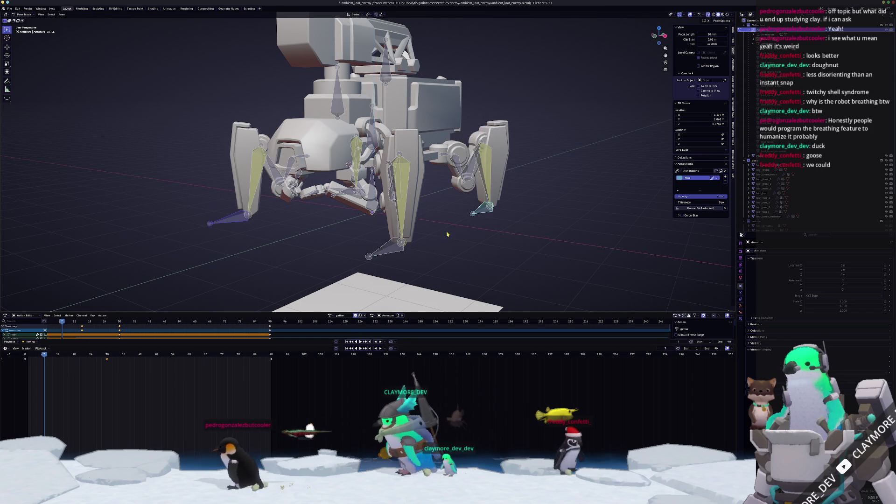
Step: Raise the foot bone 0.25 m on Z at frame 7, keyframe it, and play back
key("g")
key("z")
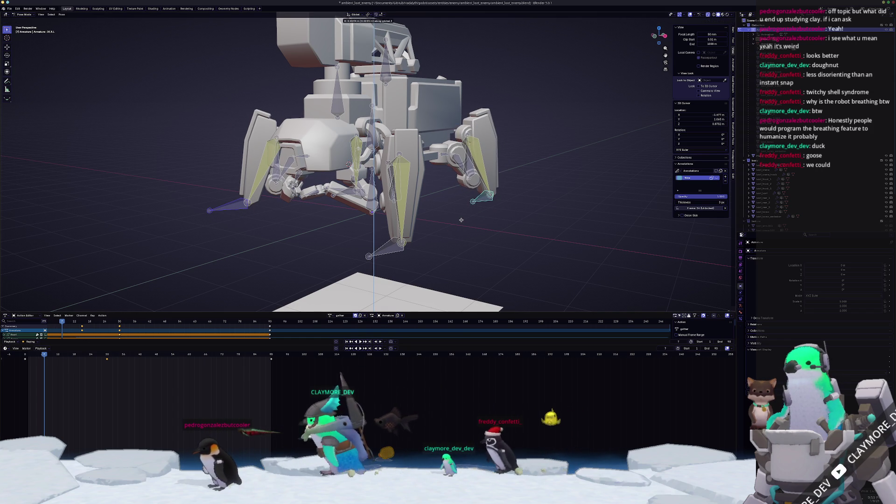
type("0.25")
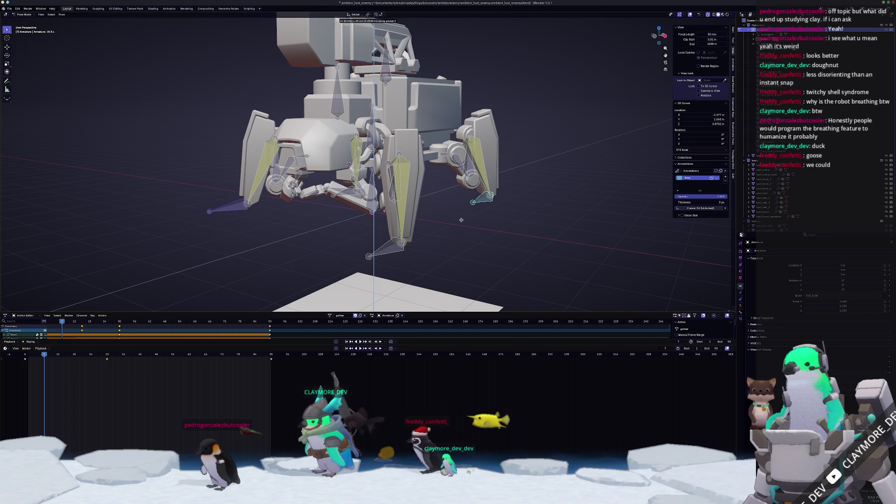
key("Return")
key("i")
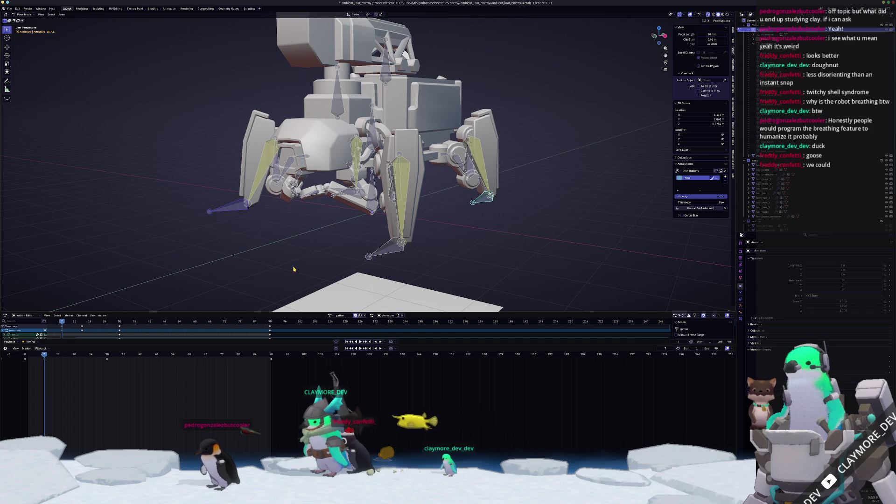
key("space")
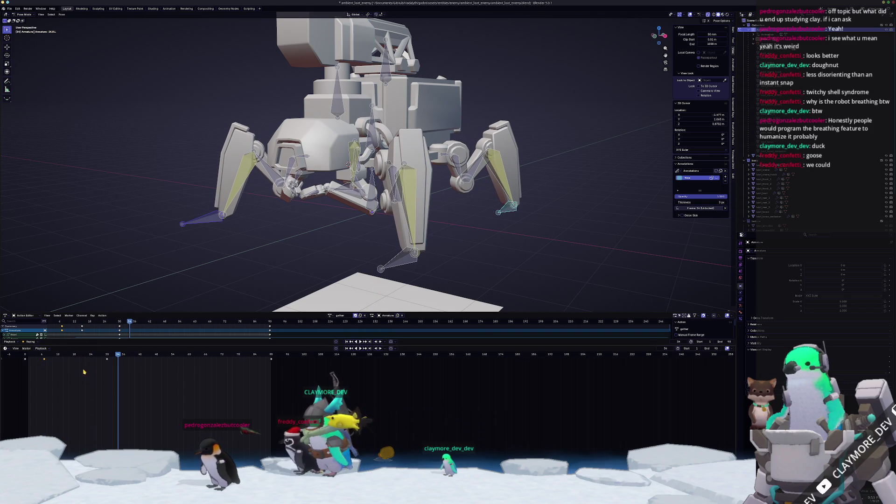
Step: Review the leg cycle frame by frame, select the left foot bone, and replay the animation
mouse_move(52, 357)
left_mouse_down()
mouse_move(106, 356)
mouse_move(69, 357)
left_mouse_up()
key("Left")
key("Right")
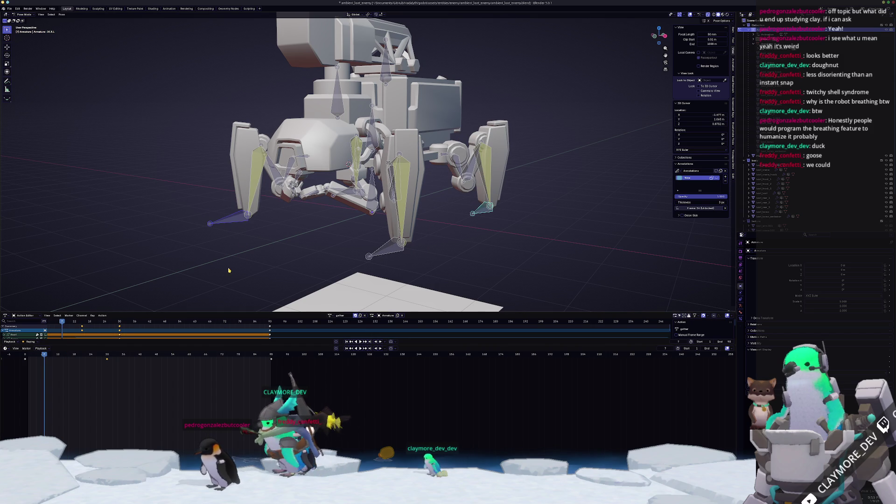
key("Left")
key("a")
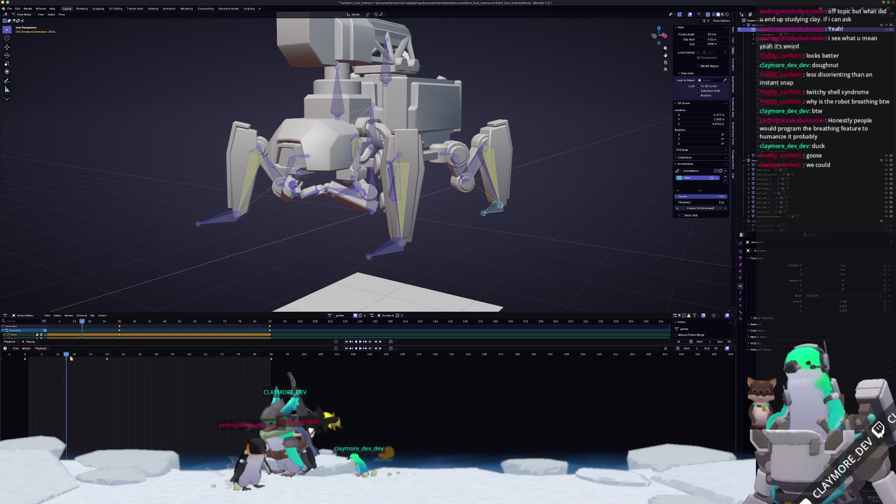
left_click(210, 224)
mouse_move(210, 224)
middle_mouse_down()
mouse_move(504, 196)
mouse_move(455, 212)
mouse_move(454, 241)
middle_mouse_up()
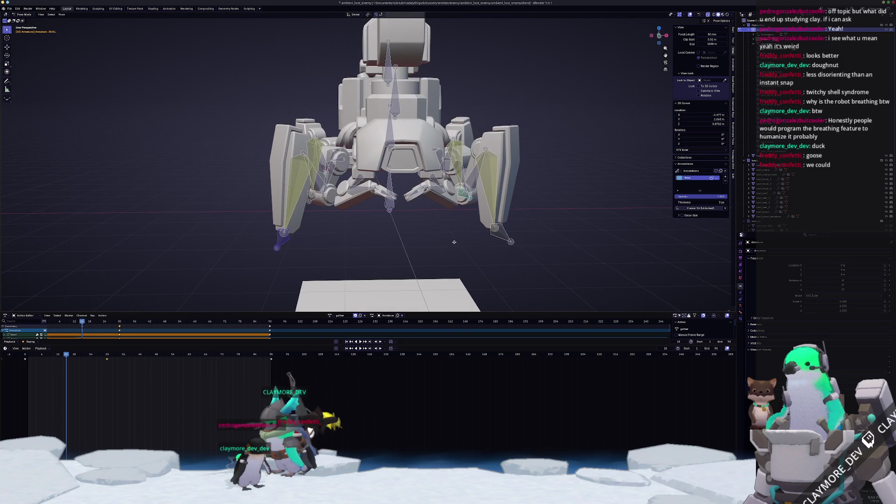
left_click(47, 356)
key("space")
Step: At frame 10, raise all the rig's bones 0.25 m on Z and keyframe the pose
key("a")
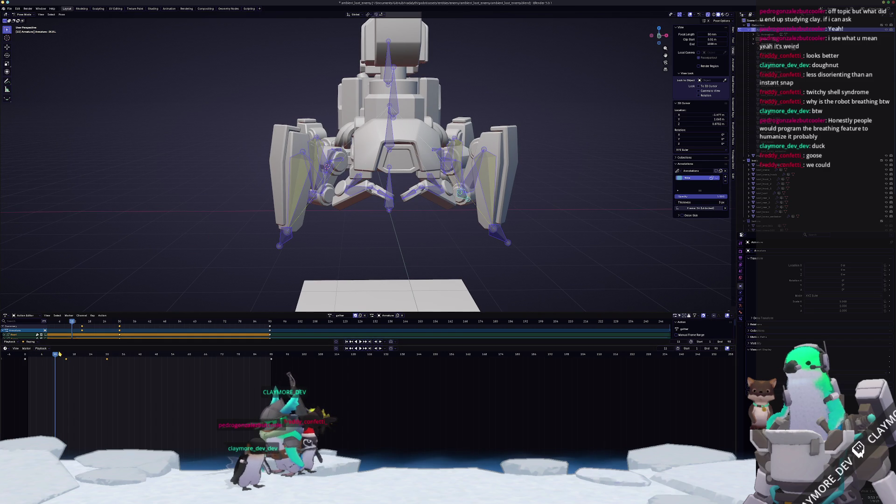
left_click_drag(55, 356, 54, 361)
mouse_move(284, 235)
middle_mouse_down()
mouse_move(364, 224)
mouse_move(507, 238)
middle_mouse_up()
key("g")
key("z")
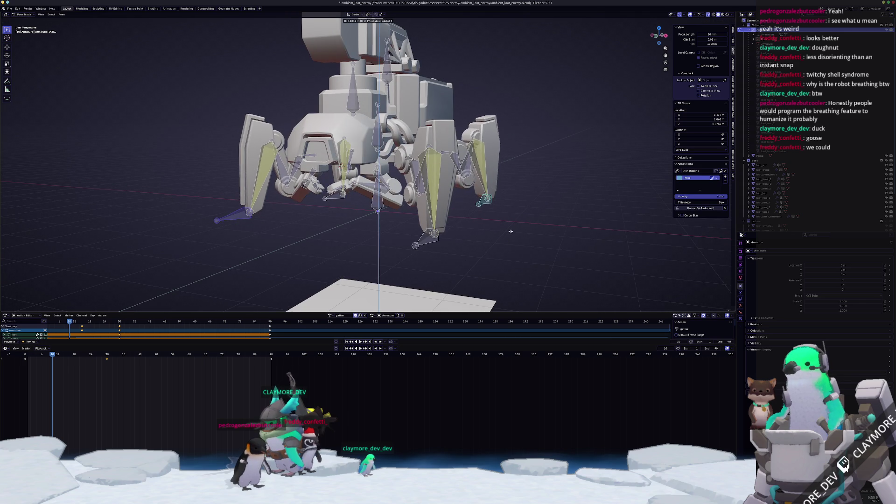
type("0.225")
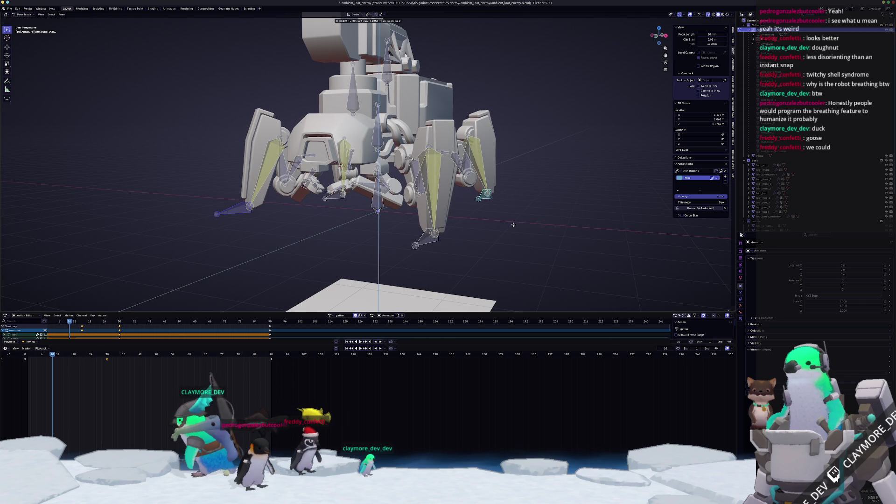
key("BackSpace")
key("BackSpace")
type("5")
key("Return")
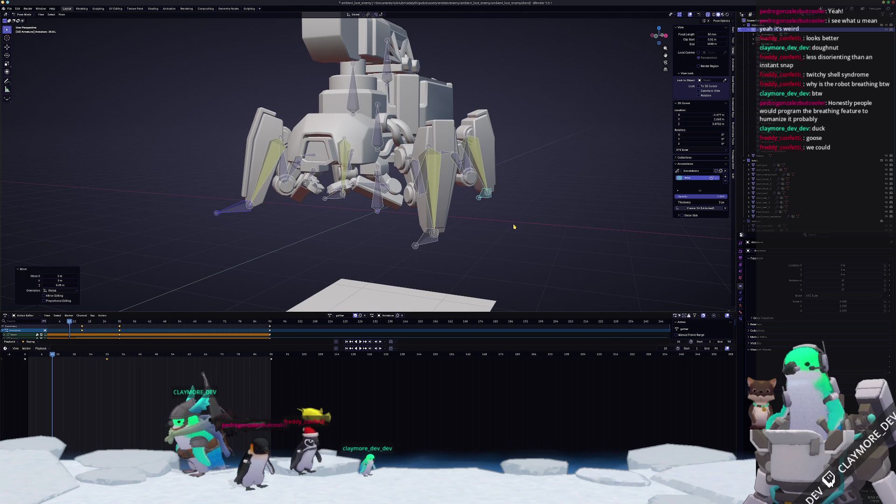
scroll(504, 225, "down", 2)
key("i")
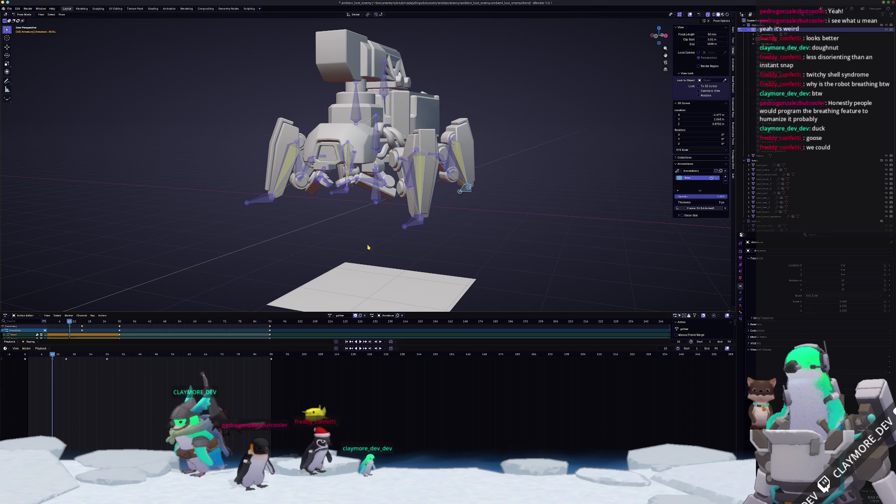
key("space")
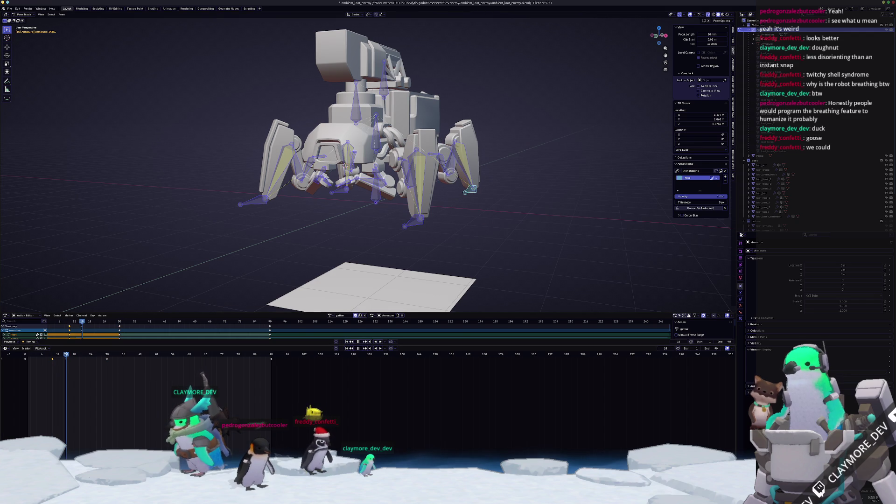
Step: Paste the saved leg pose onto the right foot bone at frame 15
left_click_drag(85, 357, 66, 358)
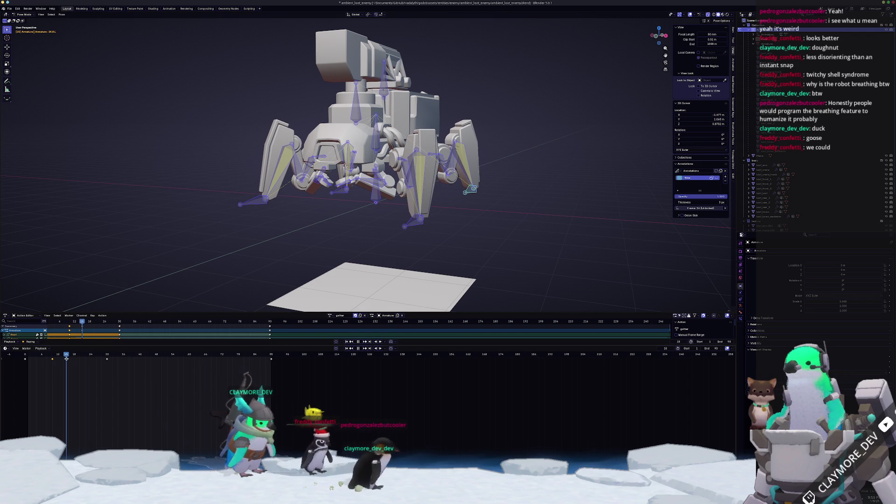
key("KP_1")
left_click_drag(121, 375, 103, 353)
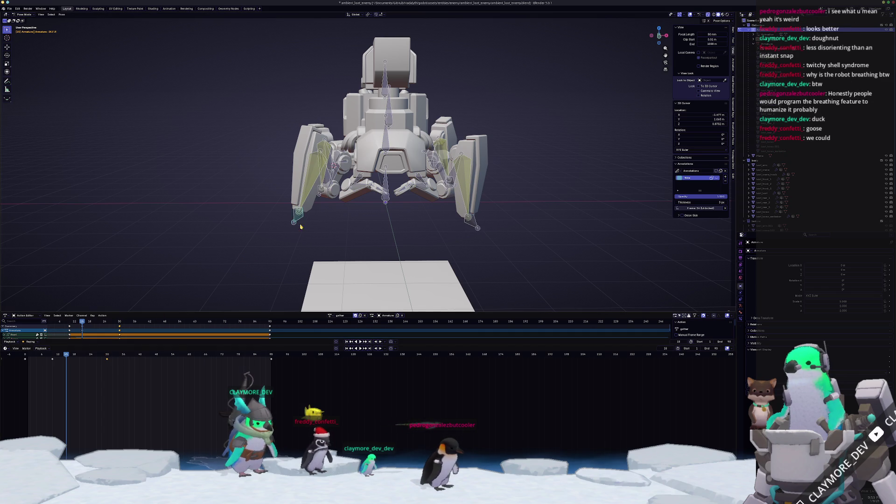
middle_click_drag(244, 255, 337, 240)
left_click(476, 189)
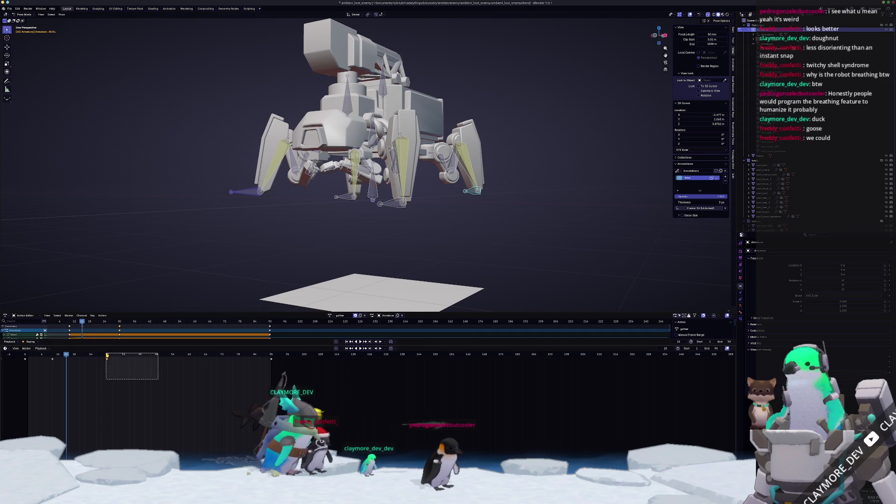
key("ctrl+v")
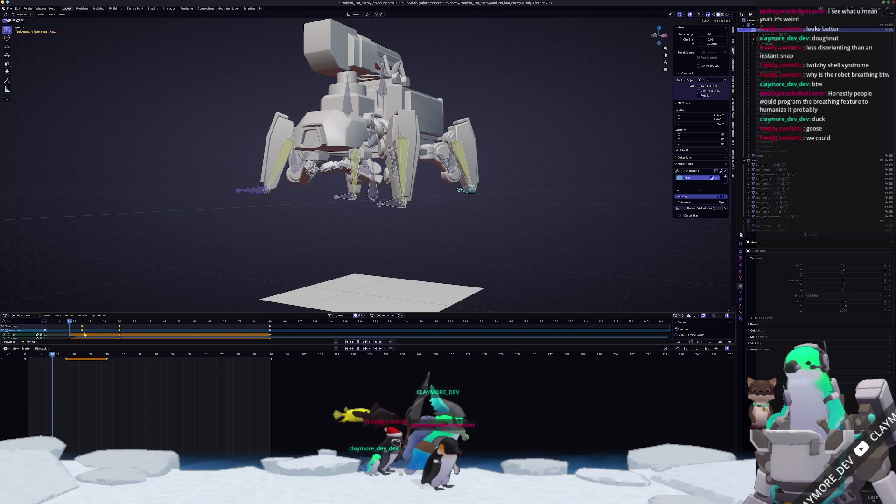
key("Escape")
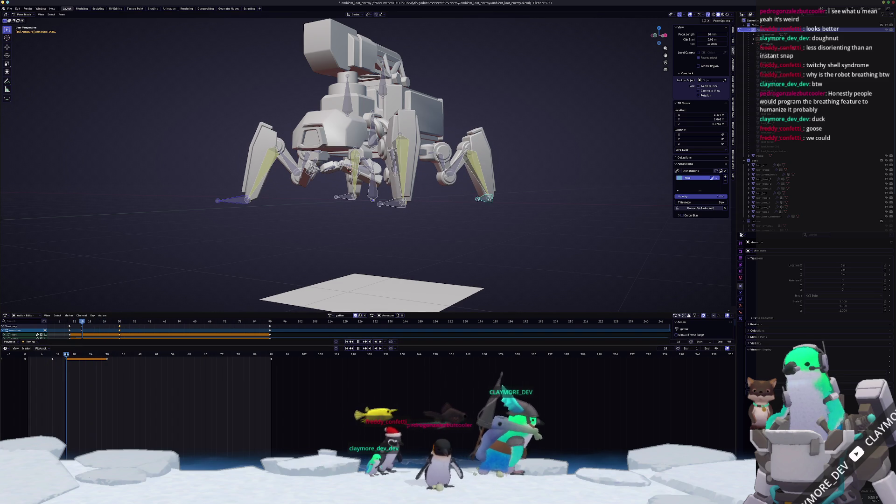
Step: Step through frames 10, 15 and 22, then key a new leg pose at frame 25
mouse_move(70, 375)
left_mouse_down()
mouse_move(43, 364)
mouse_move(43, 378)
left_mouse_up()
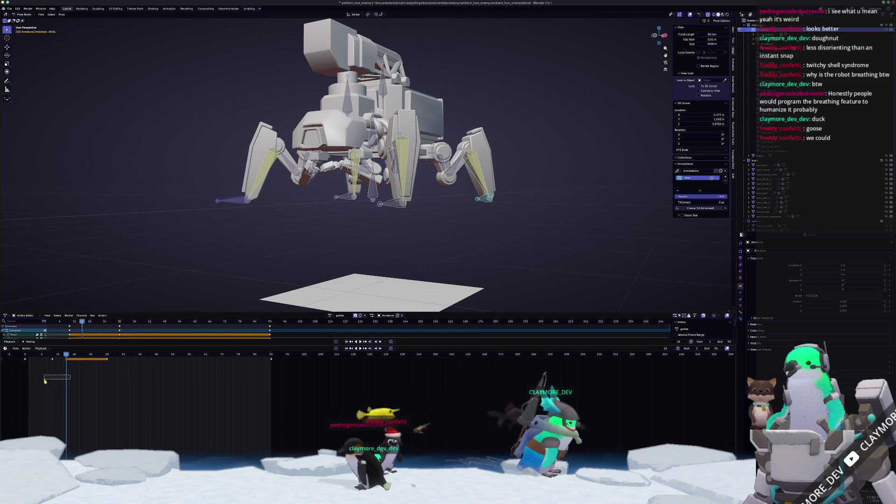
left_click(53, 355)
middle_click_drag(280, 261, 219, 257)
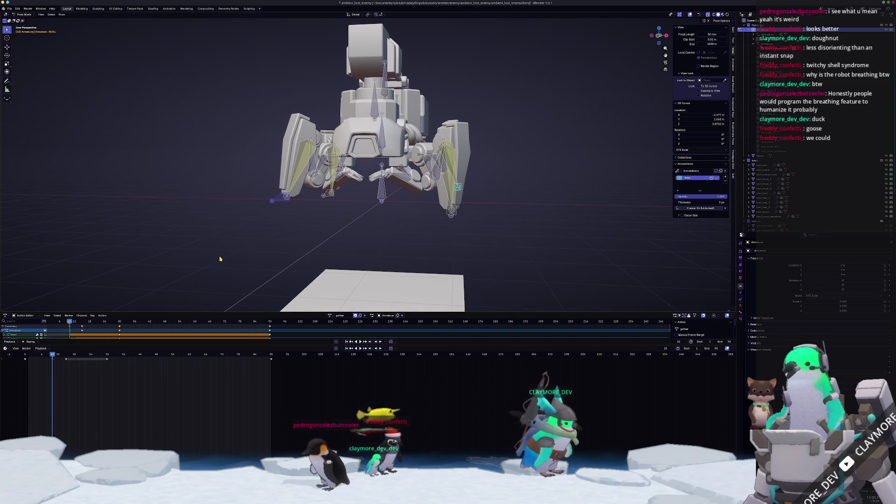
left_click(67, 355)
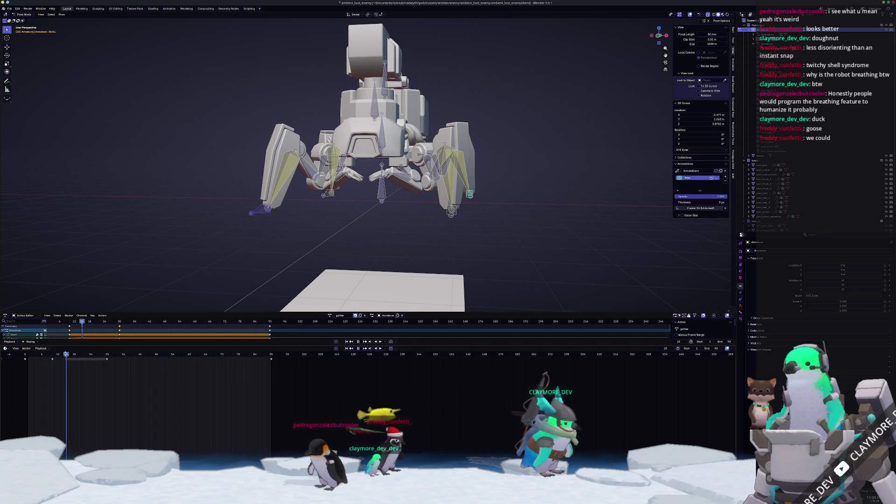
mouse_move(67, 356)
left_mouse_down()
mouse_move(84, 359)
mouse_move(68, 364)
mouse_move(90, 366)
left_mouse_up()
key("Right")
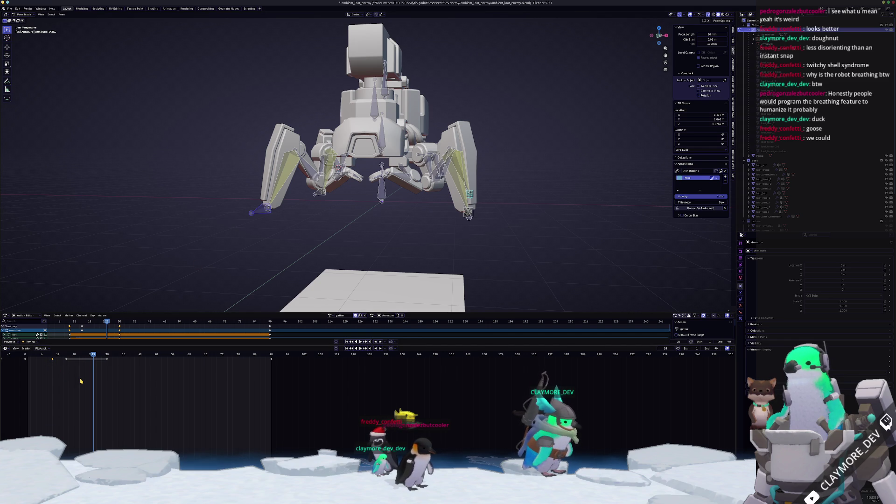
key("ctrl+z")
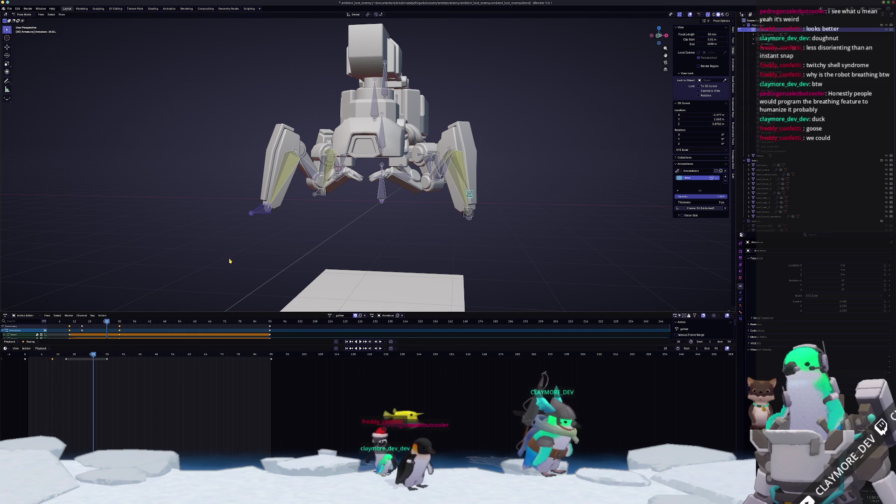
mouse_move(346, 241)
middle_mouse_down()
mouse_move(307, 204)
mouse_move(352, 237)
middle_mouse_up()
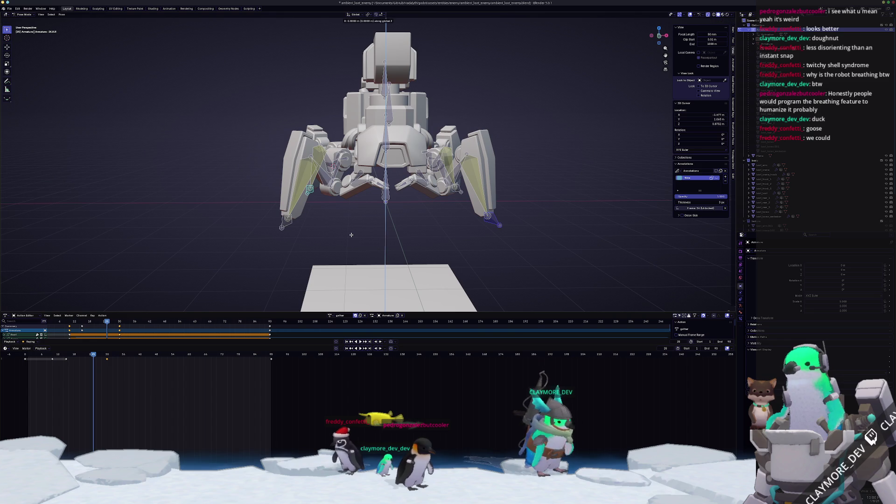
Step: Zero out the pending vertical bone move and replay the leg cycle
key("0")
key("Return")
key("space")
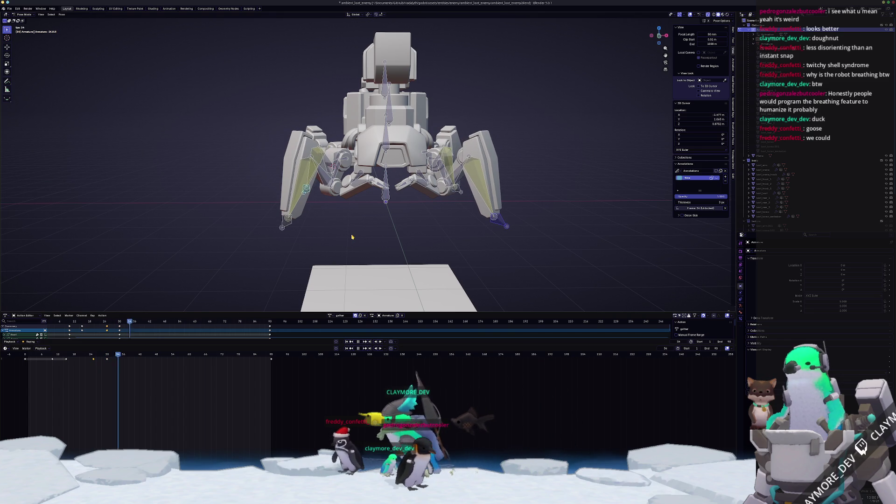
key("space")
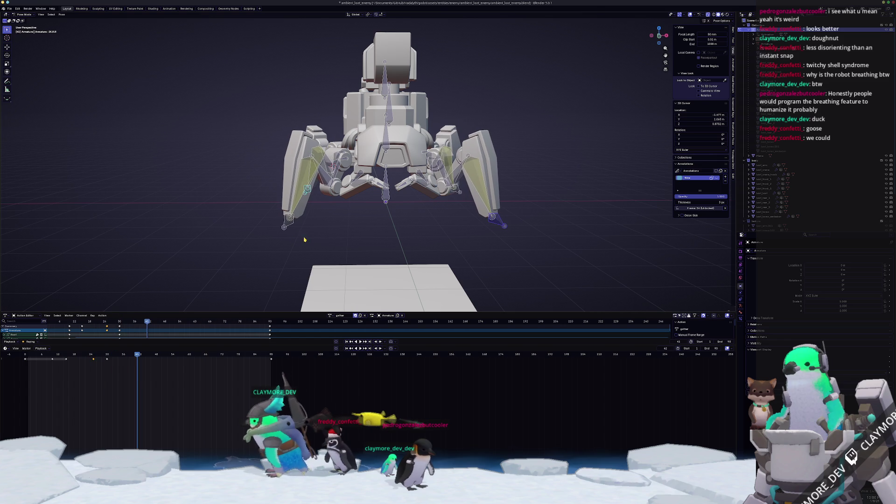
Step: Re-key the frame-30 leg pose at frame 60 with all bones selected
left_click_drag(109, 355, 106, 355)
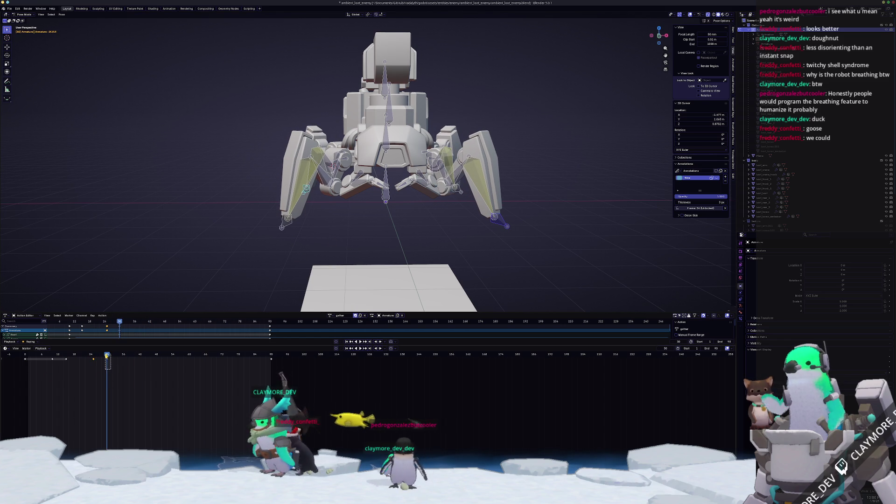
key("i")
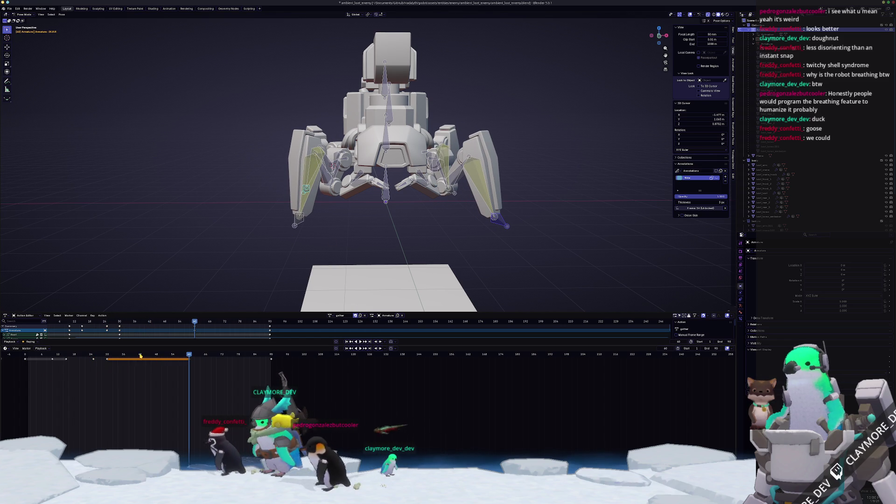
key("ctrl+z")
key("a")
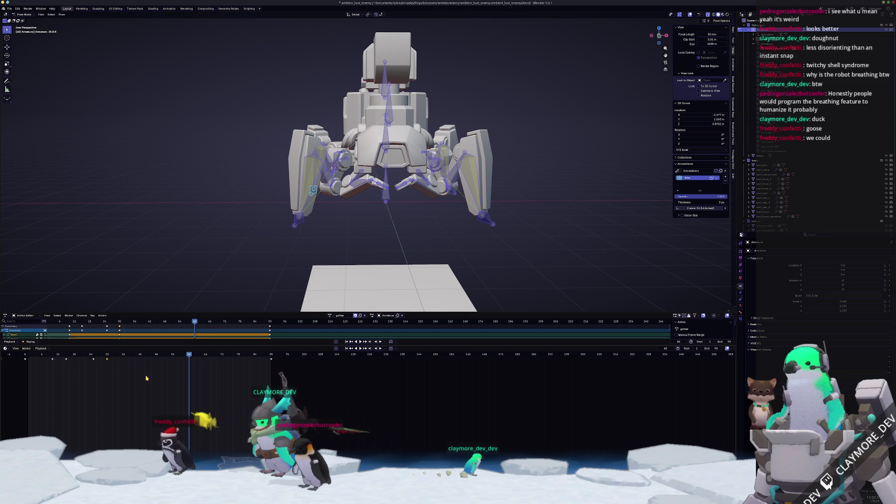
key("ctrl+shift+z")
mouse_move(146, 378)
left_mouse_down()
mouse_move(138, 358)
mouse_move(123, 357)
mouse_move(153, 355)
left_mouse_up()
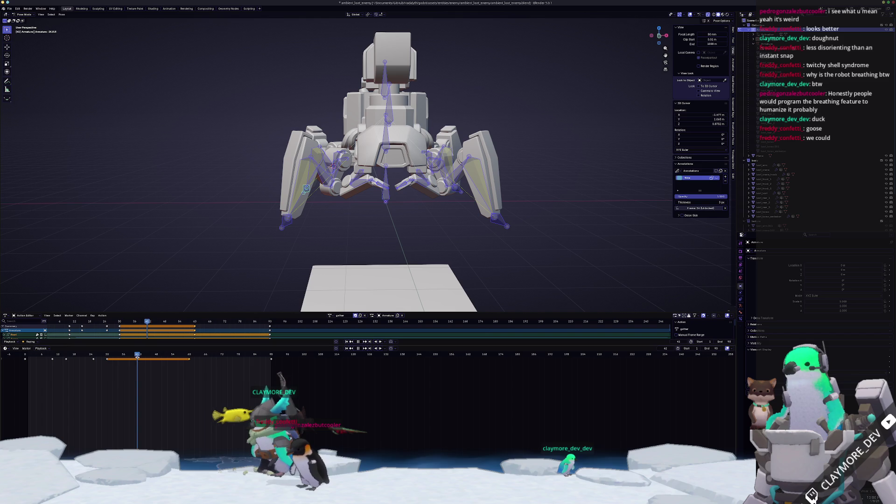
left_click(387, 143)
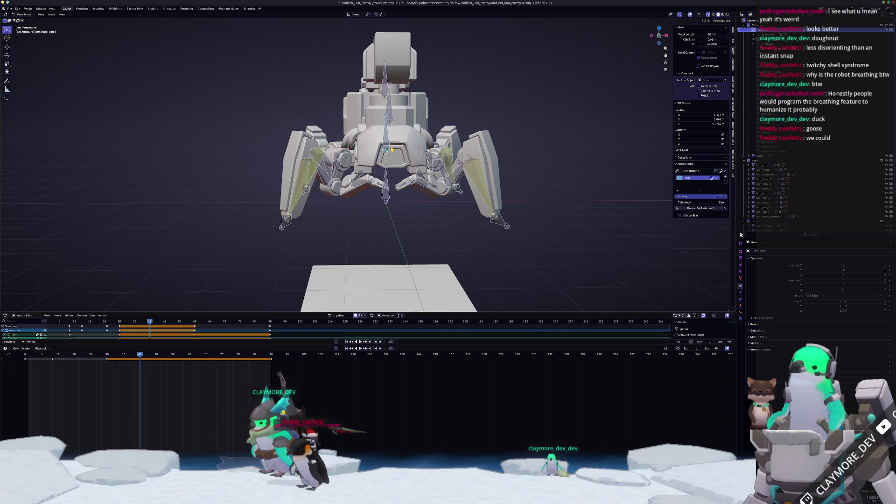
Step: From side view, lower the Torso bone along Z twice and keyframe its new height
key("KP_3")
key("g")
key("z")
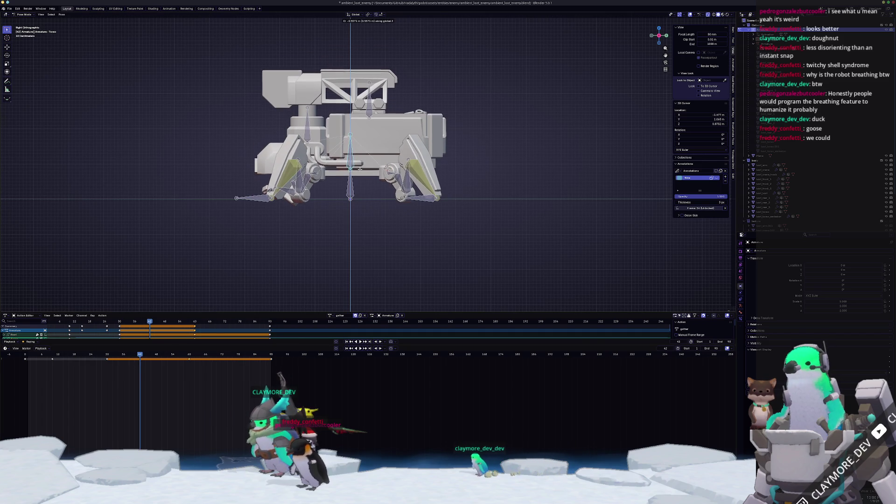
left_click(358, 178)
mouse_move(358, 179)
middle_mouse_down()
mouse_move(363, 219)
mouse_move(339, 228)
mouse_move(358, 222)
middle_mouse_up()
key("g")
key("z")
key("i")
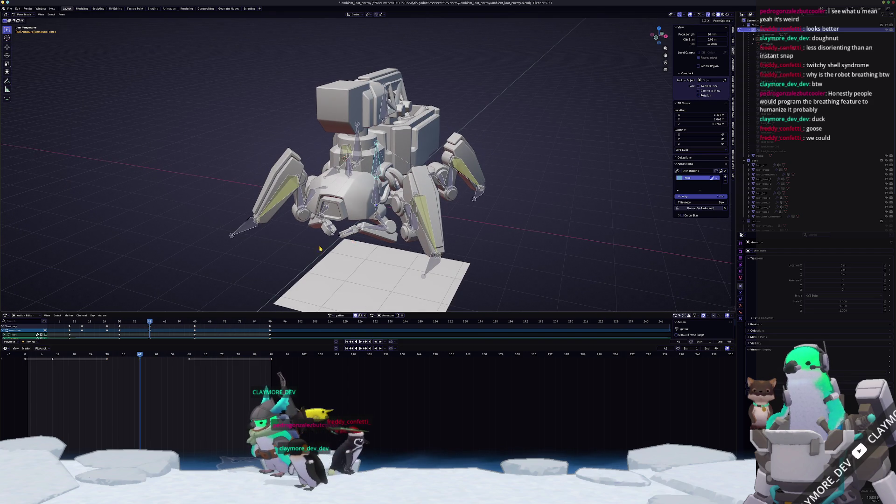
scroll(304, 271, "down", 2)
mouse_move(107, 356)
left_mouse_down()
mouse_move(73, 365)
mouse_move(111, 372)
mouse_move(69, 360)
mouse_move(62, 368)
left_mouse_up()
key("a")
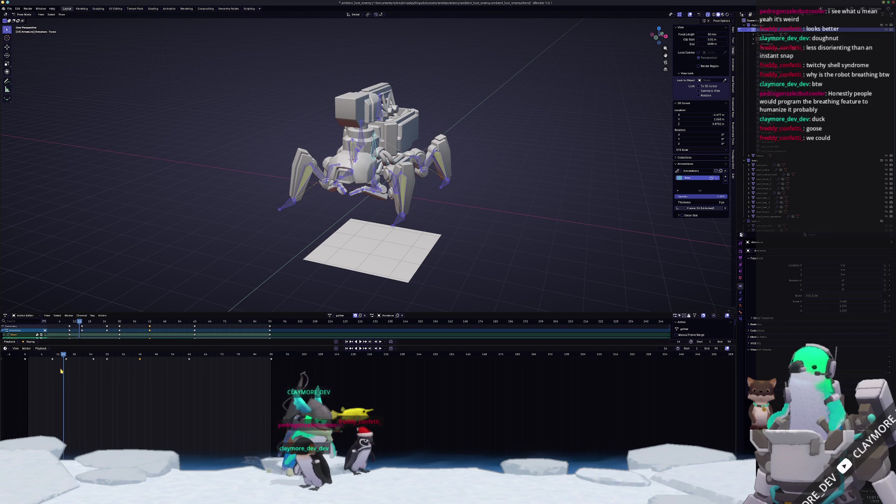
Step: Set the selected leg keyframes to Back easing and preview the motion
right_click(46, 356)
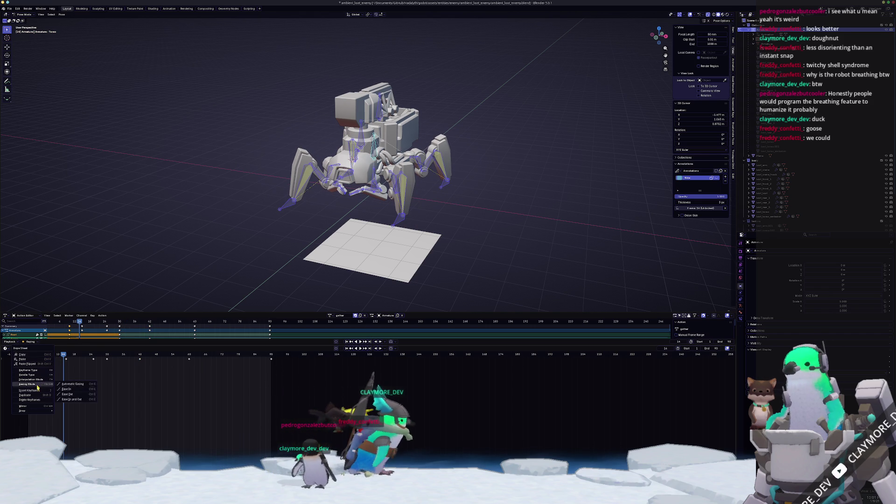
mouse_move(41, 374)
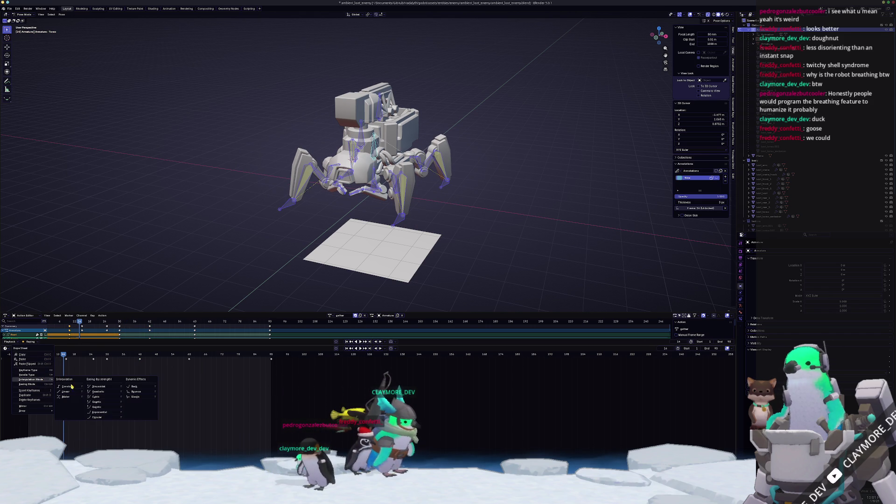
left_click(129, 388)
key("space")
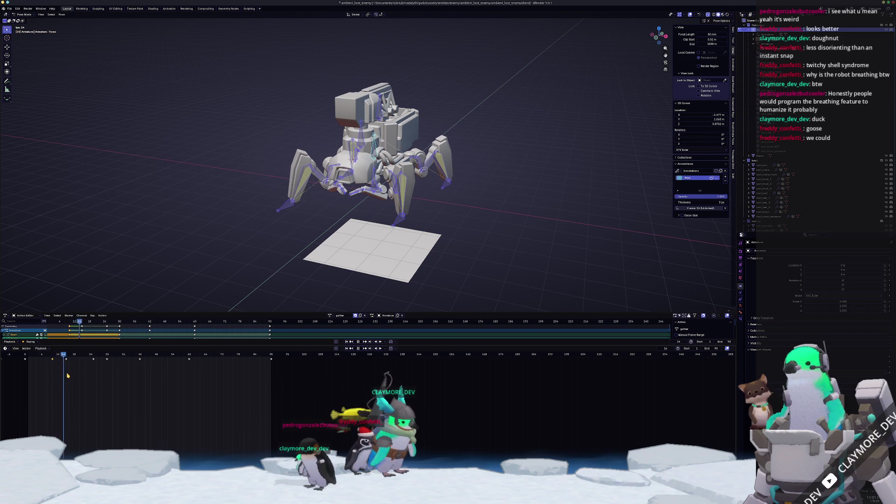
key("space")
Step: Apply Sinusoidal easing to another group of keyframes and preview it
left_click_drag(90, 358, 90, 358)
right_click(90, 358)
mouse_move(89, 359)
left_click(161, 368)
key("space")
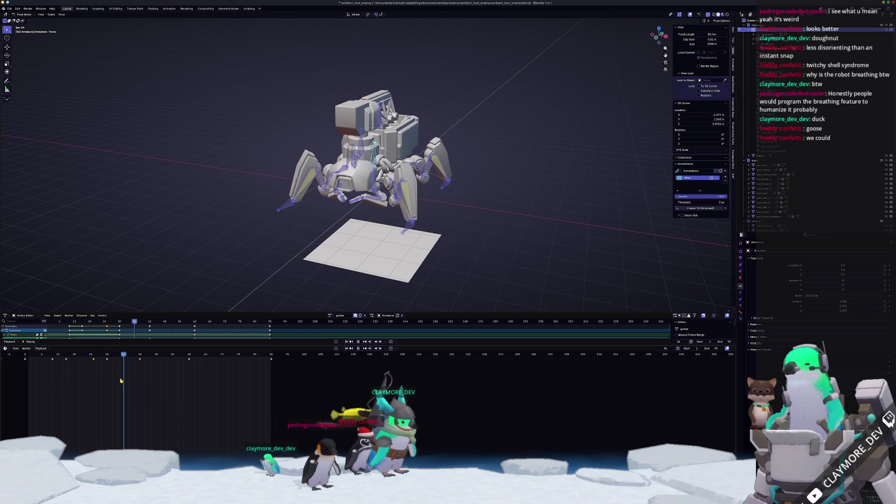
key("space")
Step: Give the frame-42 keys Back interpolation and paste the copied pose keys at frame 60
left_click_drag(135, 355, 140, 355)
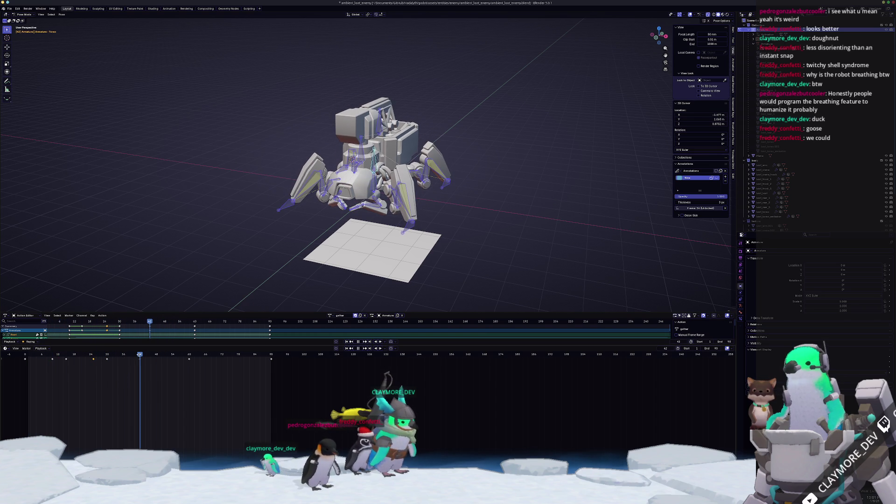
right_click(103, 357)
mouse_move(108, 361)
left_click(197, 368)
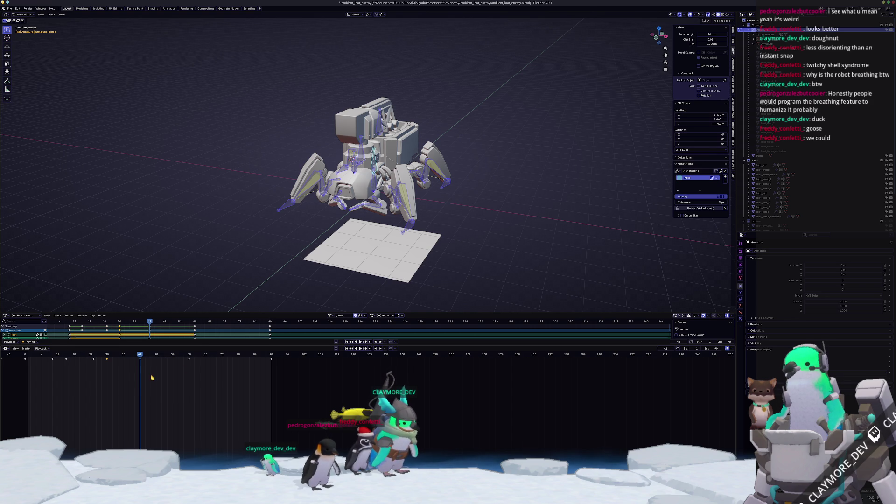
left_click(186, 354)
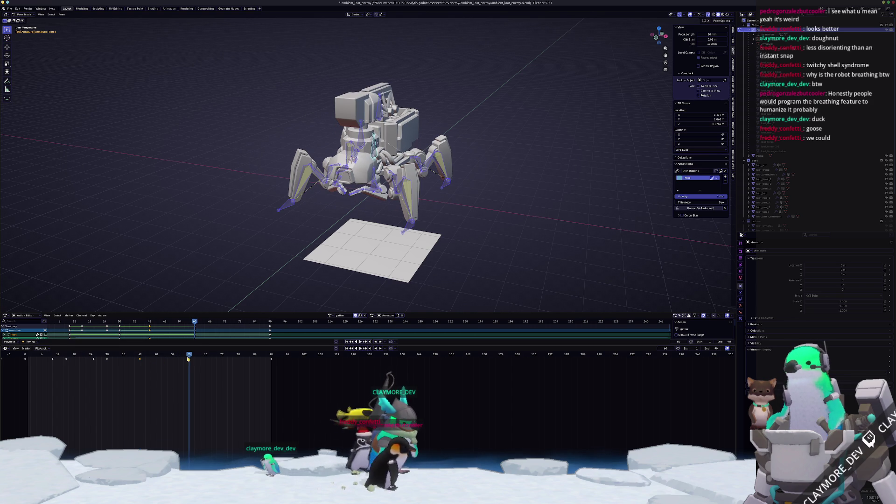
key("ctrl+v")
Step: Play the leg cycle from the start and view the robot from the front at frame 10
key("space")
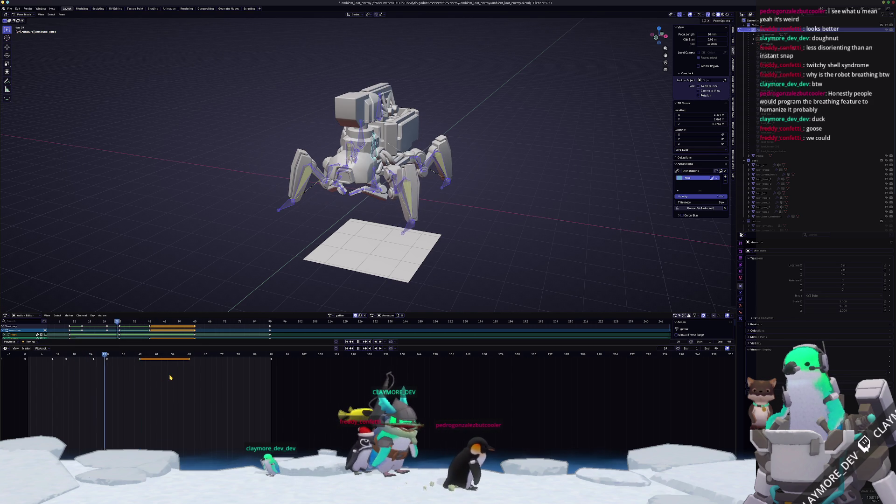
key("space")
left_click_drag(167, 374, 23, 378)
key("space")
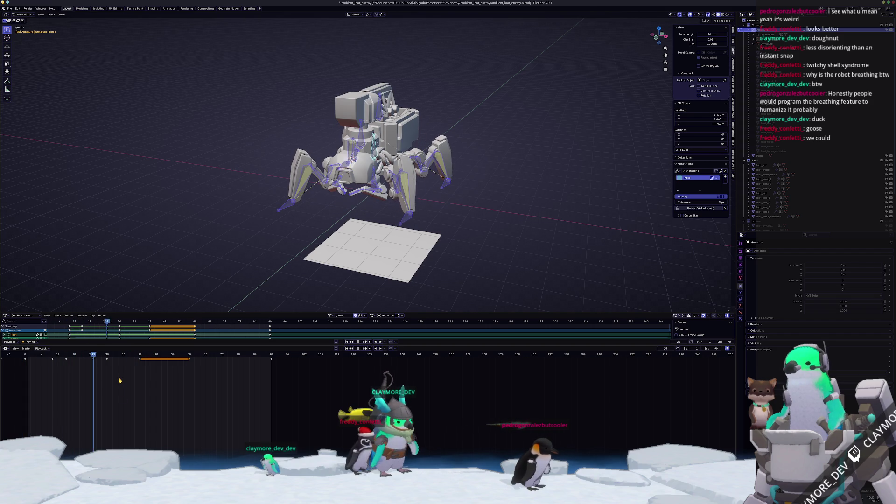
key("space")
left_click(52, 354)
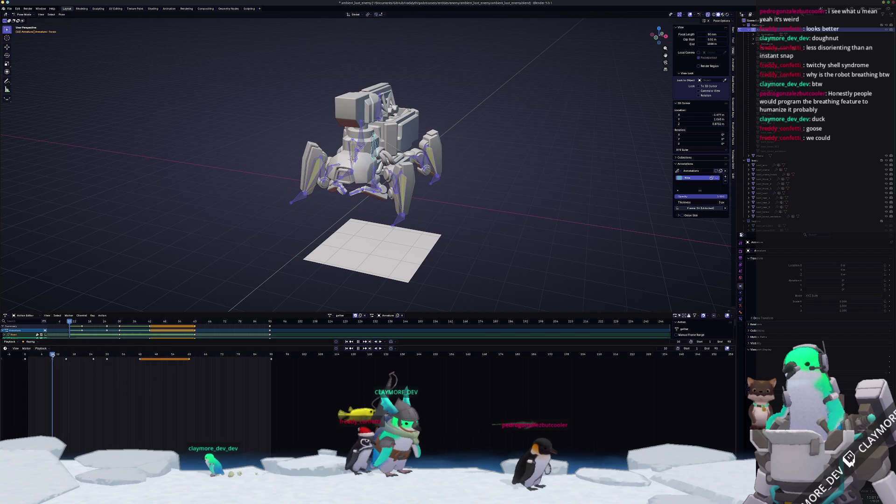
key("KP_1")
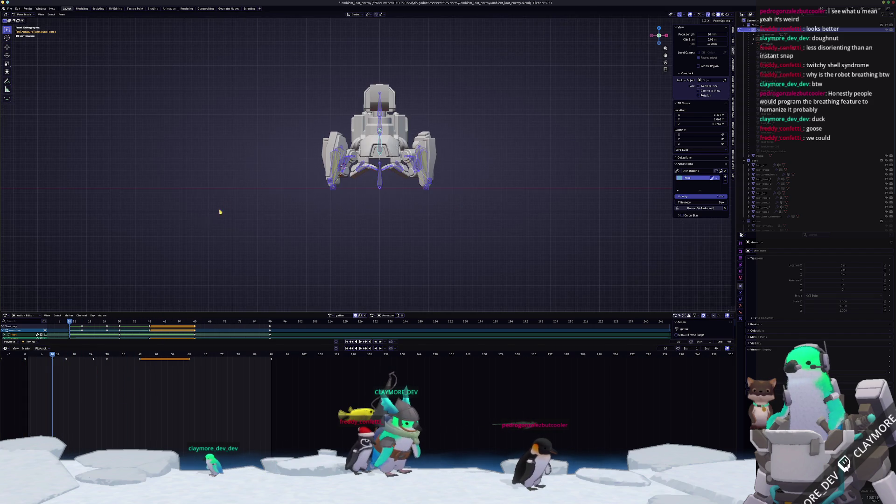
Step: Zoom in and attempt a vertical torso move, cancelling it and clearing the bone selection
scroll(210, 223, "up", 3)
scroll(201, 261, "up", 1)
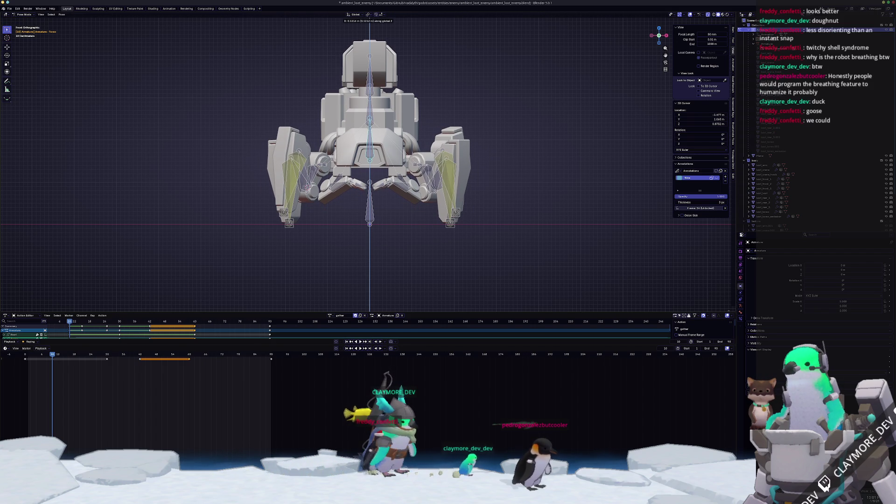
type("0.1")
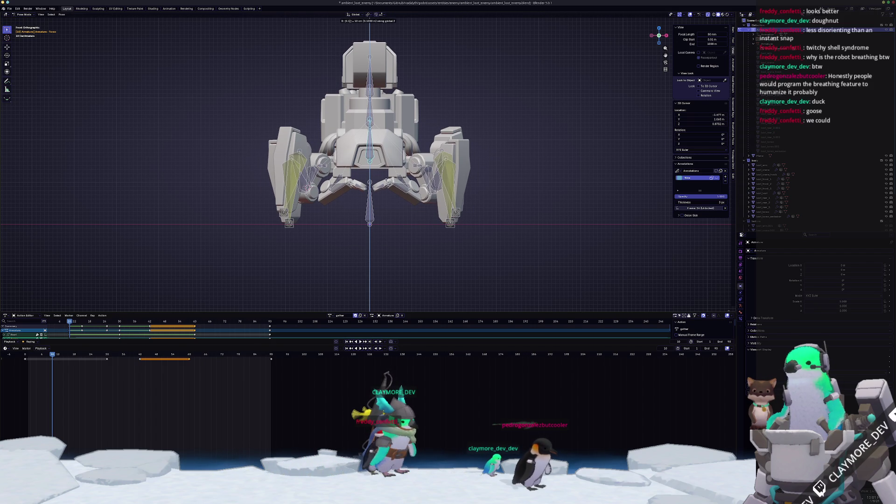
key("BackSpace")
type("5")
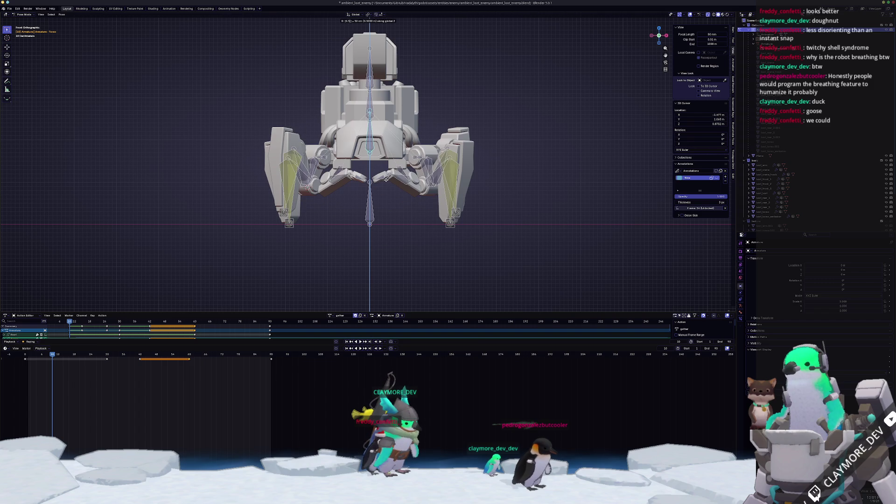
key("BackSpace")
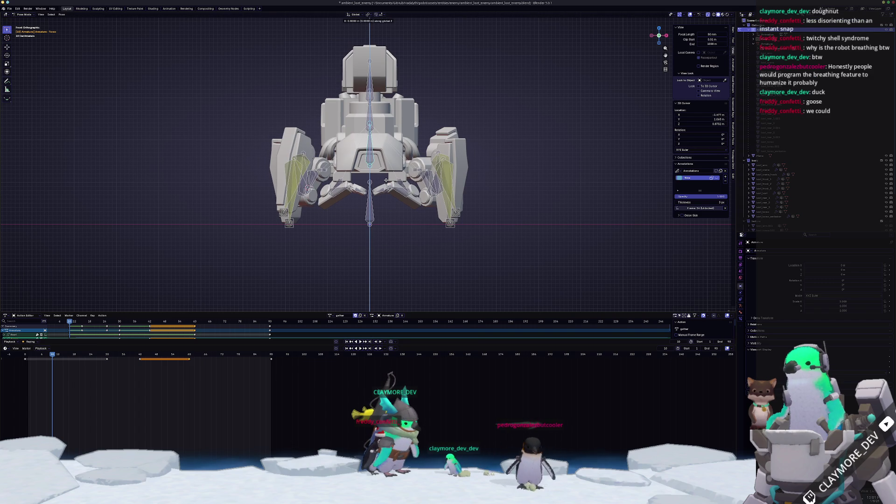
key("Escape")
key("ctrl+z")
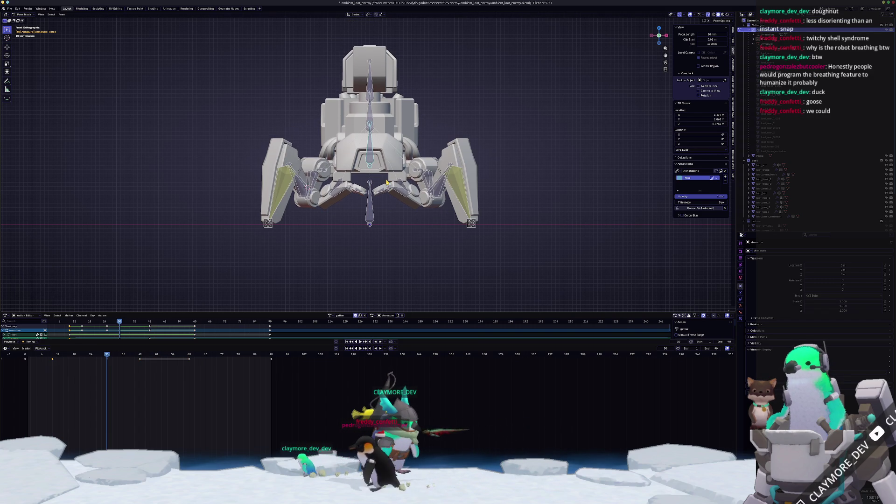
key("a")
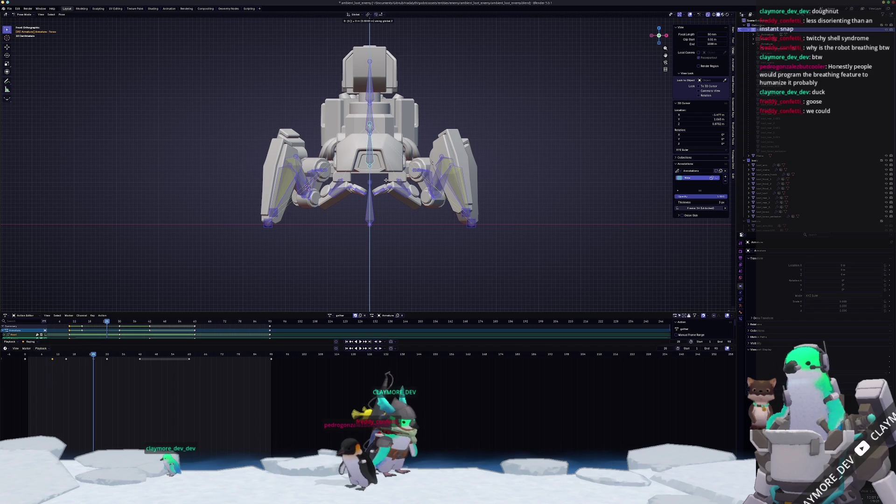
key("Escape")
key("alt+a")
Step: Raise the bones 0.125 m, then select the Torso bone and its frame-30 keyframe
type("0.125")
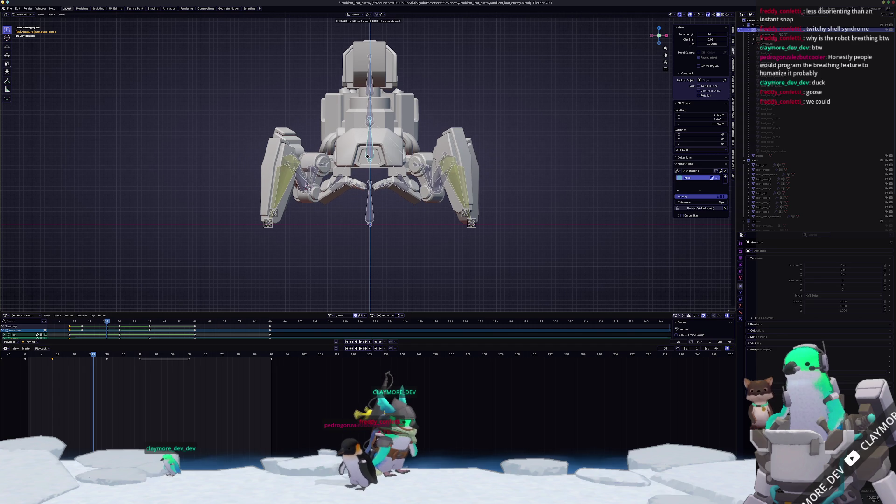
key("Return")
left_click(369, 159)
left_click(103, 358)
Step: Step through frames 14, 10, 15 and 0, then play the leg cycle to review
left_click_drag(69, 356, 64, 355)
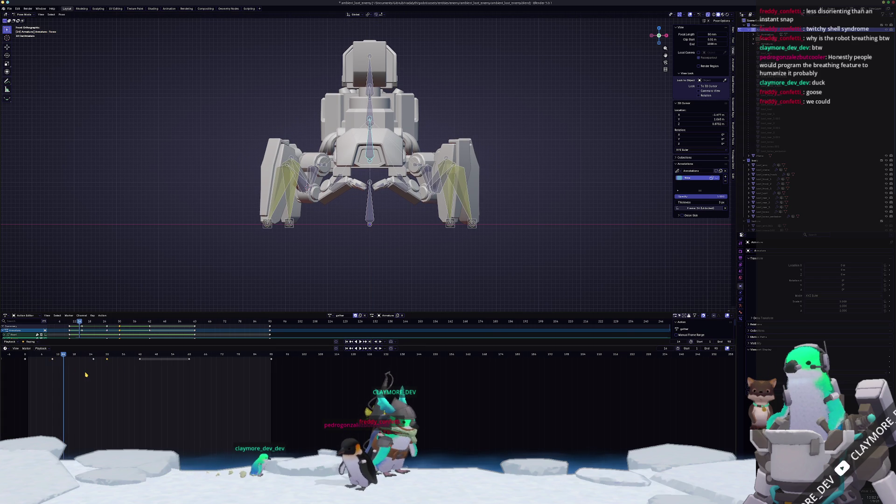
key("Down")
key("Right")
key("Right")
key("Right")
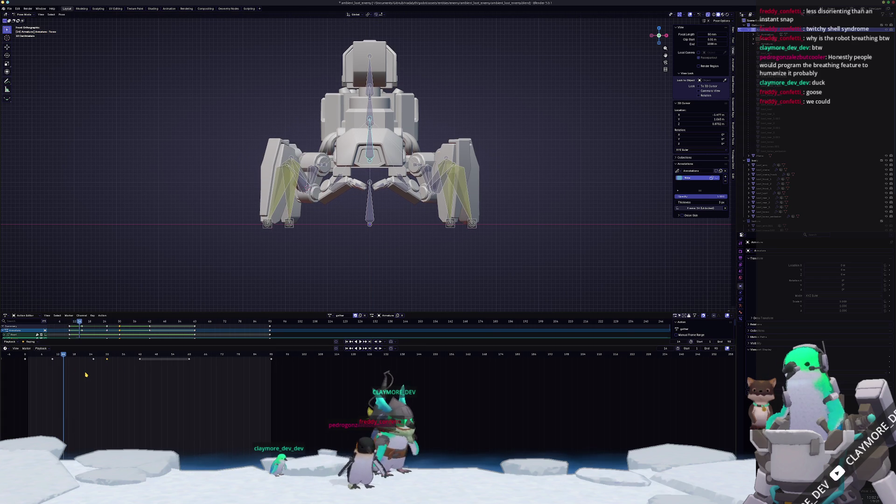
key("Down")
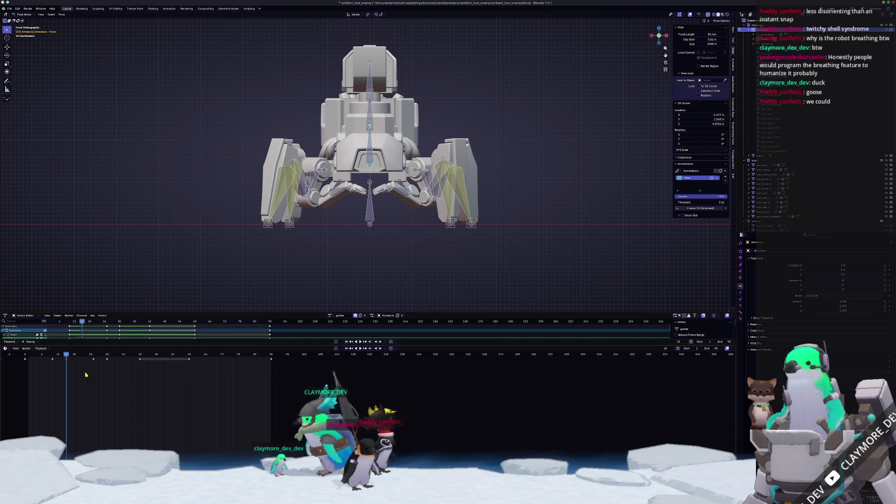
key("Left")
key("Left")
key("Left")
key("space")
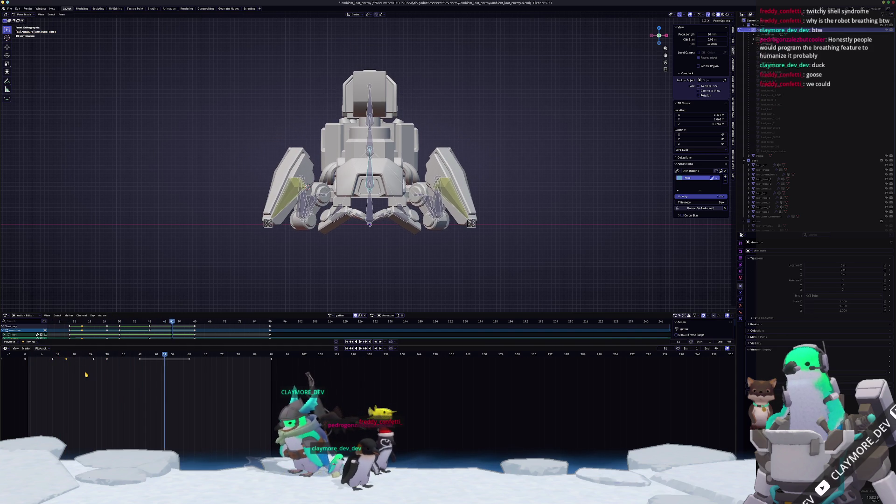
key("space")
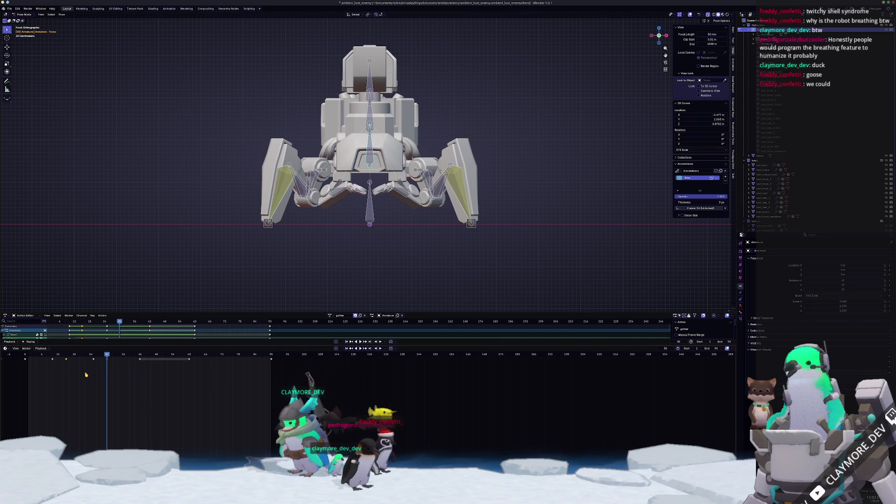